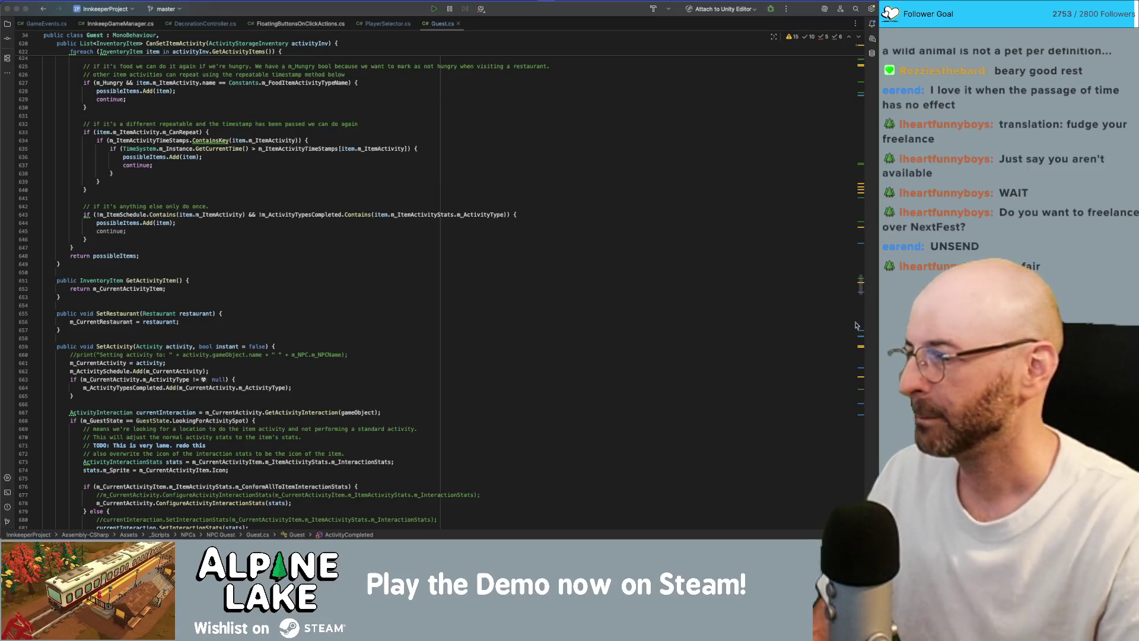
scroll(311, 267, up, 5)
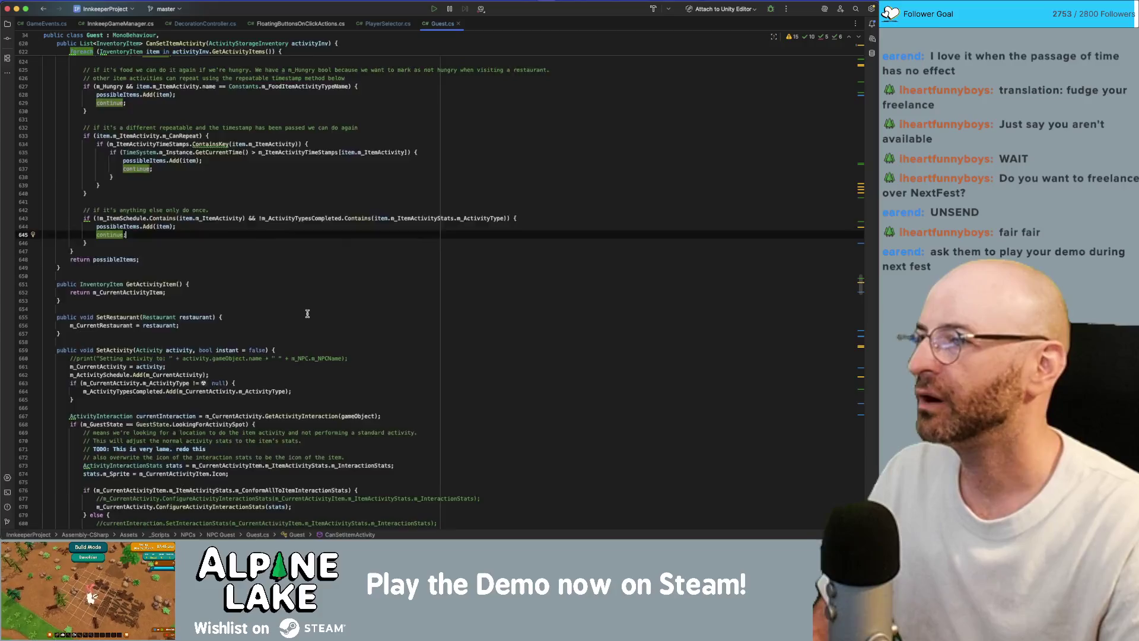
scroll(305, 313, up, 5)
scroll(308, 312, up, 5)
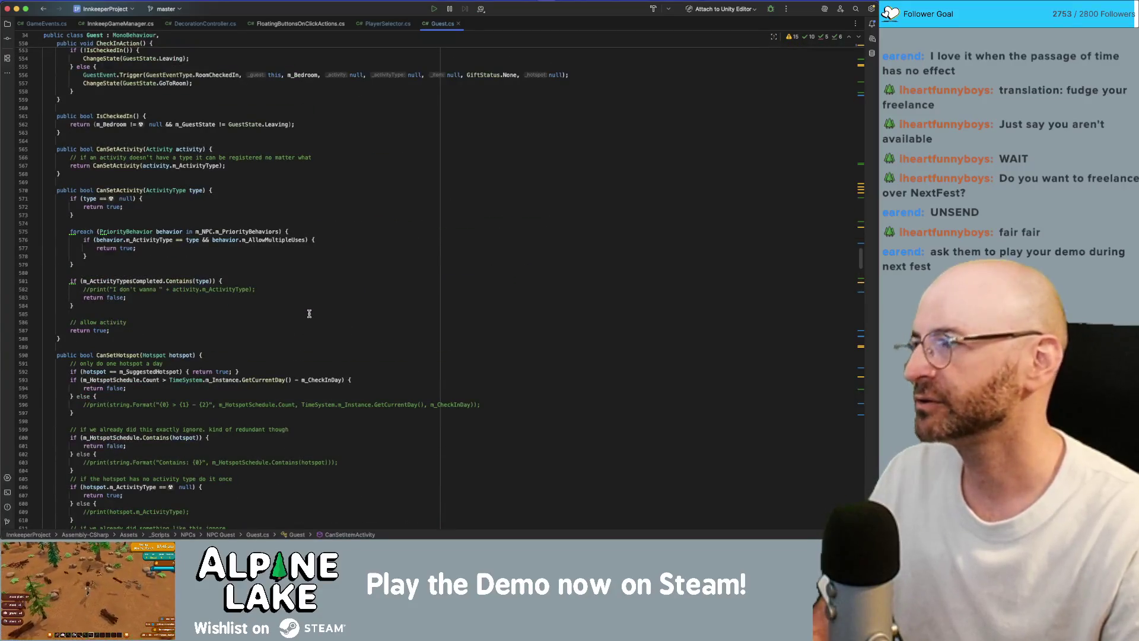
scroll(319, 324, up, 5)
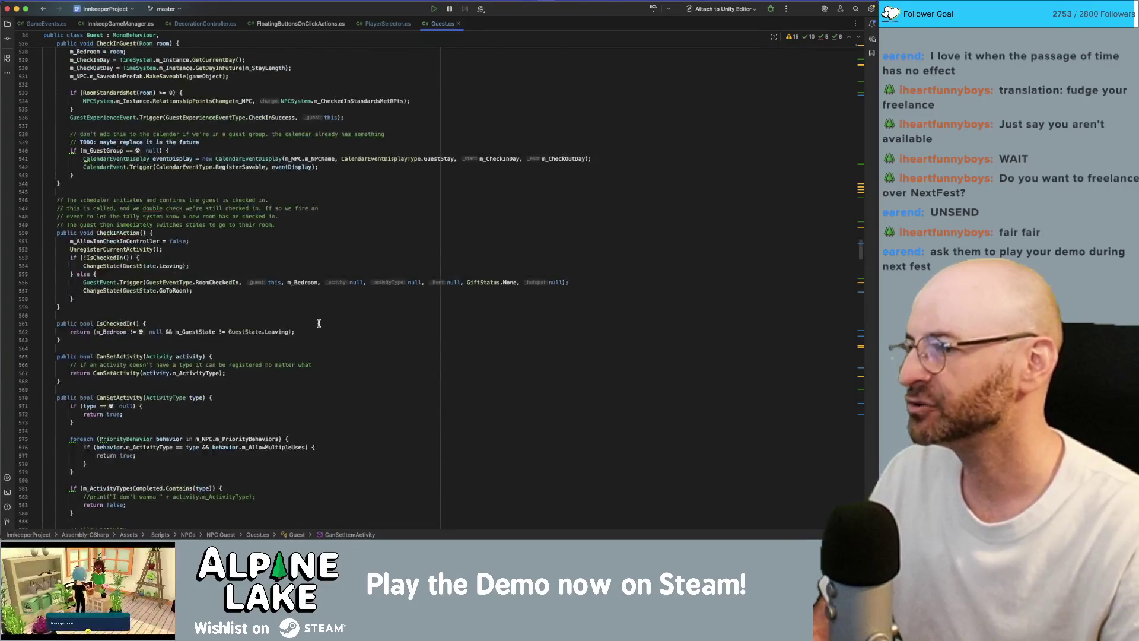
scroll(316, 303, up, 5)
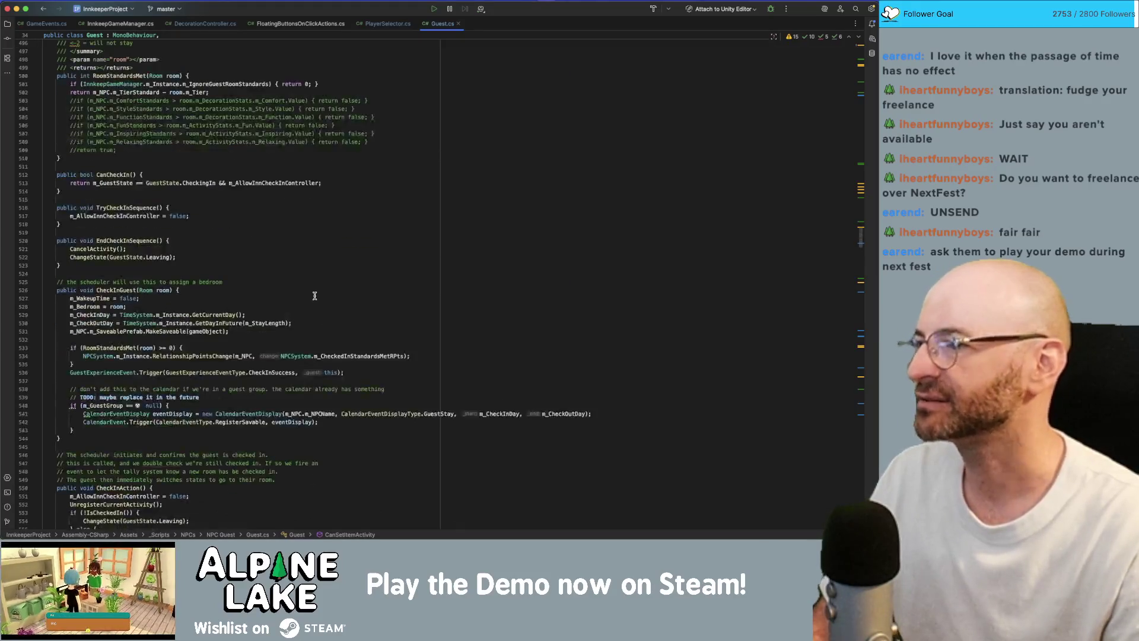
scroll(314, 295, up, 5)
scroll(315, 293, up, 5)
scroll(315, 292, up, 5)
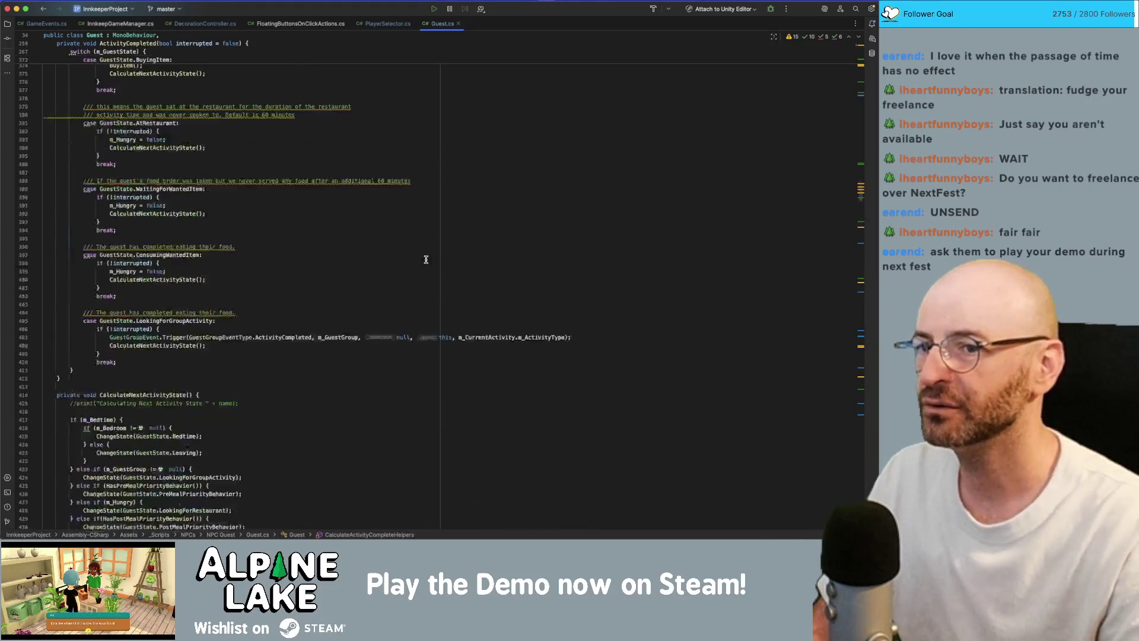
Search Guest.cs for "wander" to locate the SetRandomWander calls
key(super+f)
text(wander)
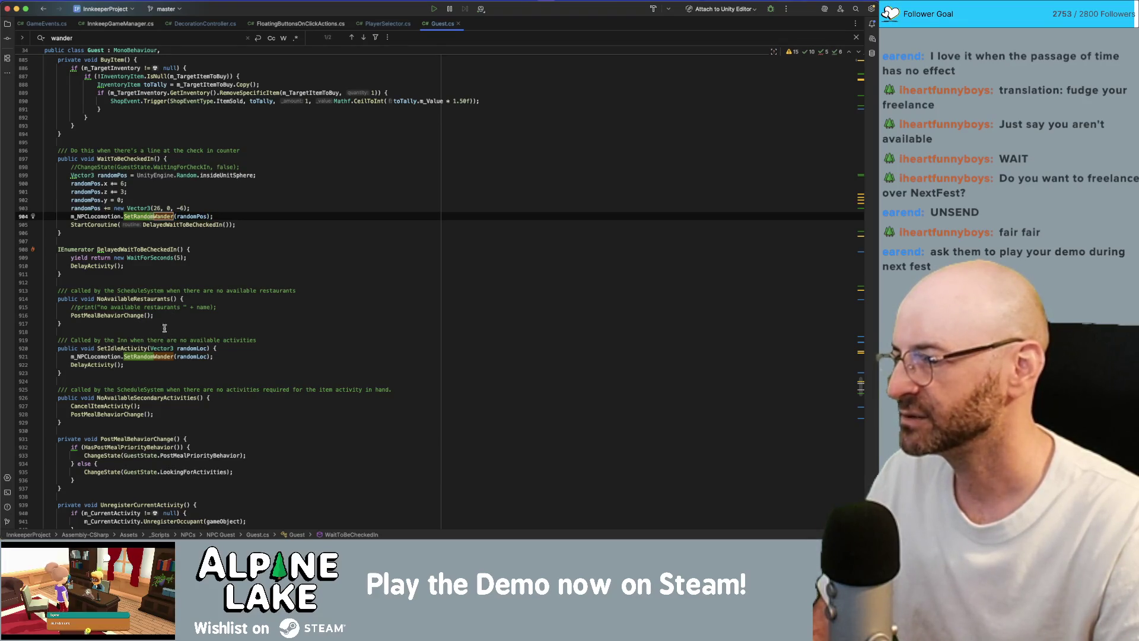
Navigate from DelayActivity in SetIdleActivity down to the DelayedGetActivity coroutine declaration
click(99, 363)
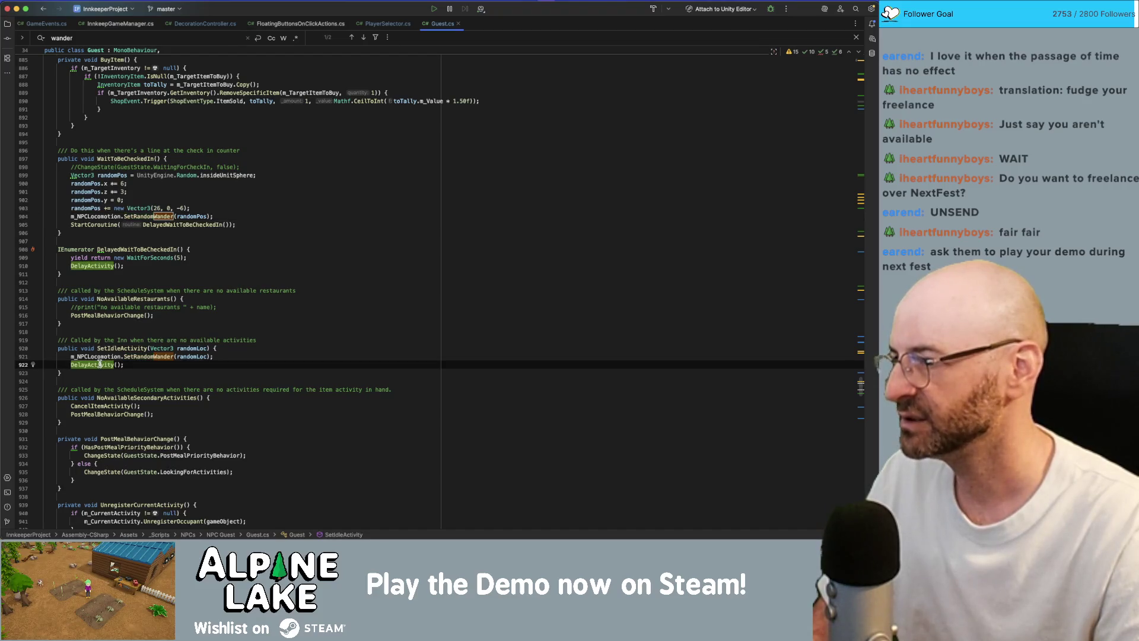
super+click(98, 364)
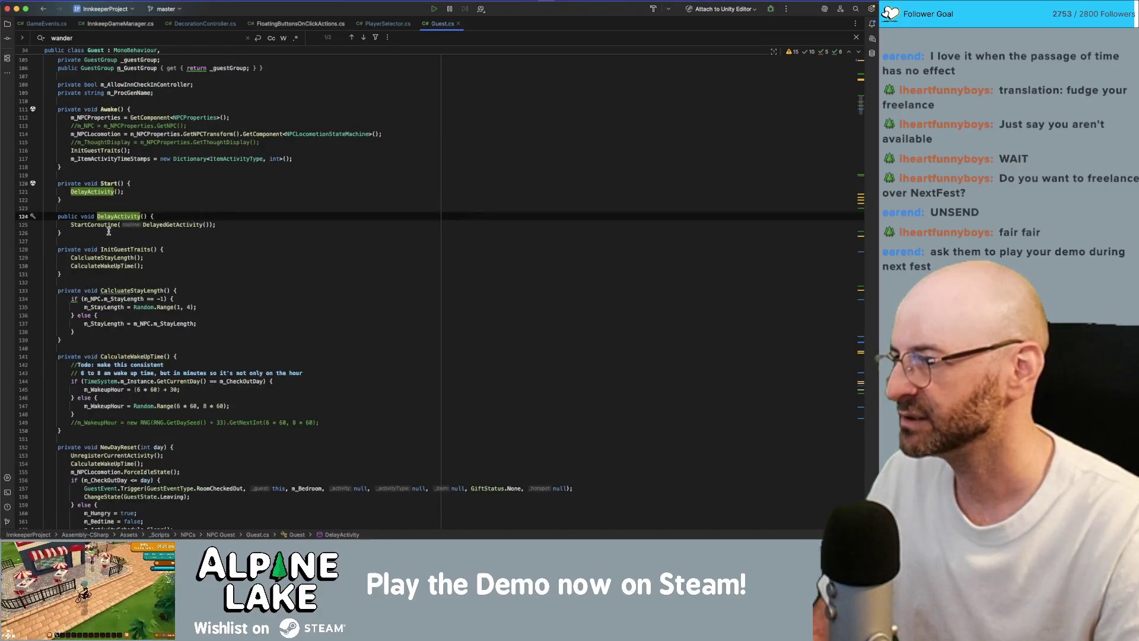
click(108, 226)
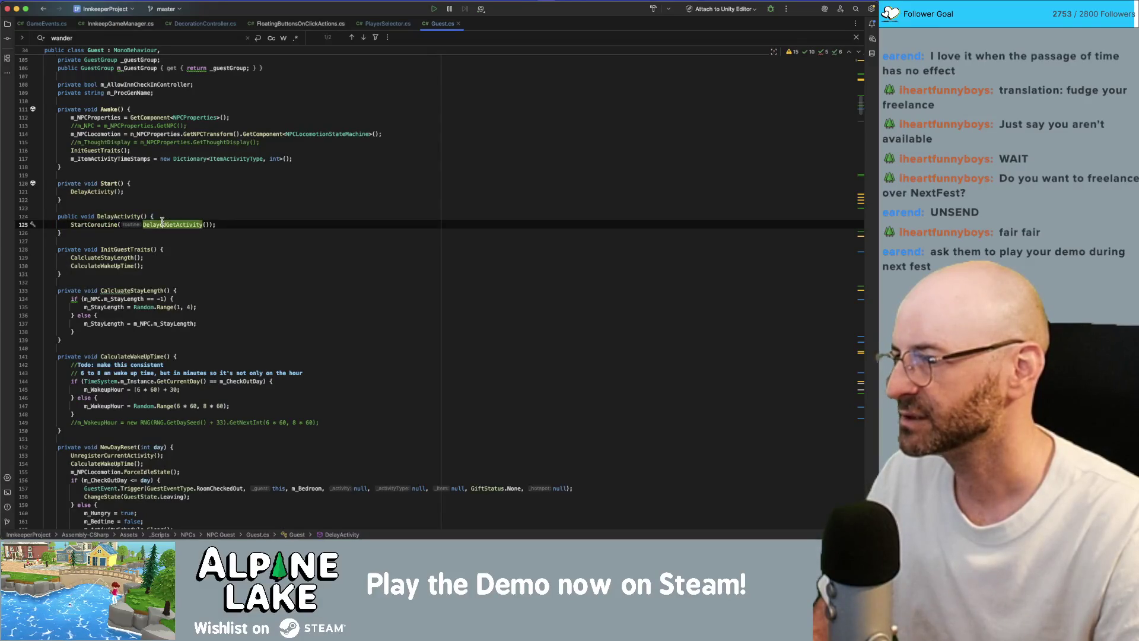
super+click(169, 224)
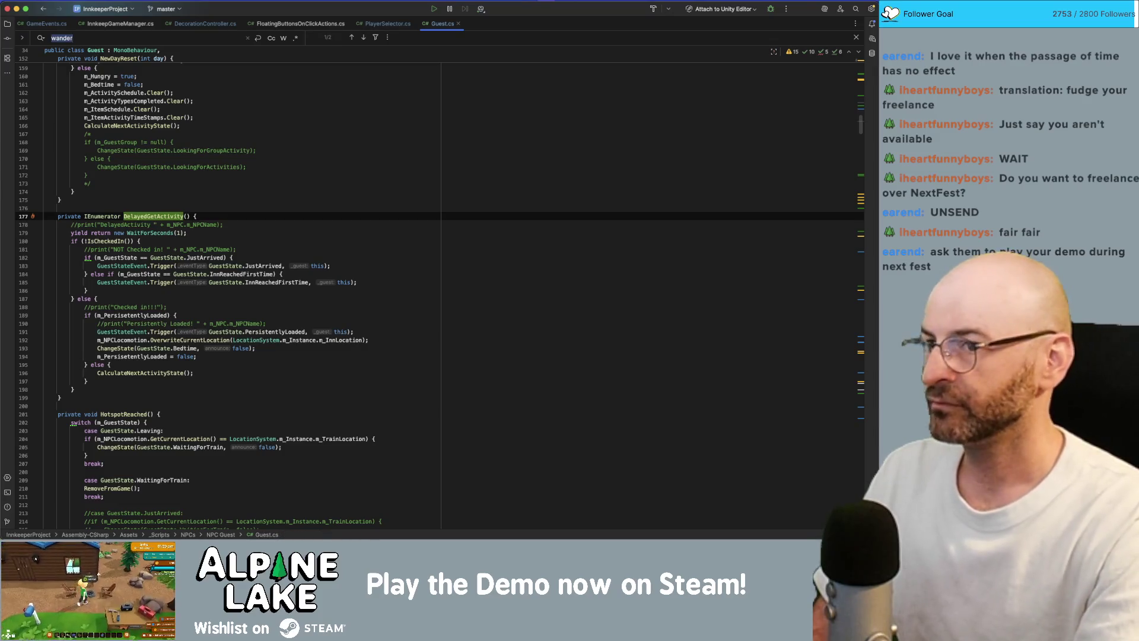
Search "idlewan" and return to the SetRandomWander and DelayActivity calls at lines 921-922
key(ctrl+f)
text(idlewan)
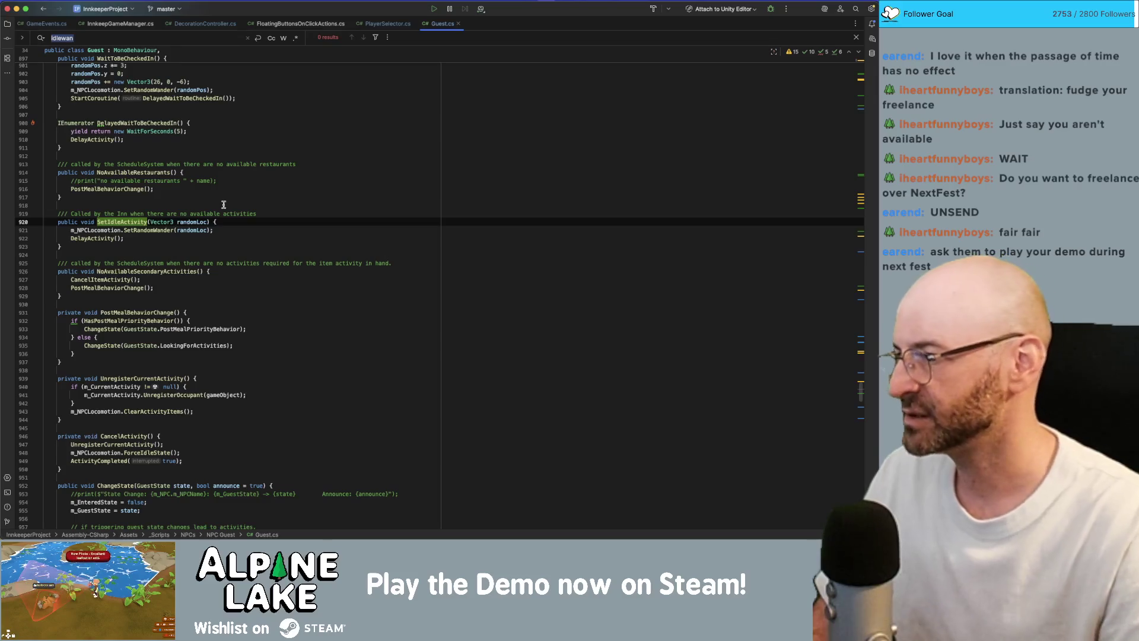
double_click(144, 229)
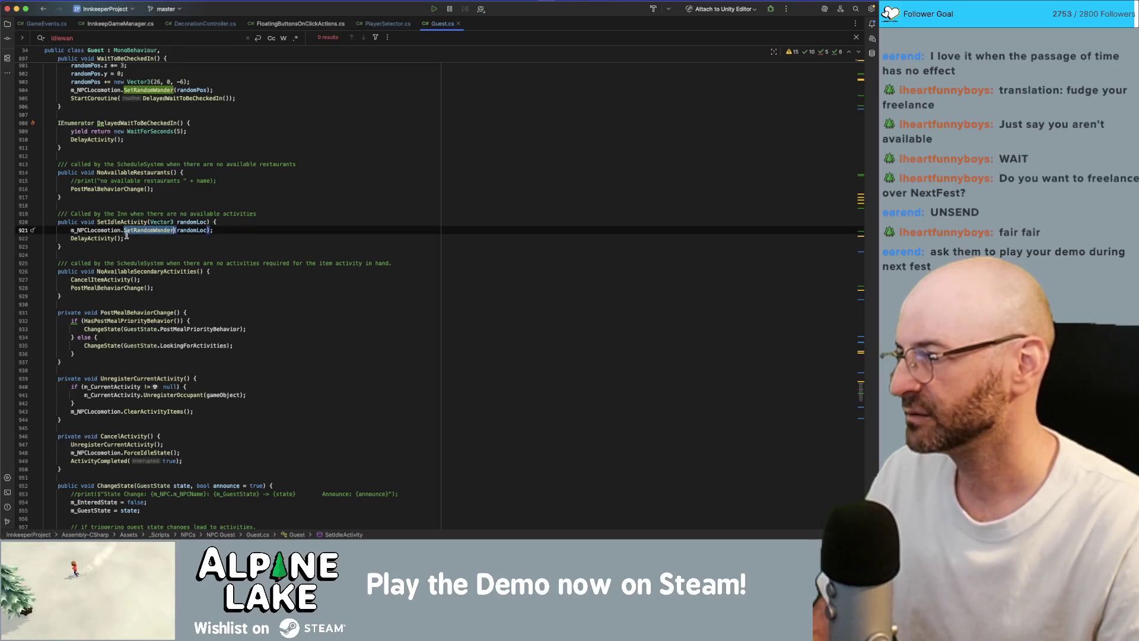
click(97, 238)
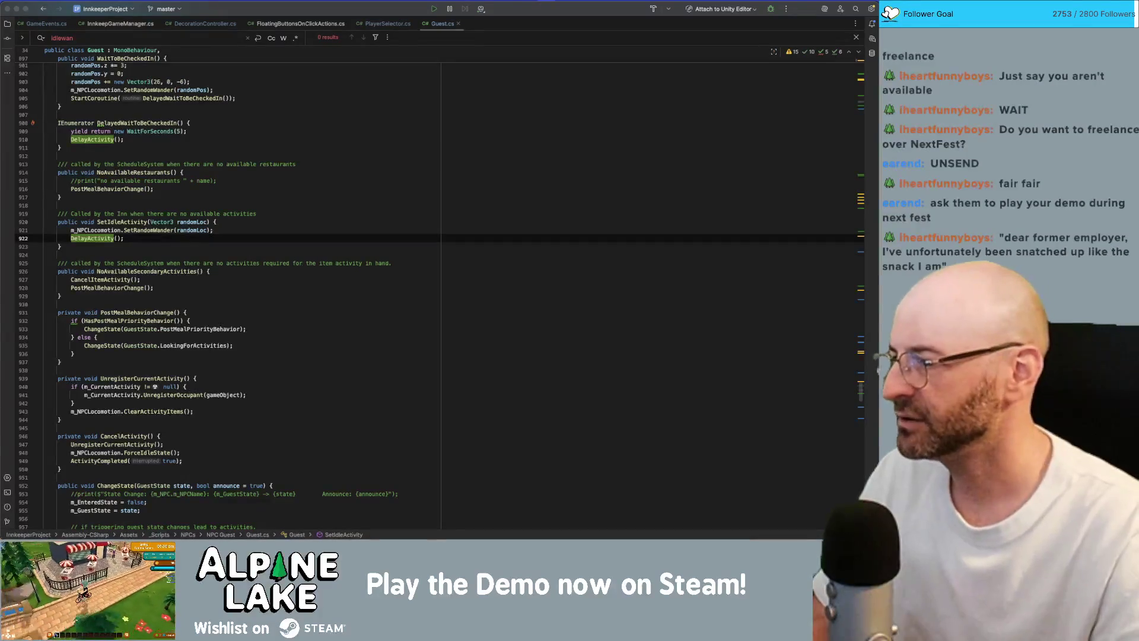
Select the DelayActivity call on line 922 before reviewing WaitForSeconds
double_click(94, 239)
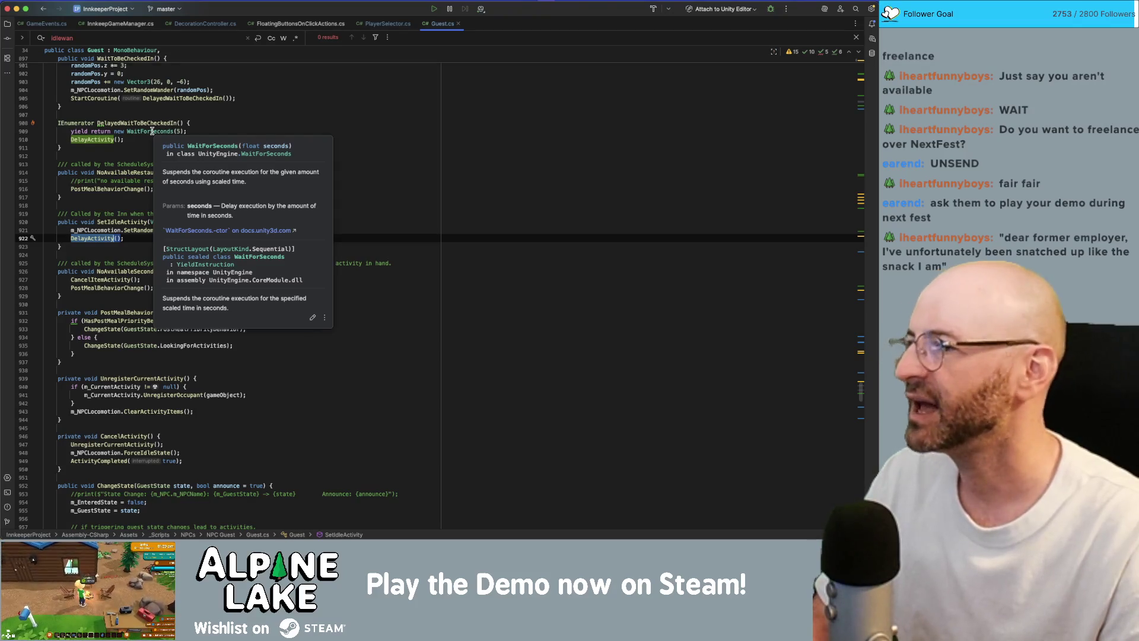
Review WaitToBeCheckedIn, its DelayedWaitToBeCheckedIn coroutine and the five-second WaitForSeconds on line 909
click(153, 123)
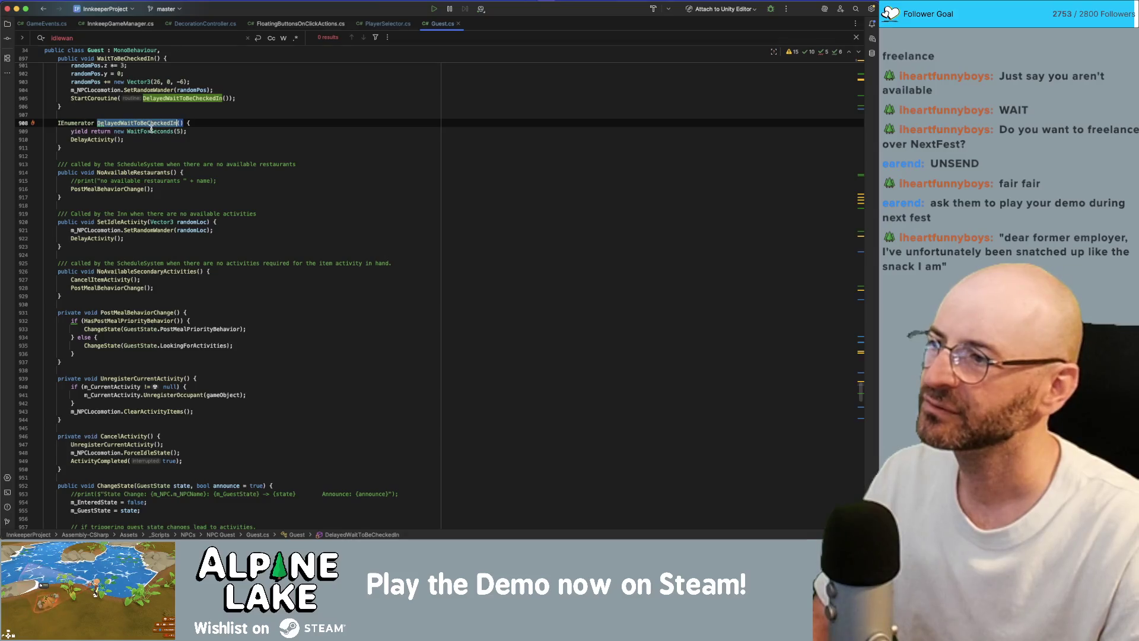
scroll(145, 136, up, 2)
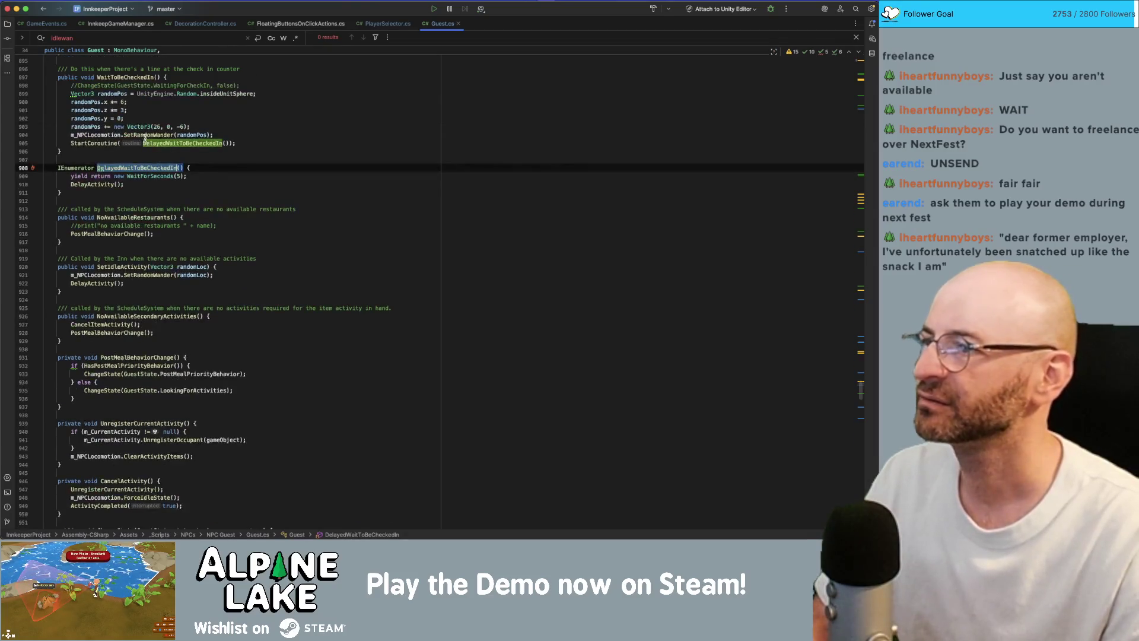
click(117, 79)
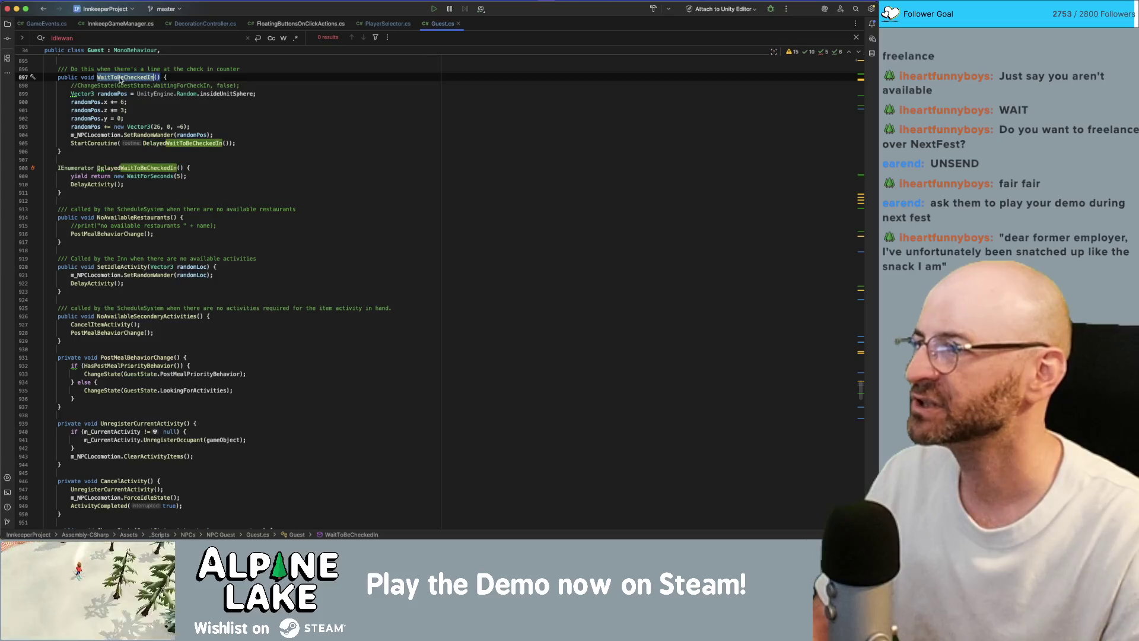
double_click(141, 143)
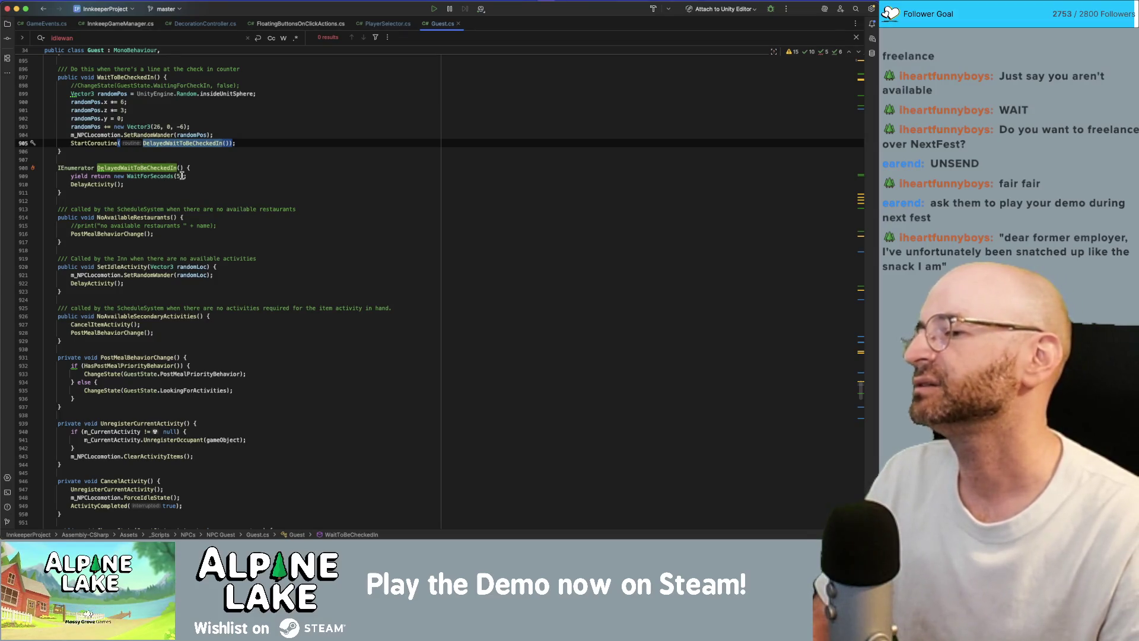
click(186, 176)
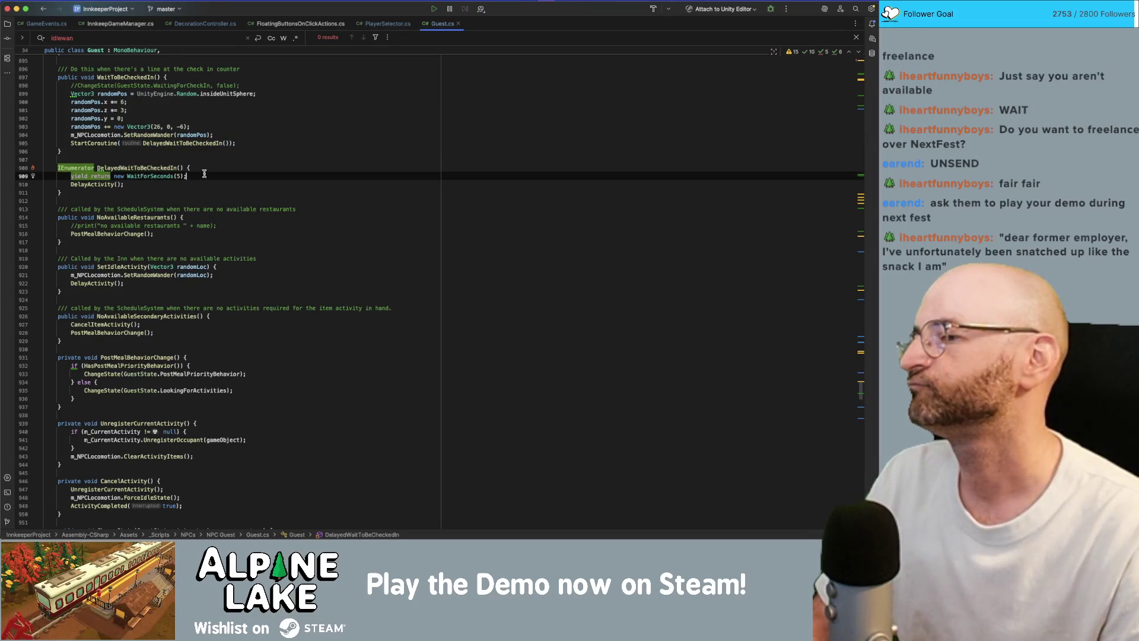
click(157, 175)
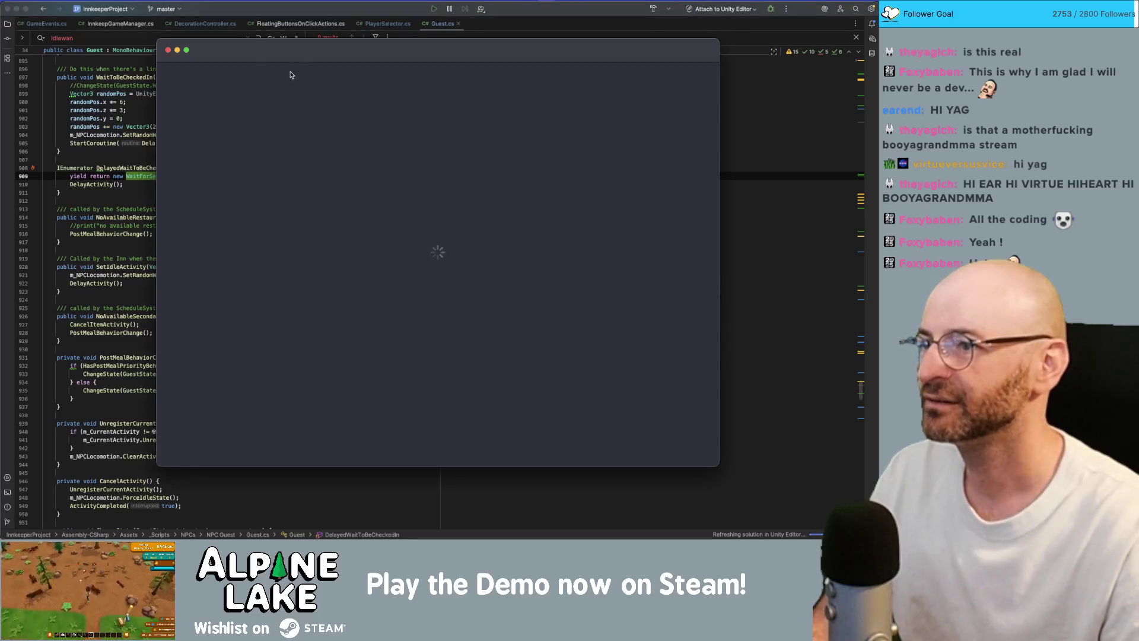
mouse_move(300, 51)
mouse_down()
mouse_move(635, 174)
mouse_move(1112, 178)
mouse_up()
drag(1005, 40, 271, 42)
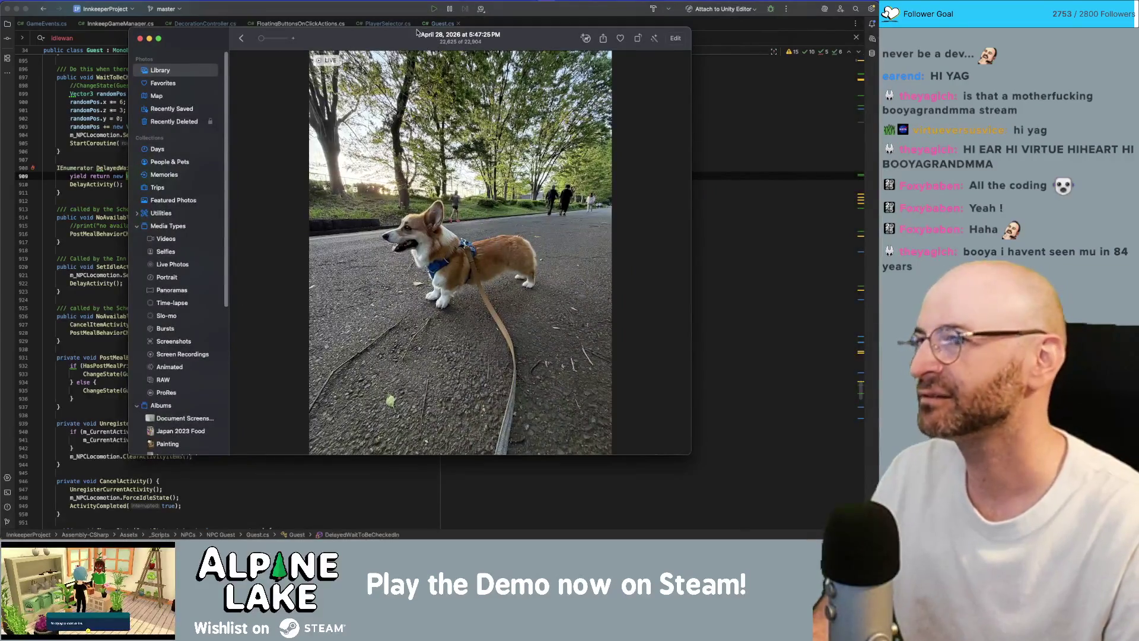
mouse_move(417, 32)
mouse_down()
mouse_move(384, 33)
mouse_move(496, 38)
mouse_up()
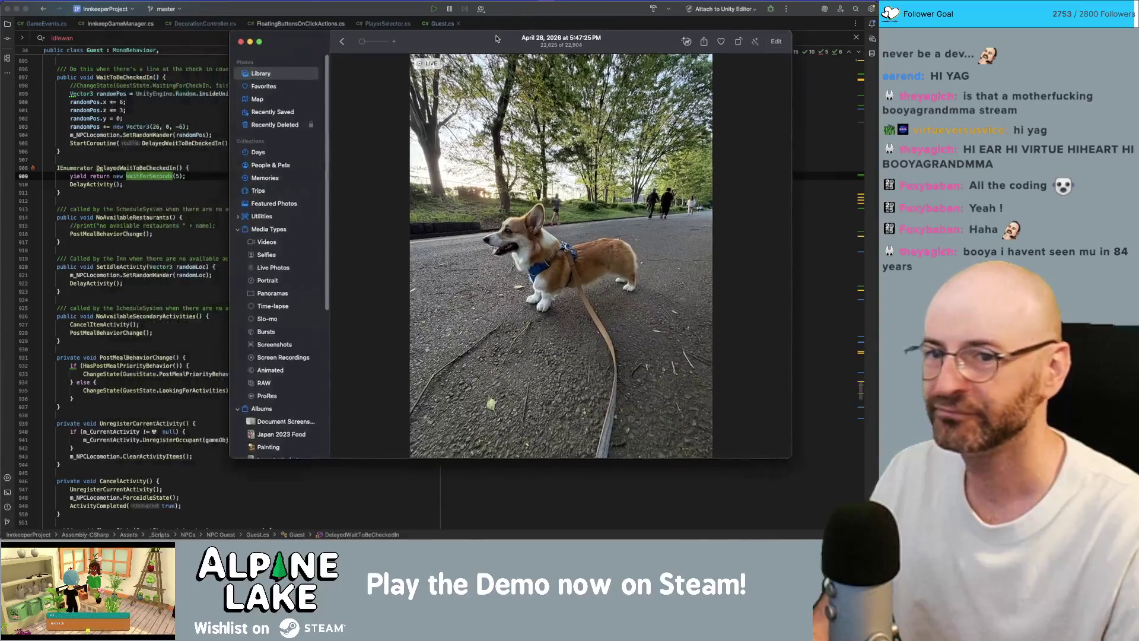
key(super+w)
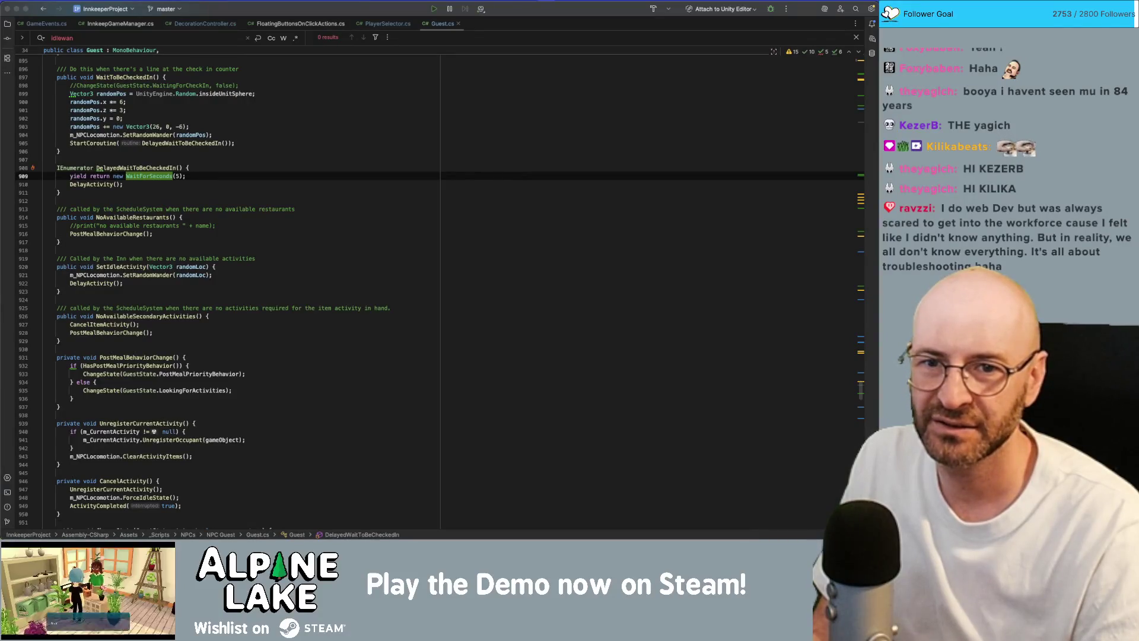
Bring the Photos window over the editor, hide it, then bring back the corgi picture
drag(1050, 44, 385, 54)
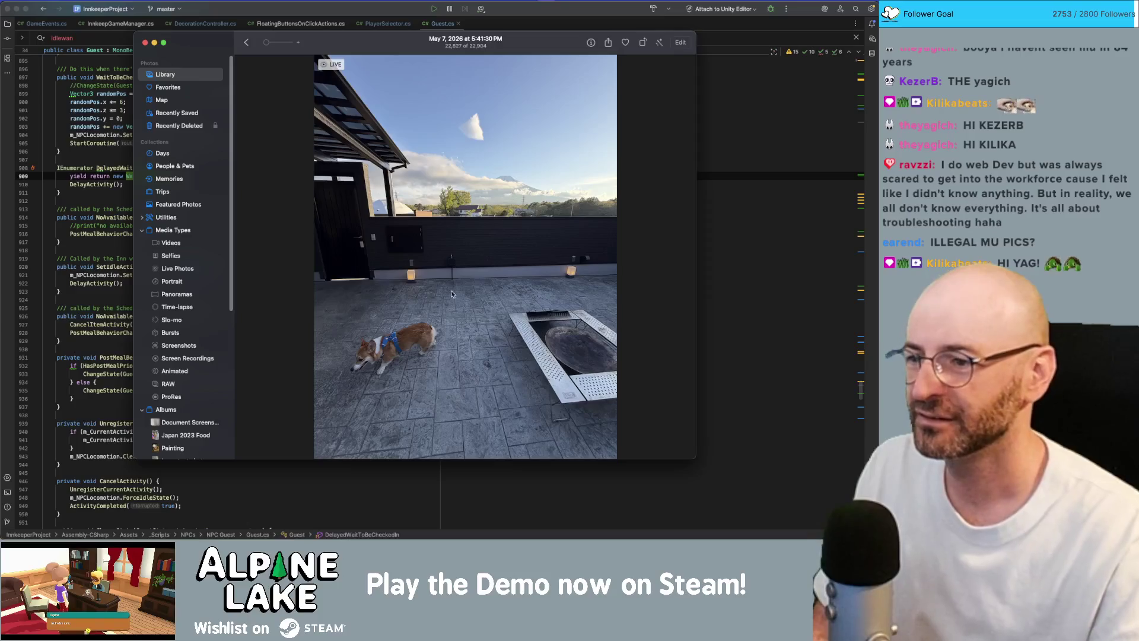
scroll(368, 375, up, 5)
scroll(369, 374, down, 3)
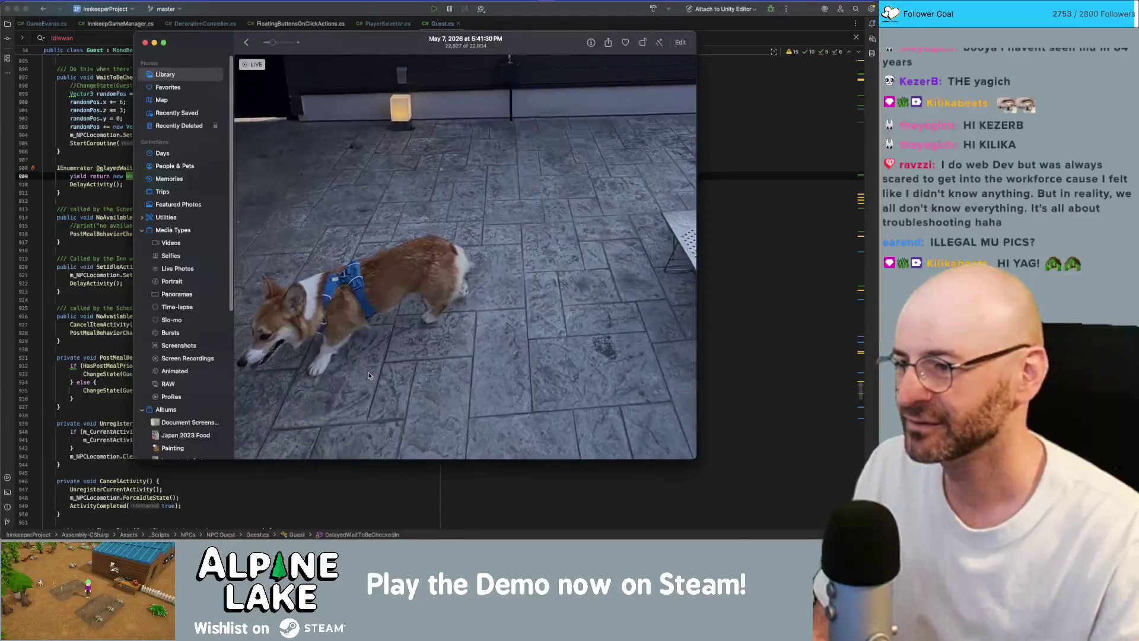
scroll(369, 375, up, 2)
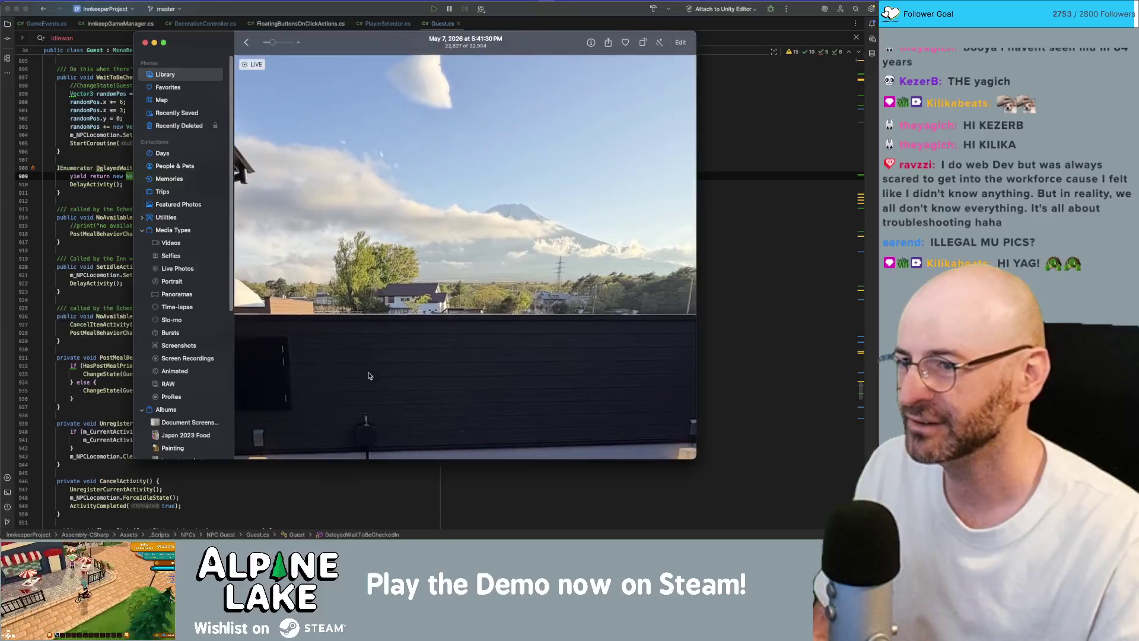
scroll(368, 374, down, 3)
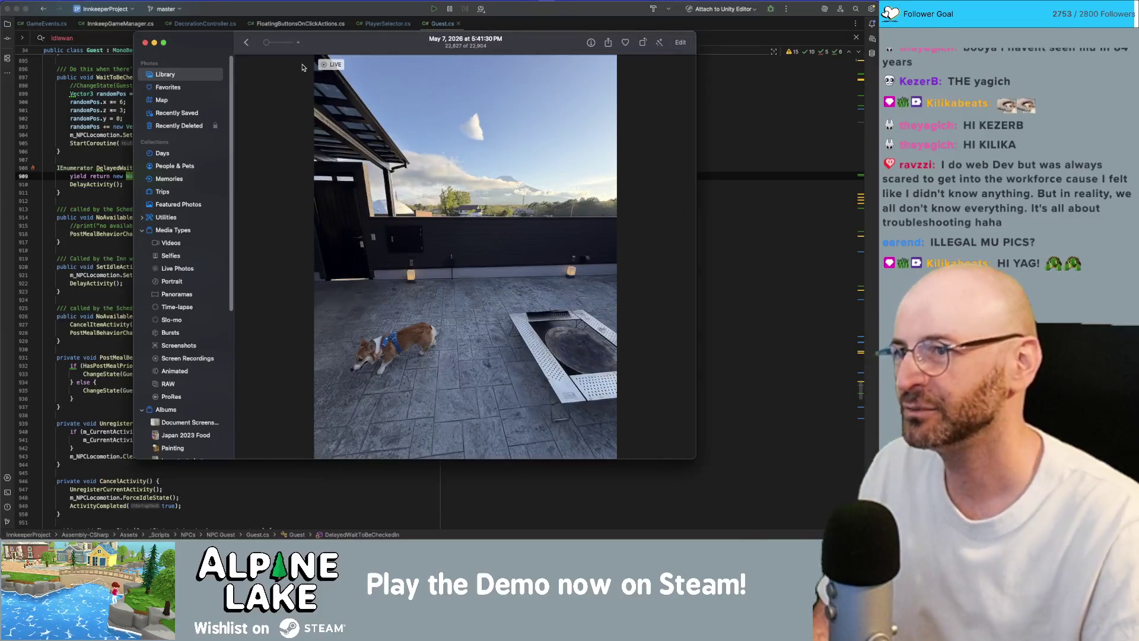
key(super+w)
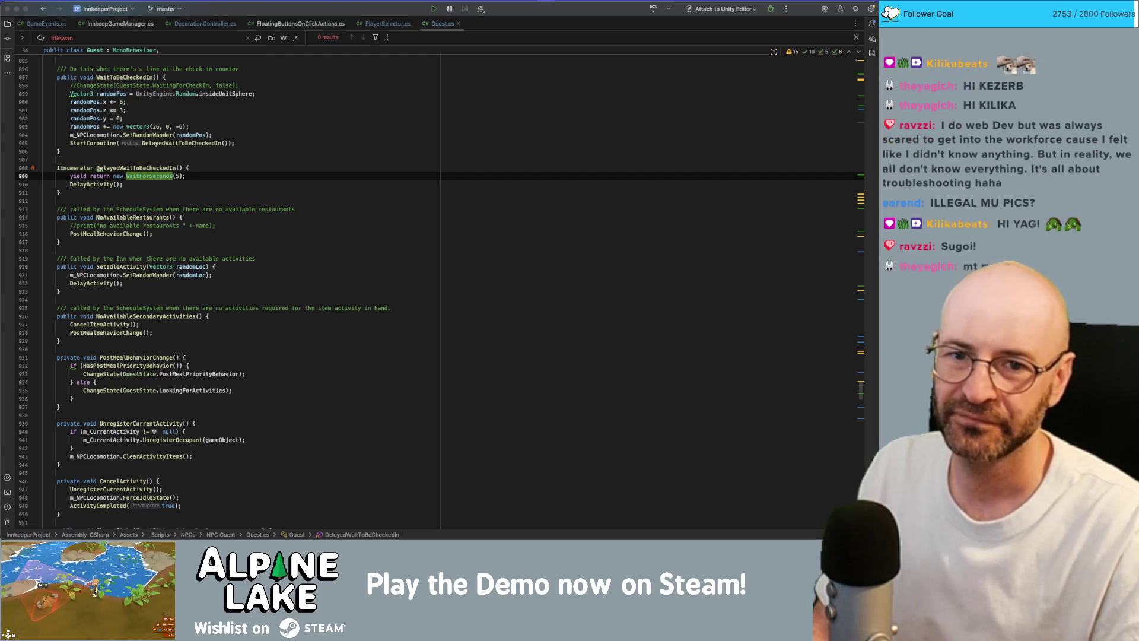
drag(889, 59, 387, 63)
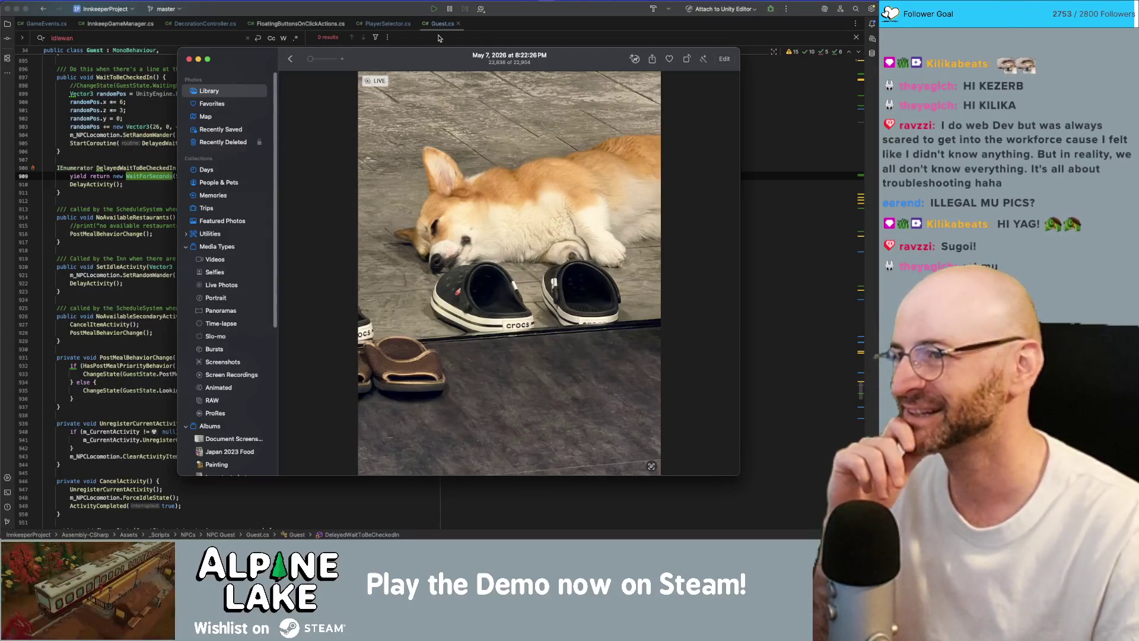
Reposition the Photos window, then close the sleeping corgi picture to reveal Guest.cs
drag(436, 68, 423, 51)
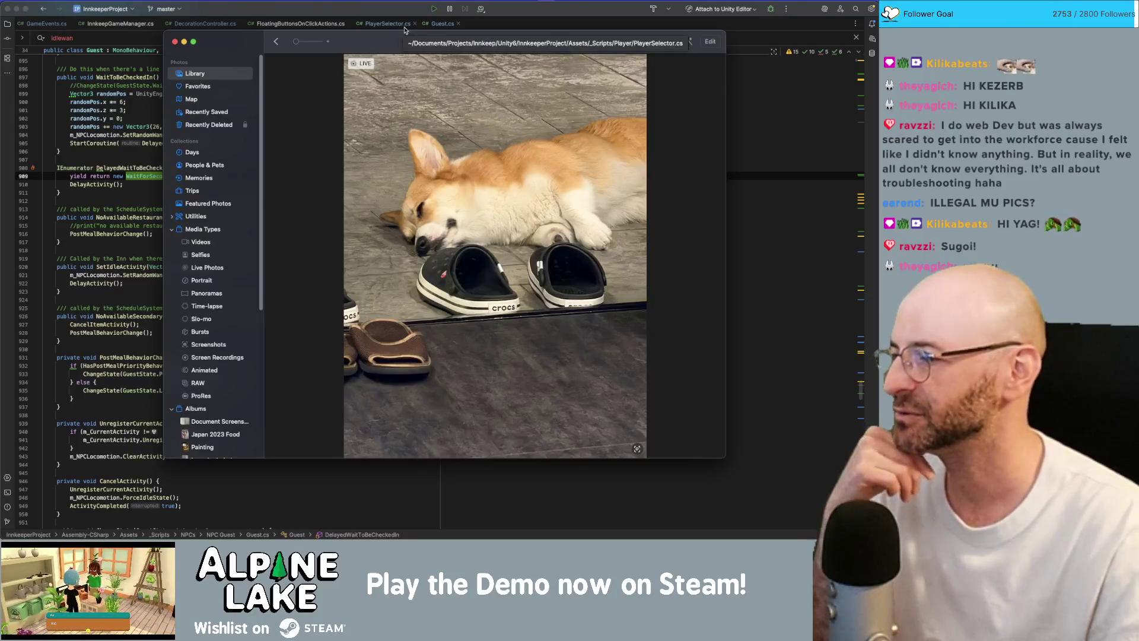
drag(412, 38, 536, 47)
key(super+w)
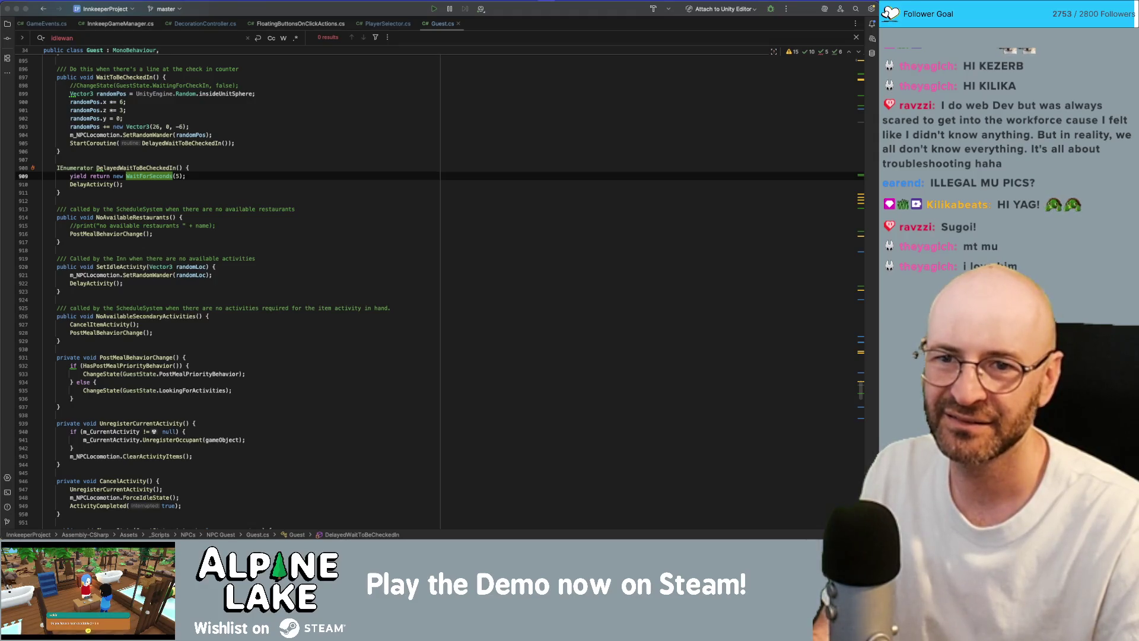
Drag the smiling corgi photo over the code, then move its window aside
drag(881, 50, 322, 50)
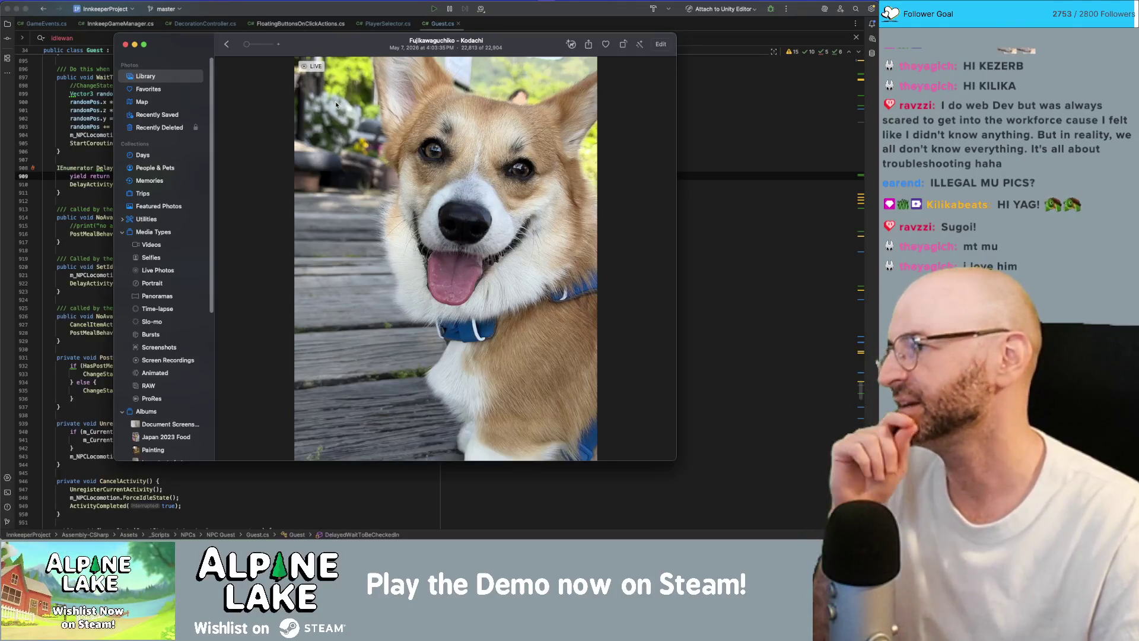
drag(304, 40, 1130, 107)
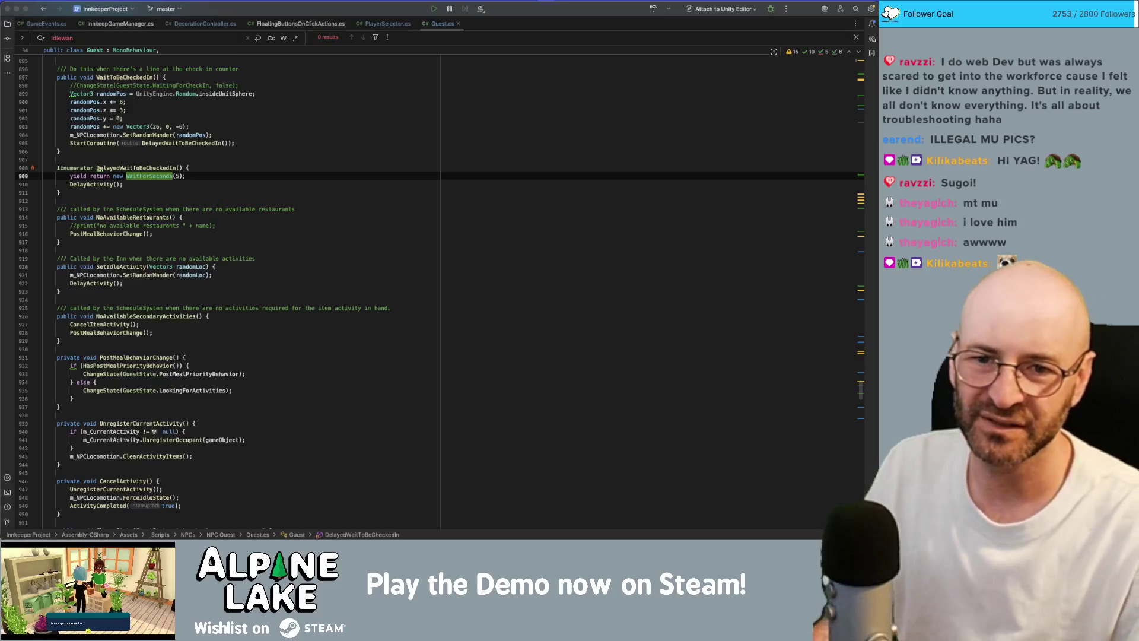
Switch to the Lake Kawaguchi corgi video and play it twice
key(super+Tab)
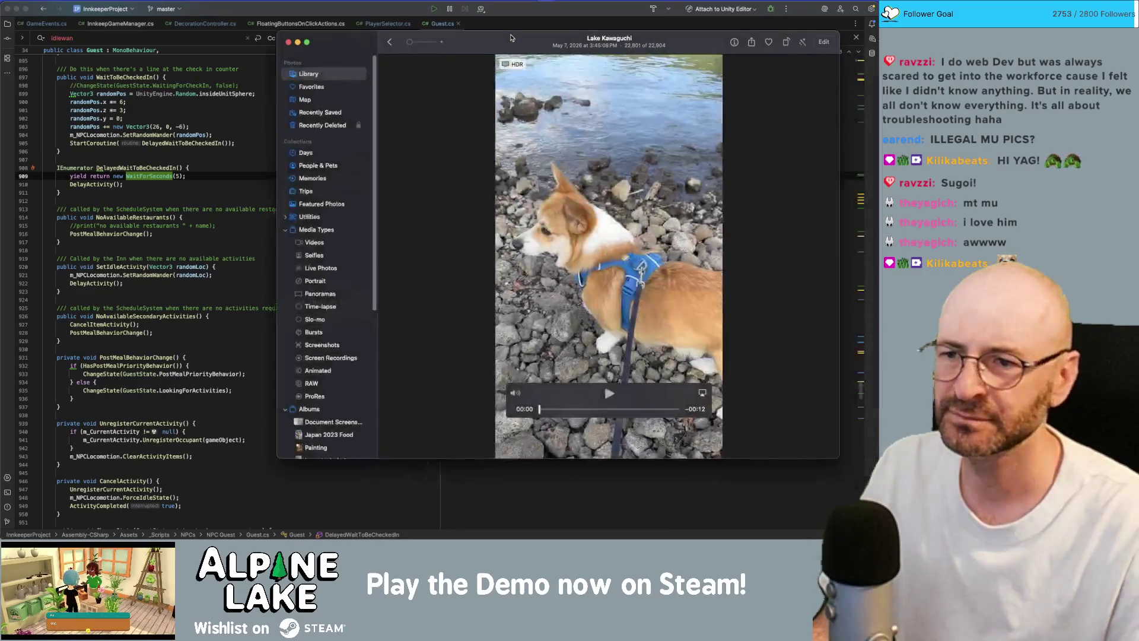
click(528, 412)
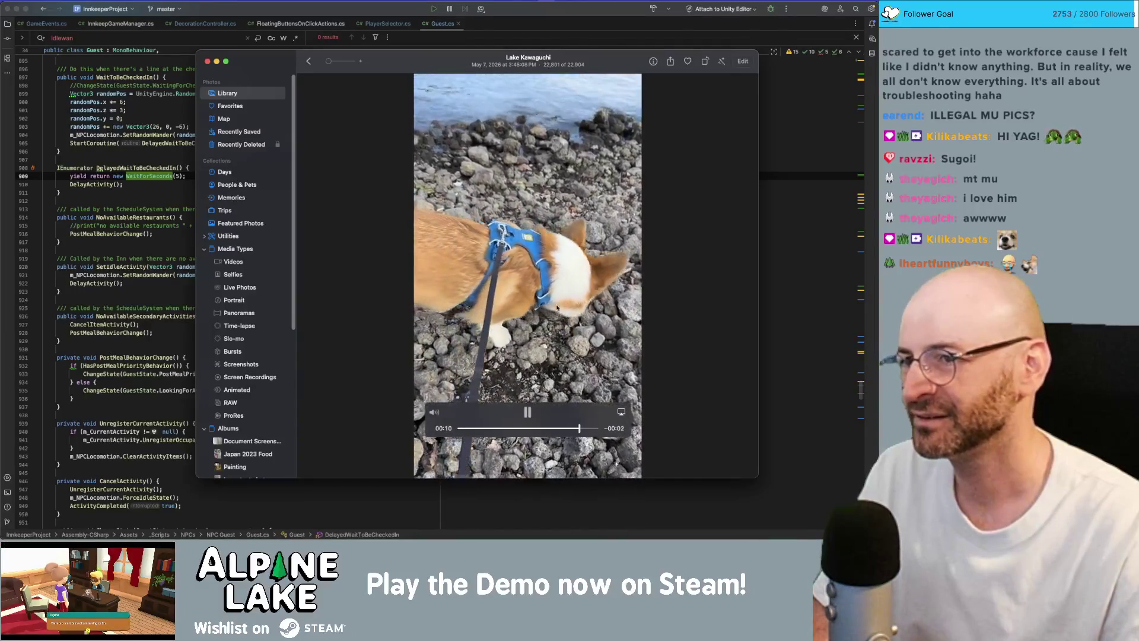
click(528, 413)
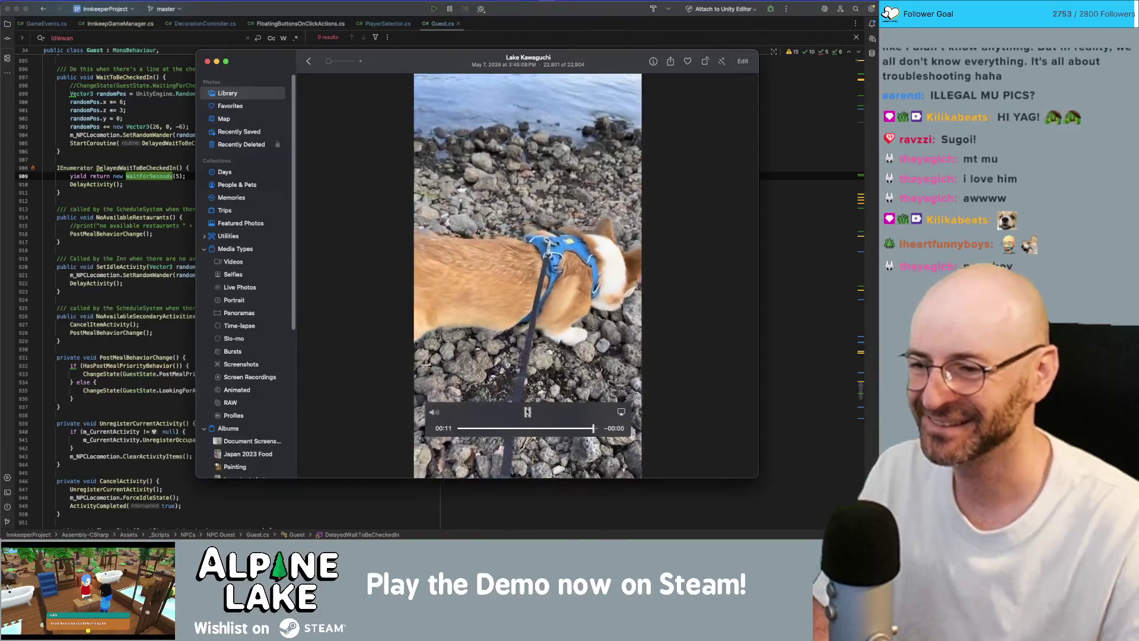
Close the corgi video, then switch to the sidewalk corgi picture
key(super+w)
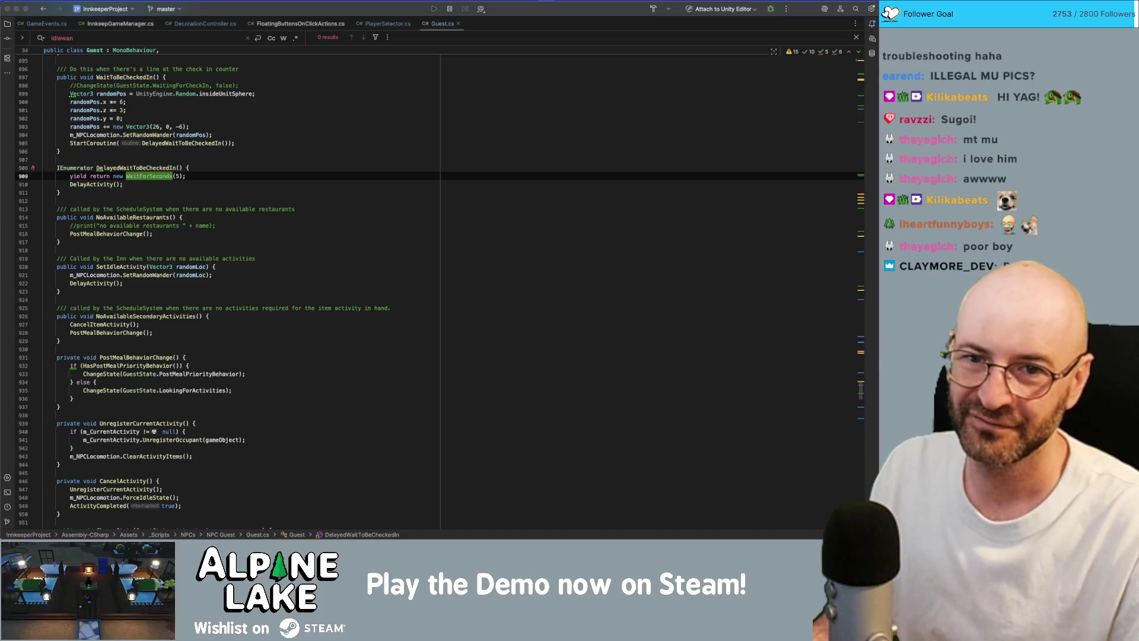
key(super+Tab)
Move the sidewalk corgi photo window further left to view the dog up close
drag(548, 71, 397, 68)
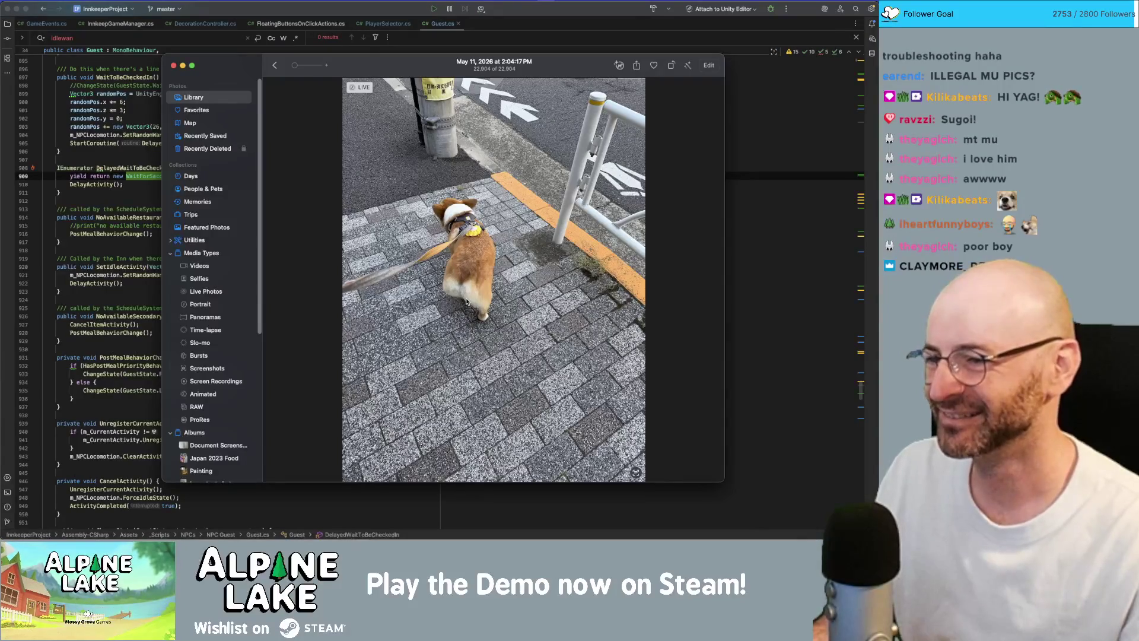
scroll(467, 302, up, 5)
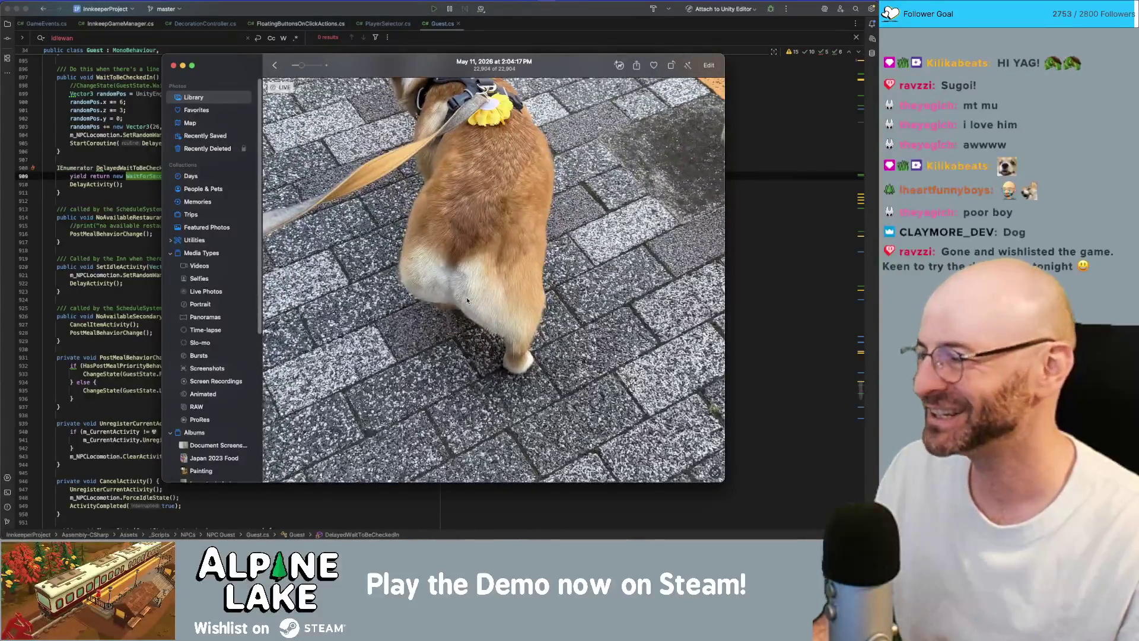
scroll(467, 296, up, 2)
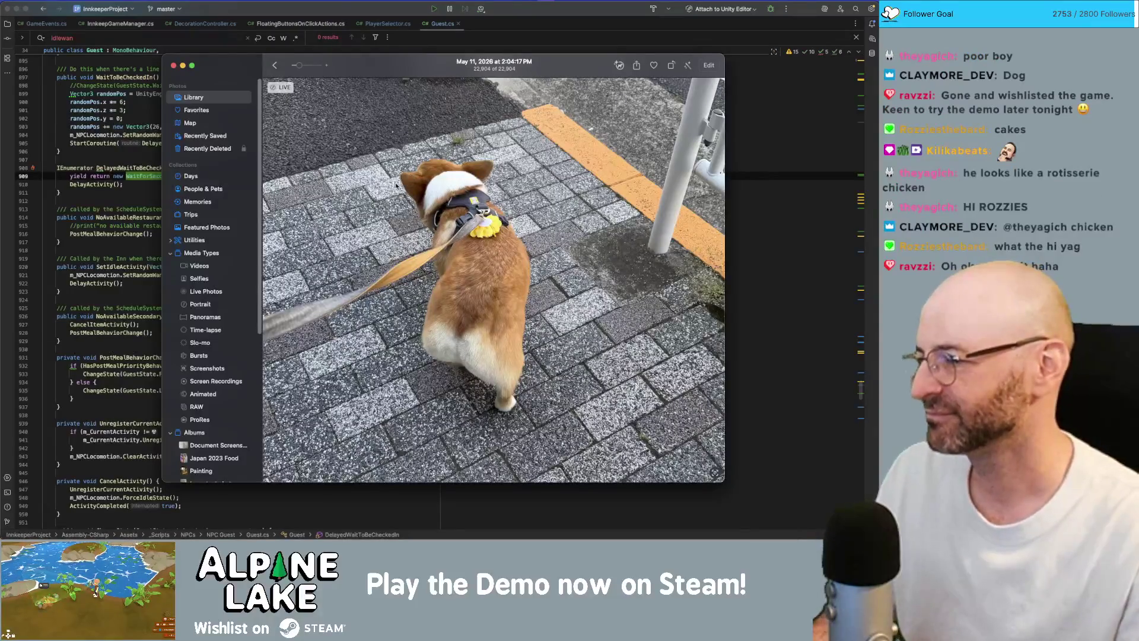
Close the corgi Live Photo so Guest.cs is fully visible in Rider again
key(super+w)
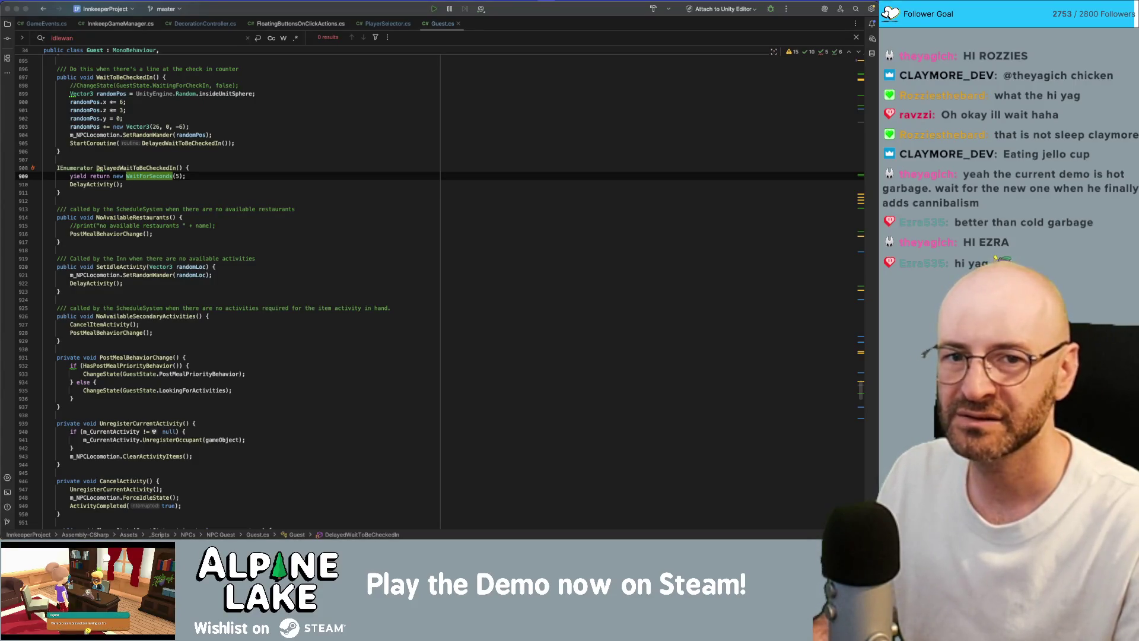
drag(633, 17, 364, 67)
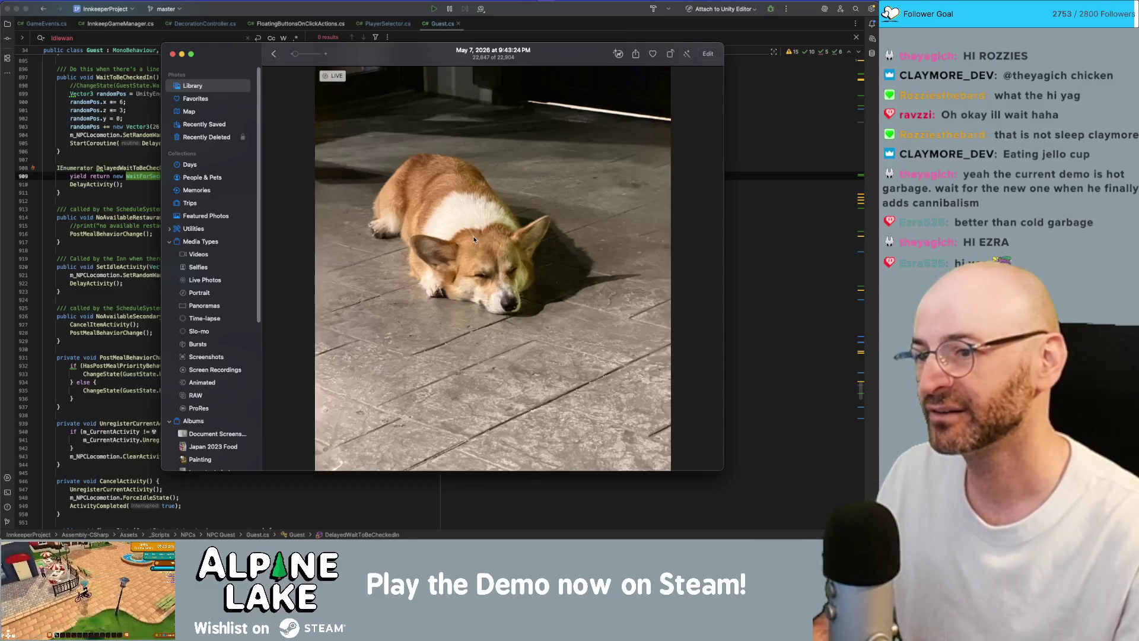
scroll(475, 237, up, 3)
scroll(474, 237, up, 2)
scroll(474, 237, up, 2)
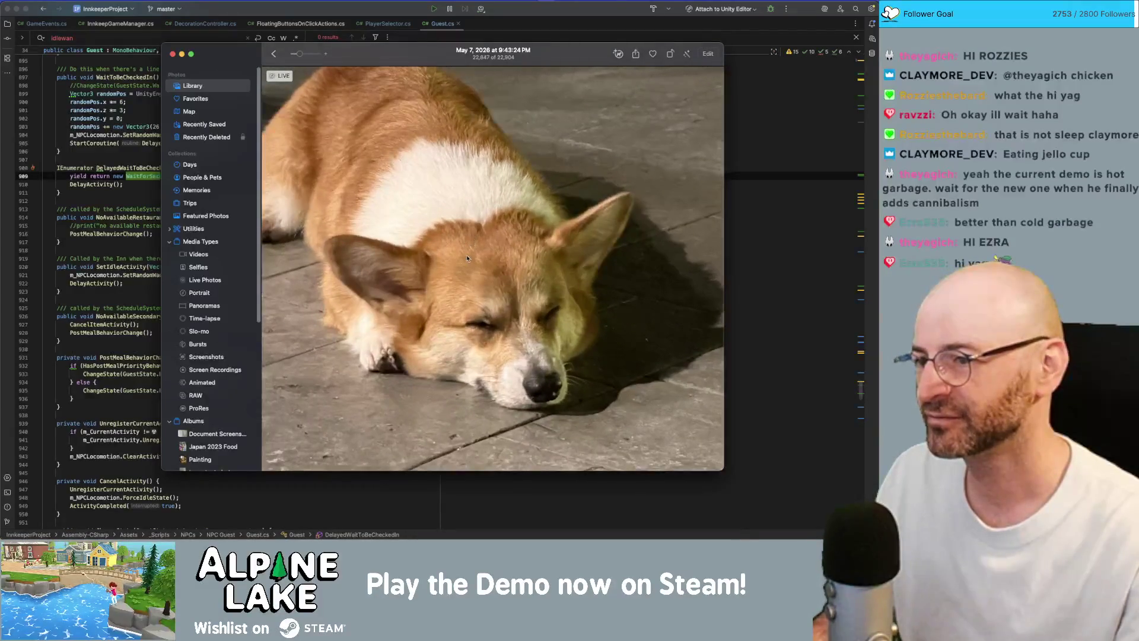
scroll(467, 258, down, 3)
scroll(465, 260, down, 2)
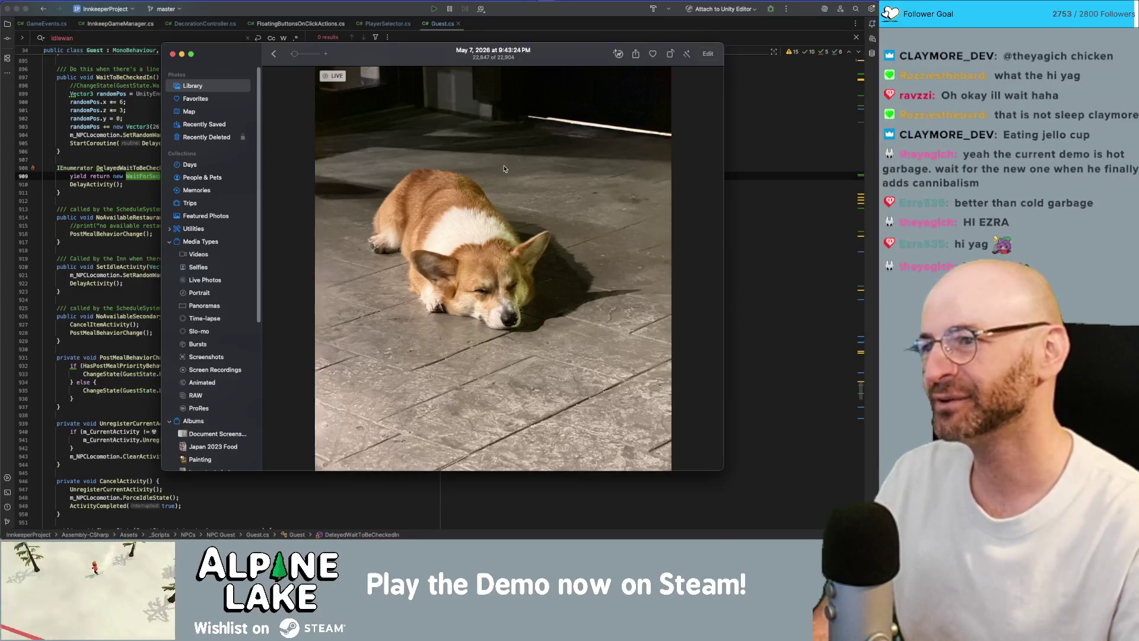
drag(414, 57, 408, 54)
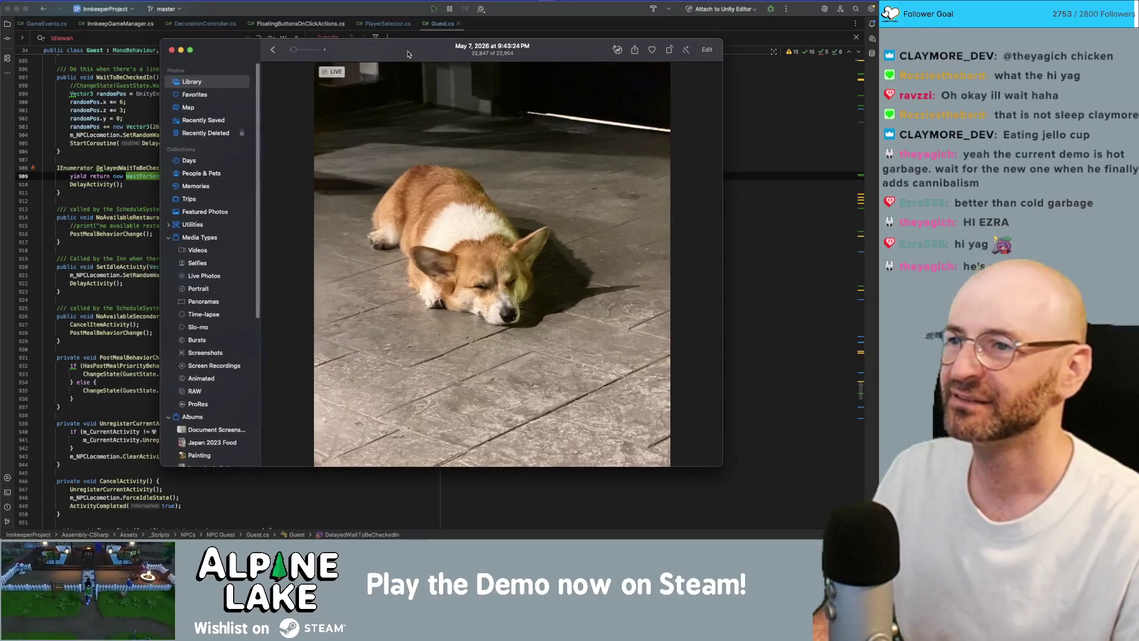
key(super+w)
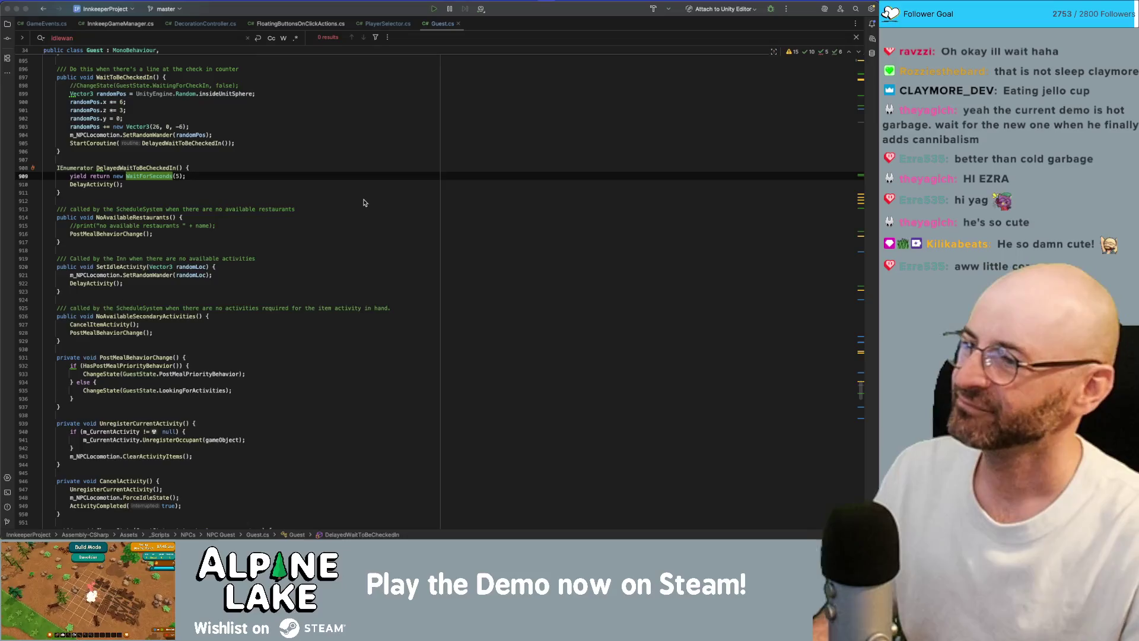
scroll(364, 203, down, 1)
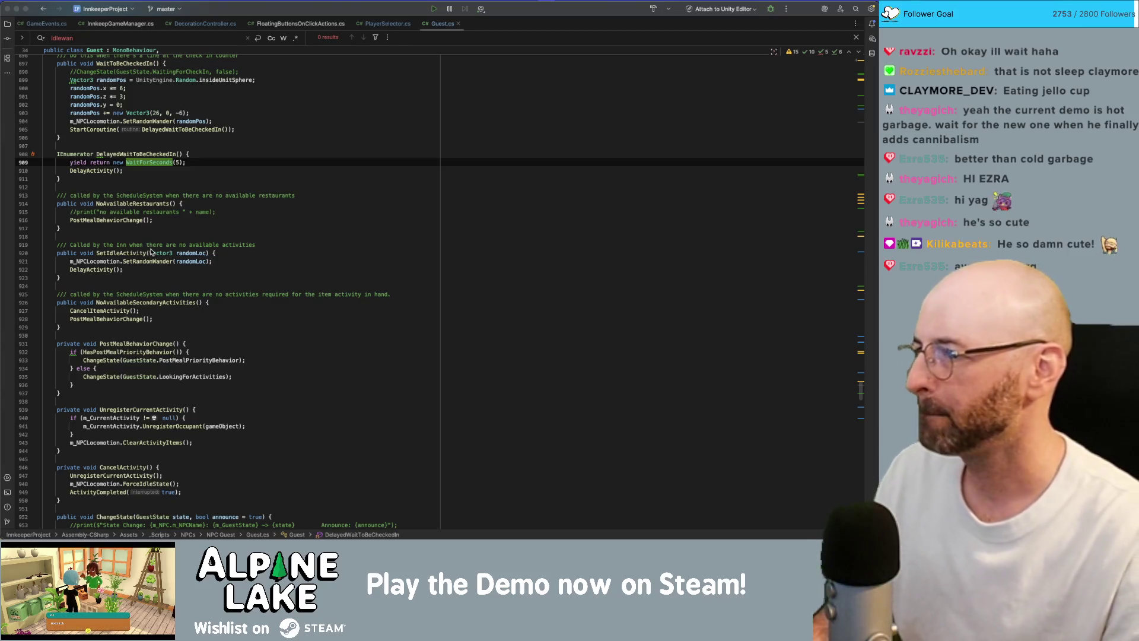
Inspect SetIdleActivity's SetRandomWander and DelayActivity calls, then jump to the DelayActivity declaration
click(145, 153)
click(122, 255)
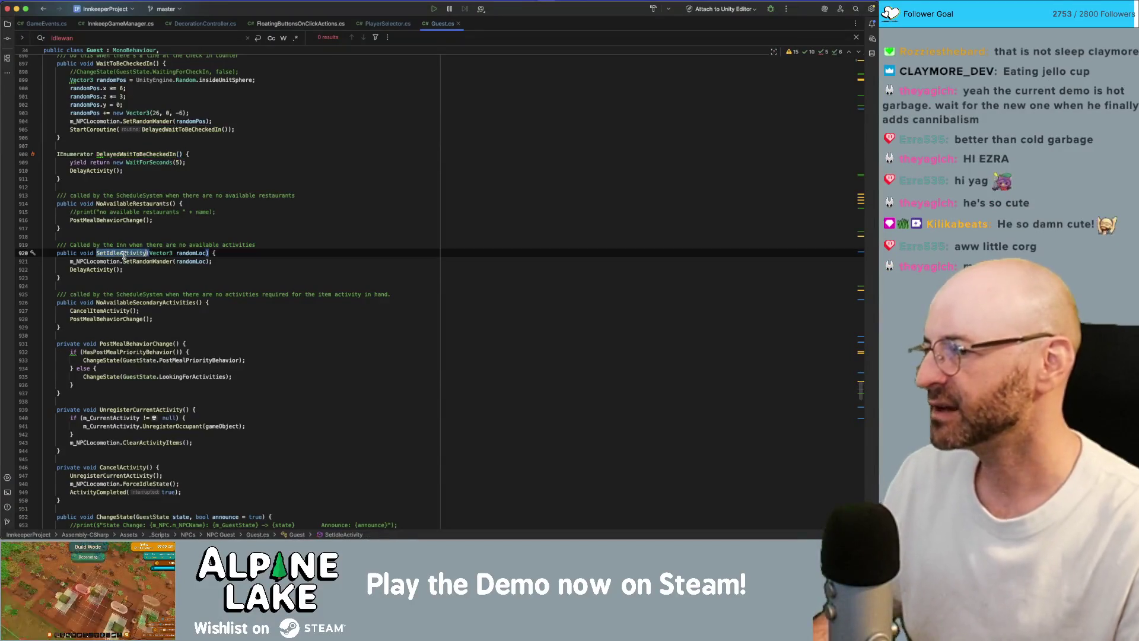
click(137, 262)
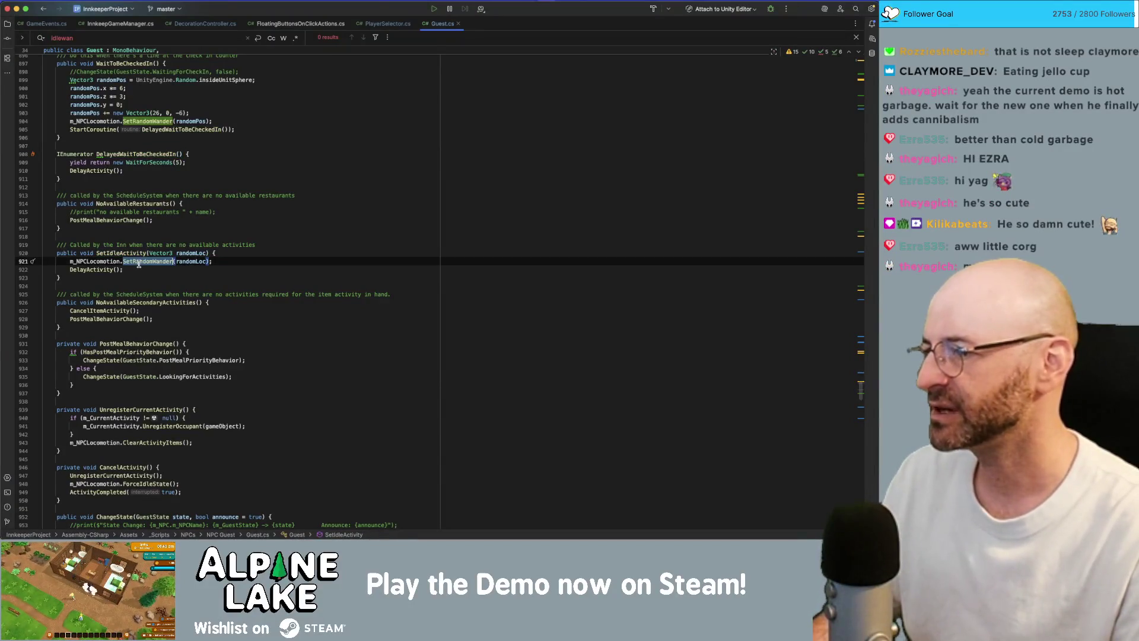
click(93, 270)
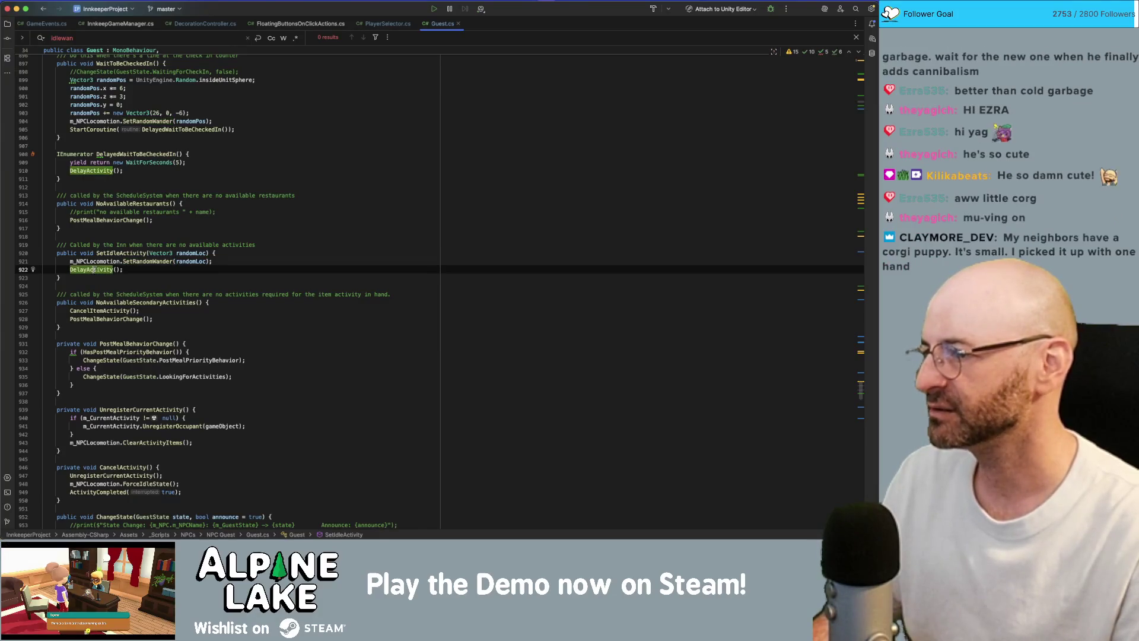
super+click(92, 270)
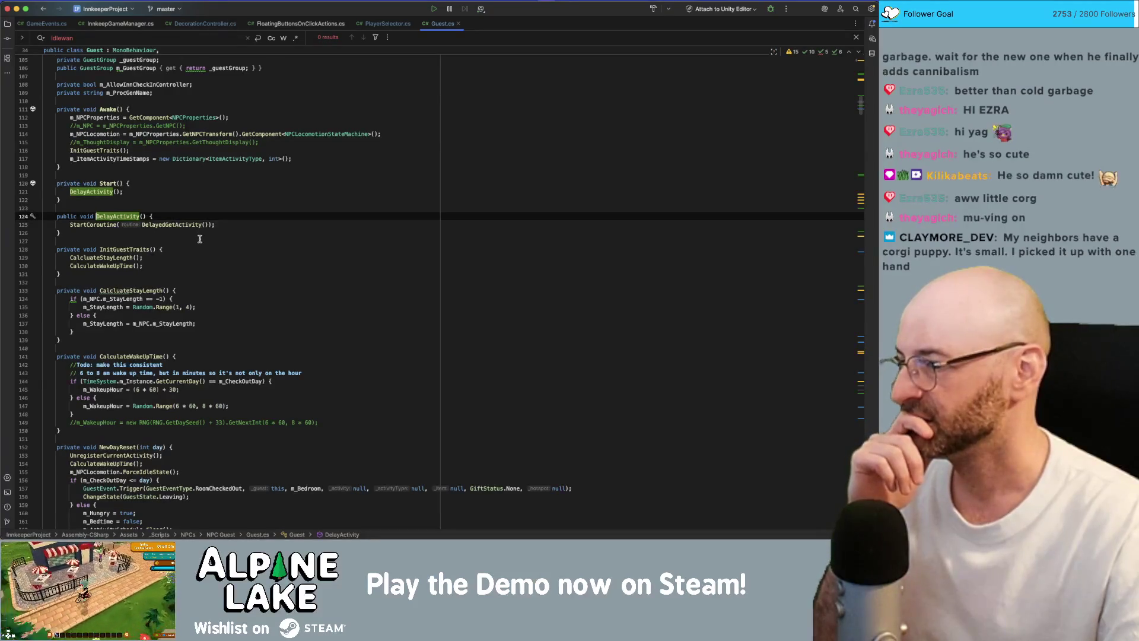
Change DelayedGetActivity's WaitForSeconds(1) to WaitForSeconds(3), then switch back to Unity
click(155, 224)
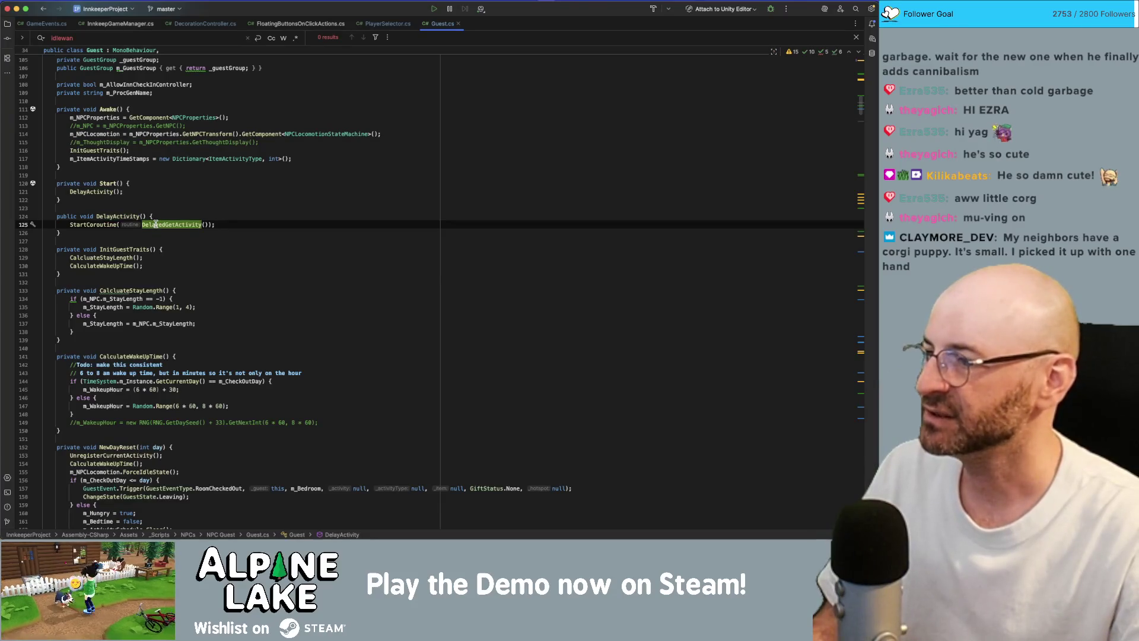
super+click(155, 225)
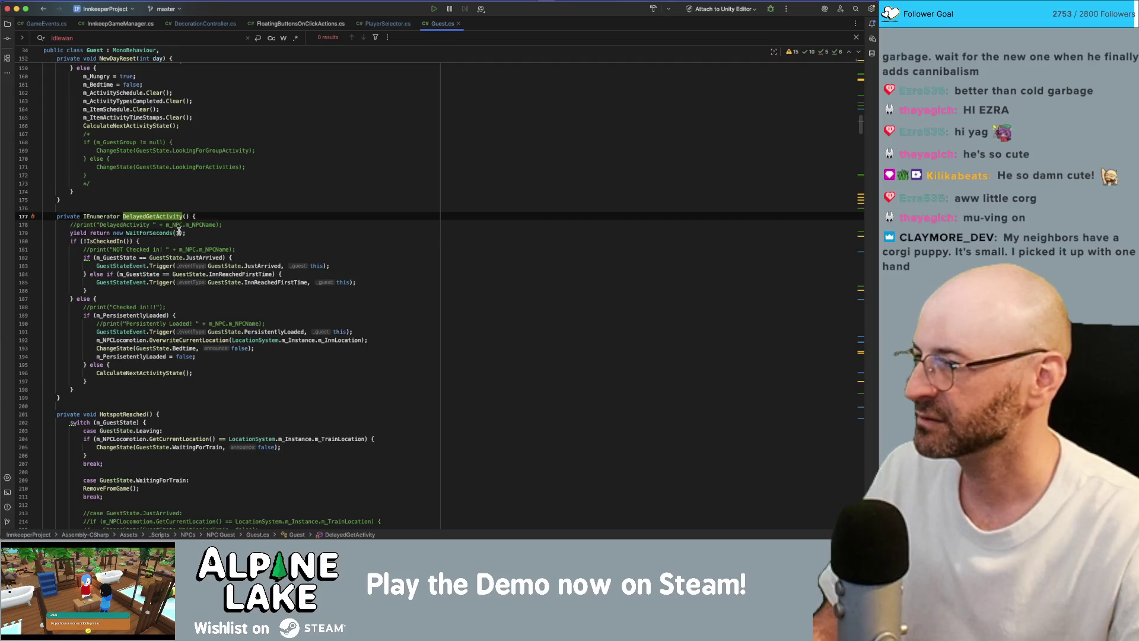
click(178, 232)
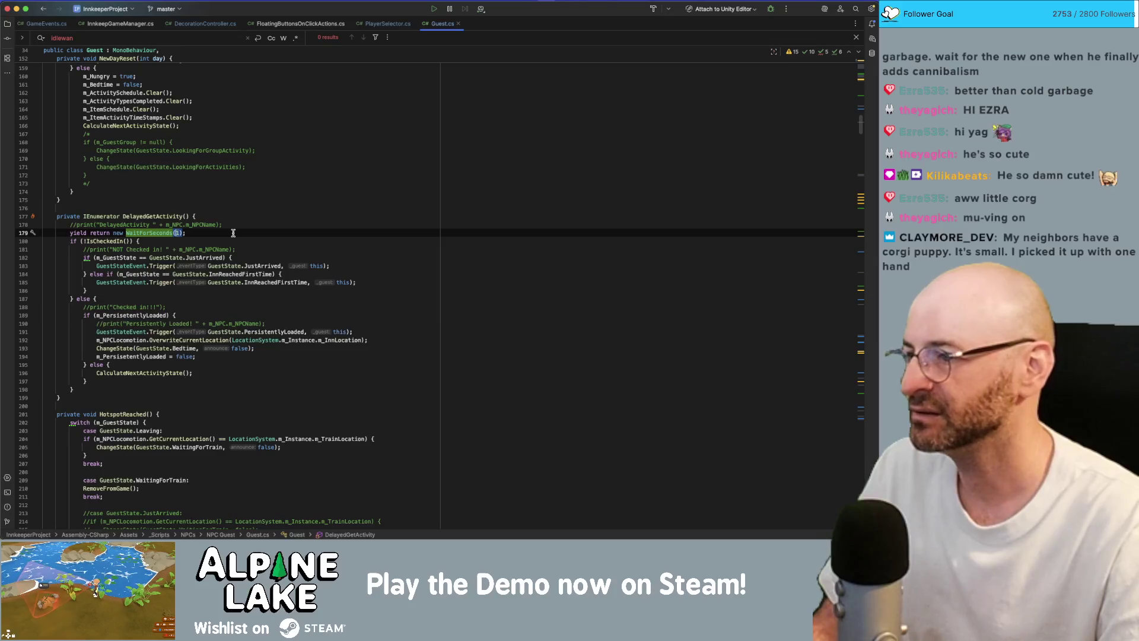
text(3)
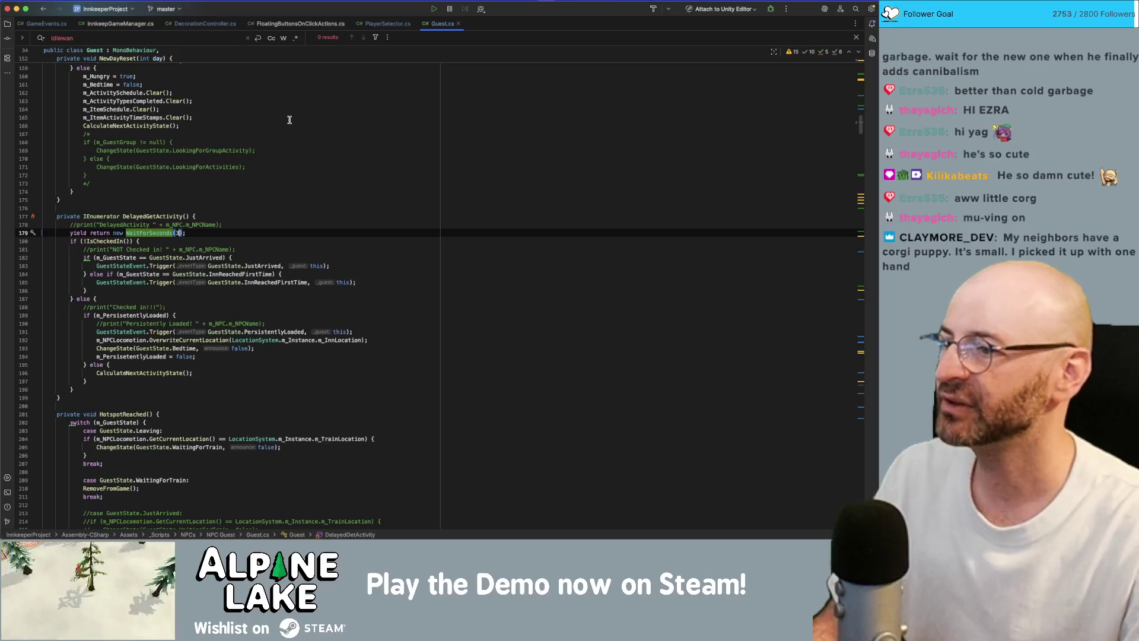
click(301, 189)
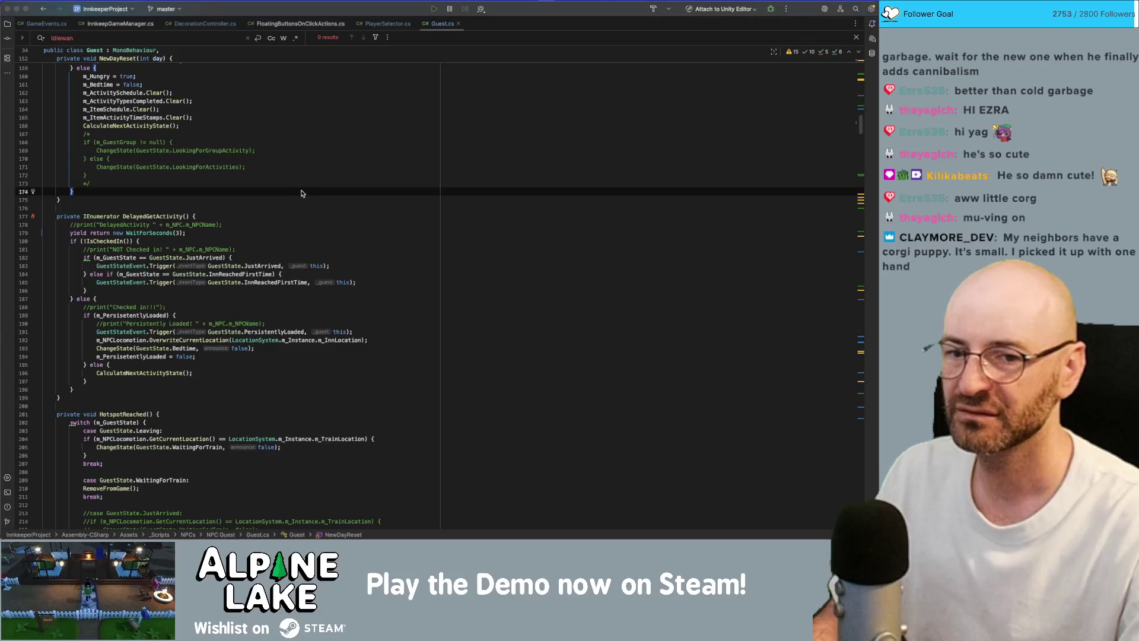
key(super+Tab)
key(super+Tab)
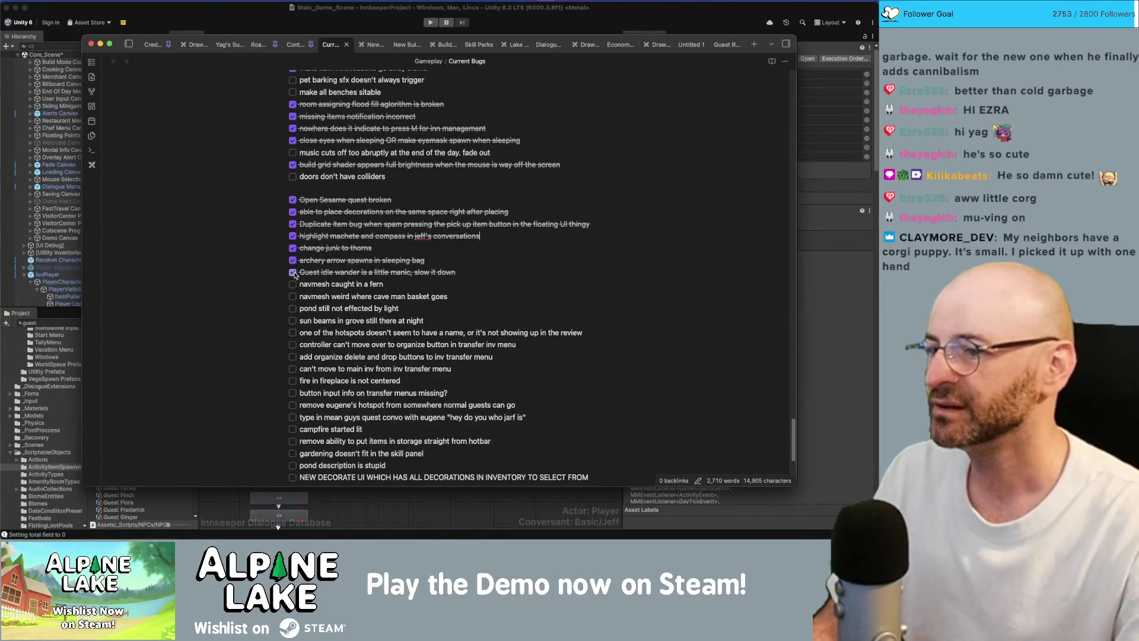
Bring the Unity editor window back to the front
click(268, 18)
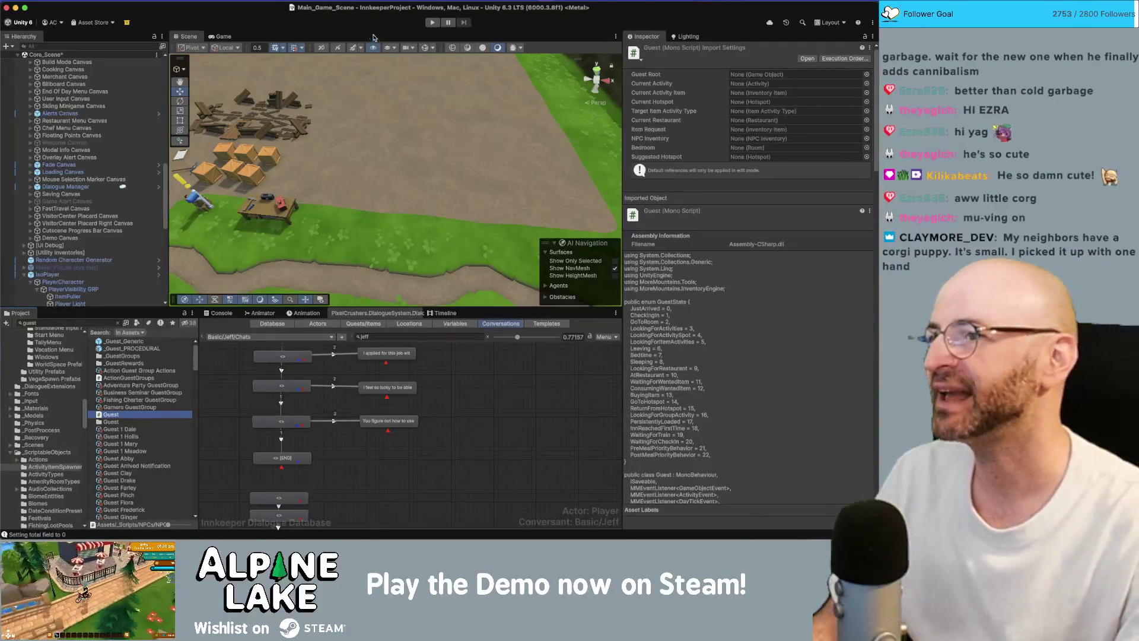
Enter Play Mode to run Main_Game_Scene
click(432, 23)
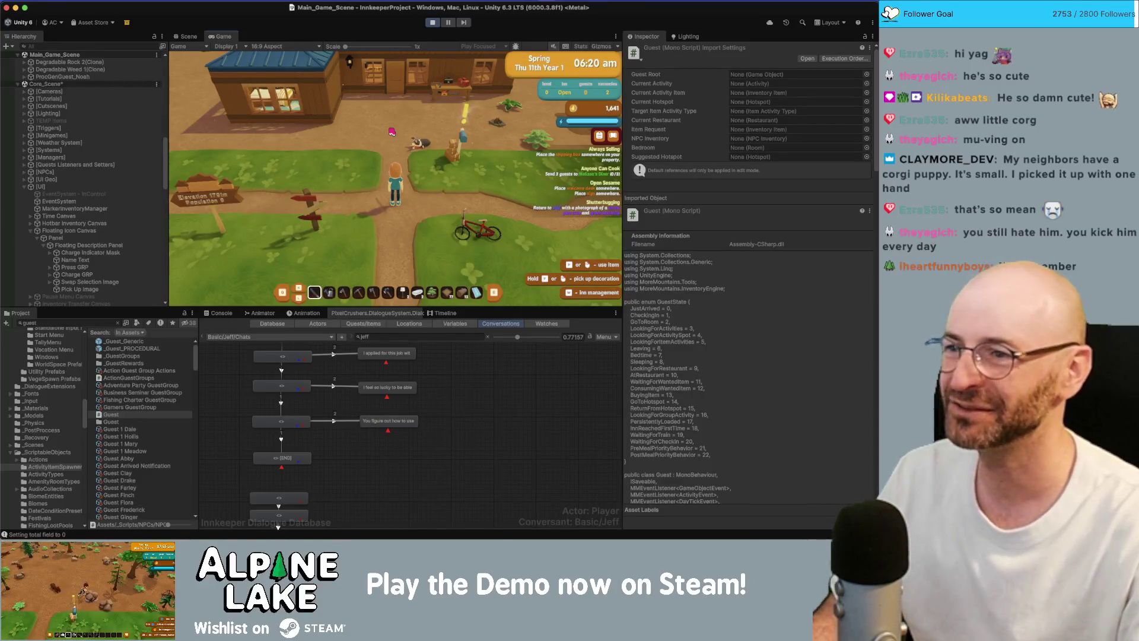
Walk the player into the inn up to the sleeping bag and back out onto the grass
key(w)
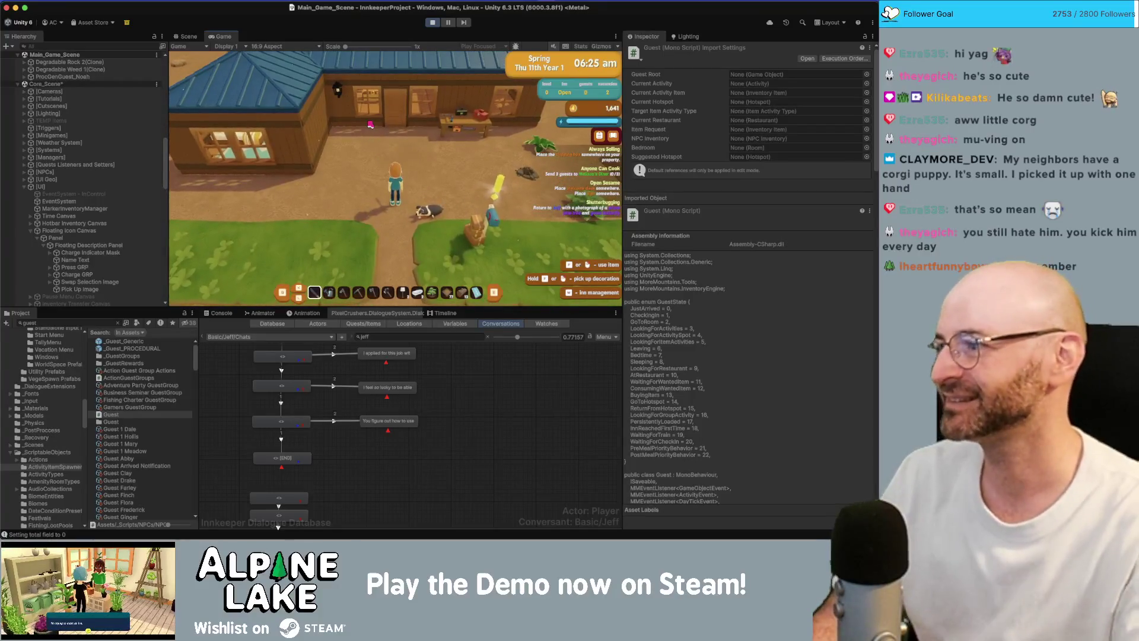
key(w)
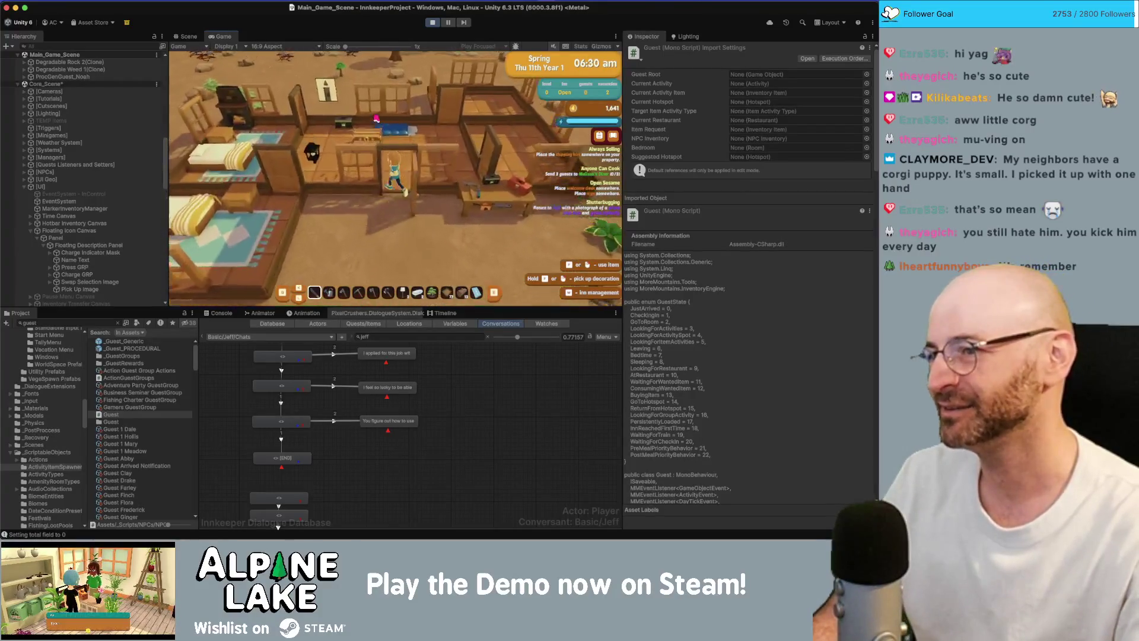
key(w)
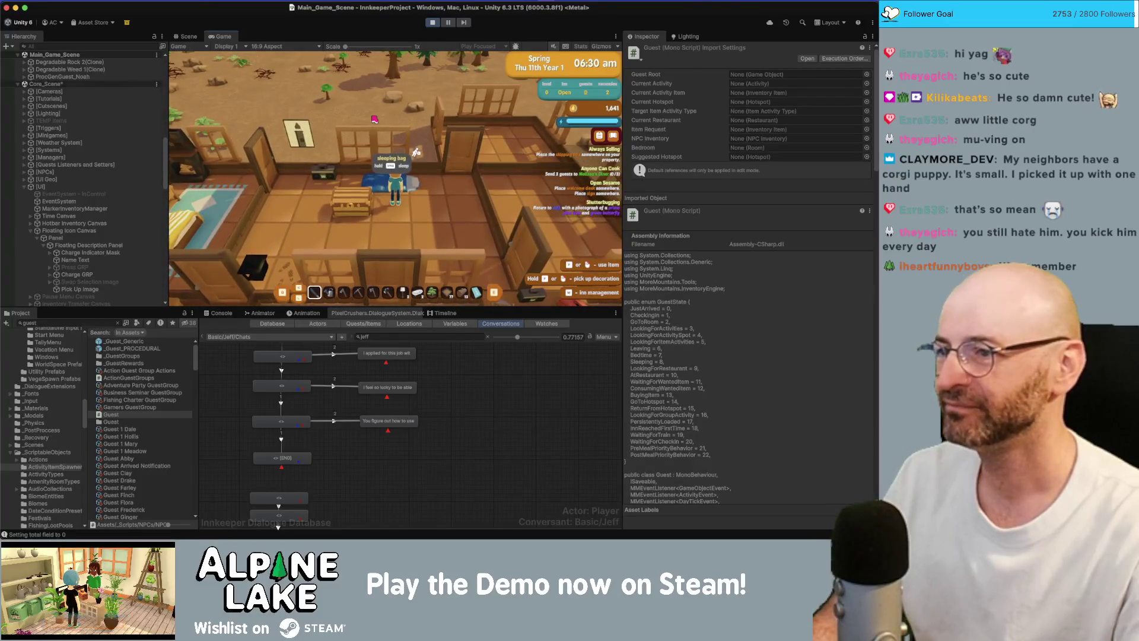
key(s)
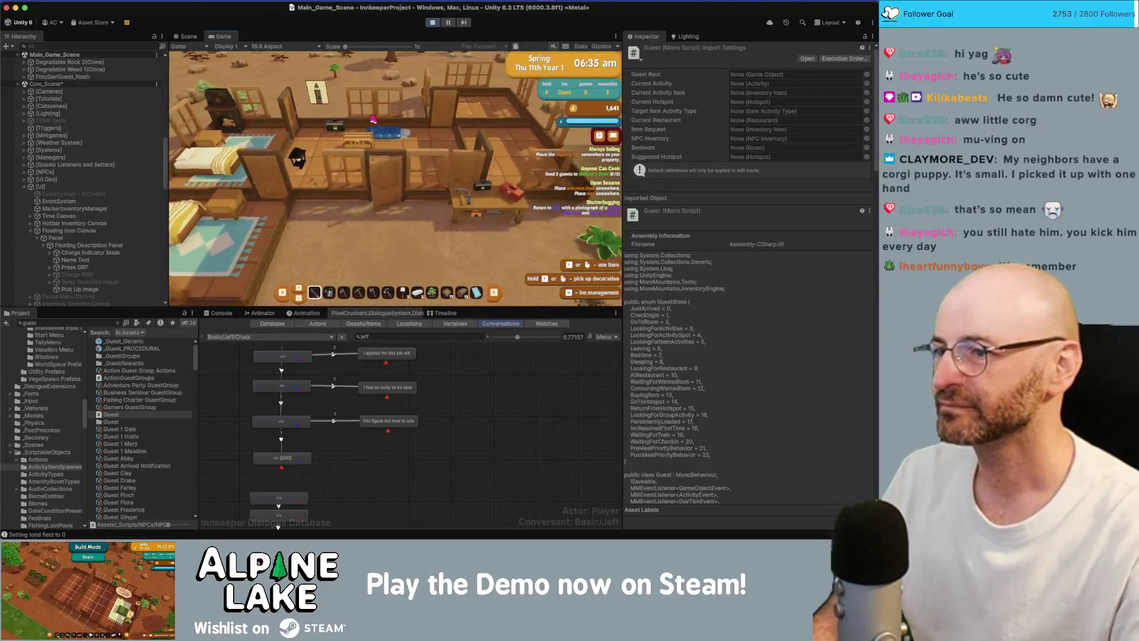
key(s)
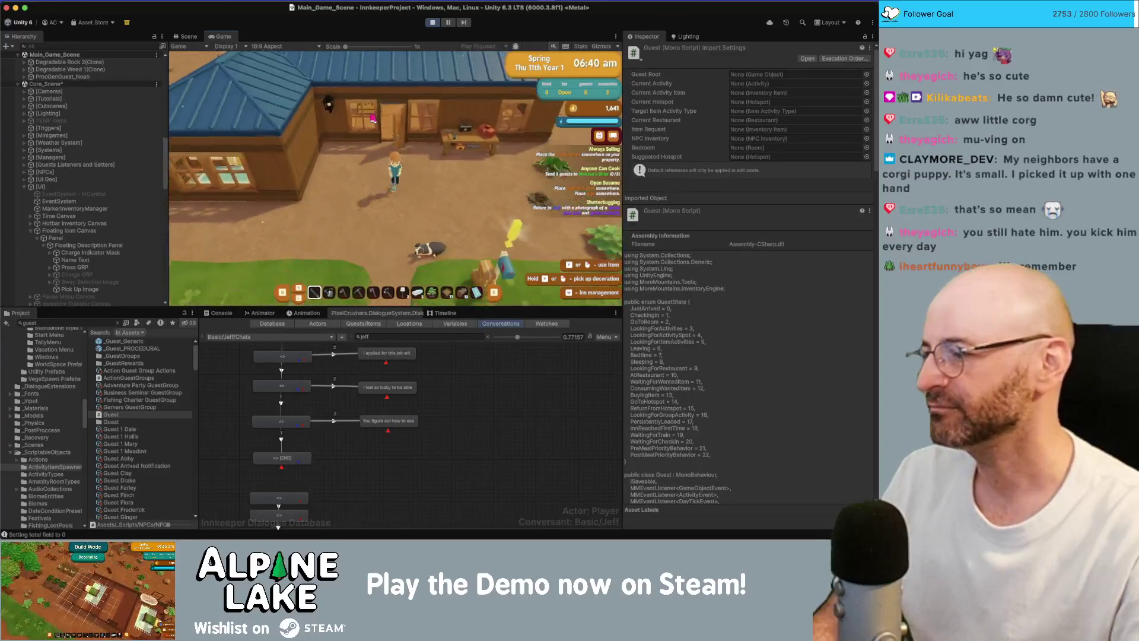
Run west and north, break a rock, glance at the bugs checklist, then walk toward the visitor centre
key(a)
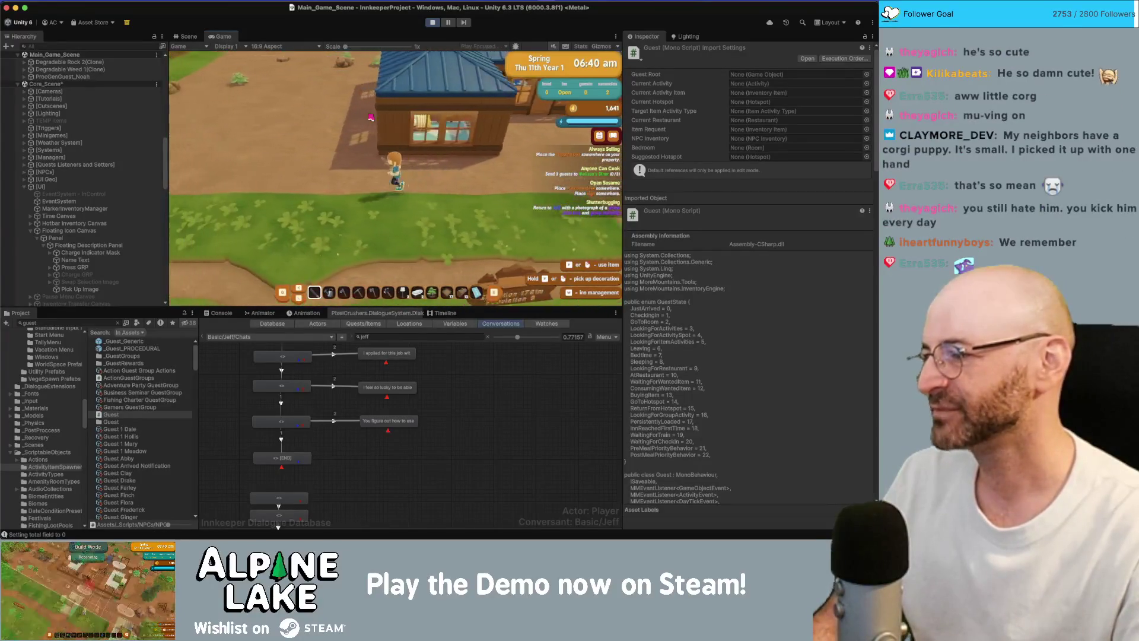
key(w)
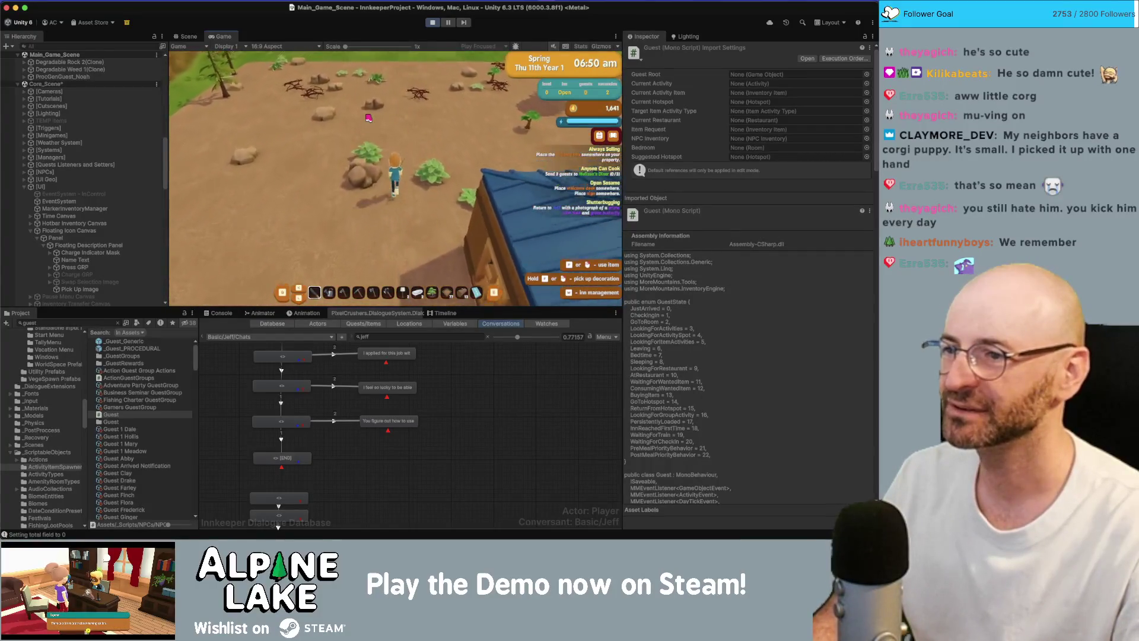
key(d)
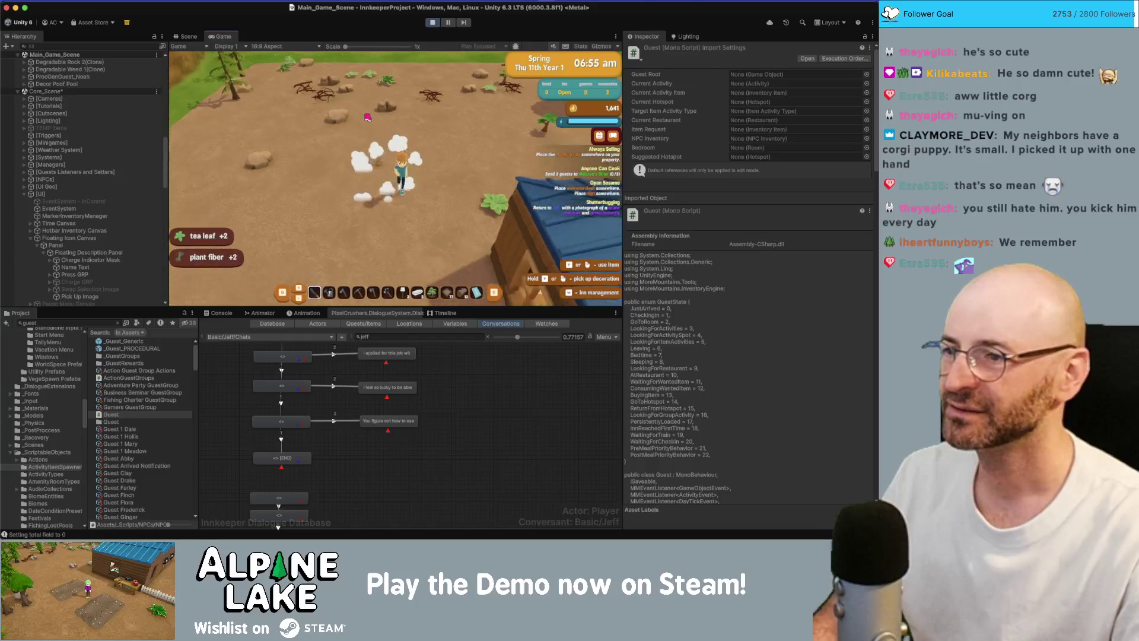
key(super+Tab)
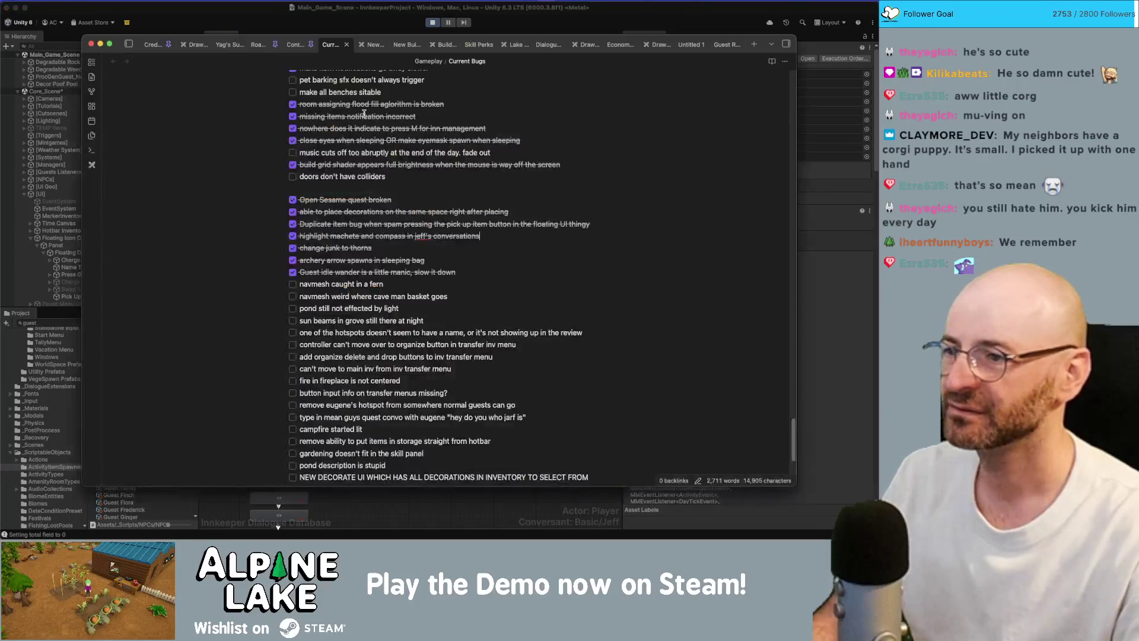
key(super+Tab)
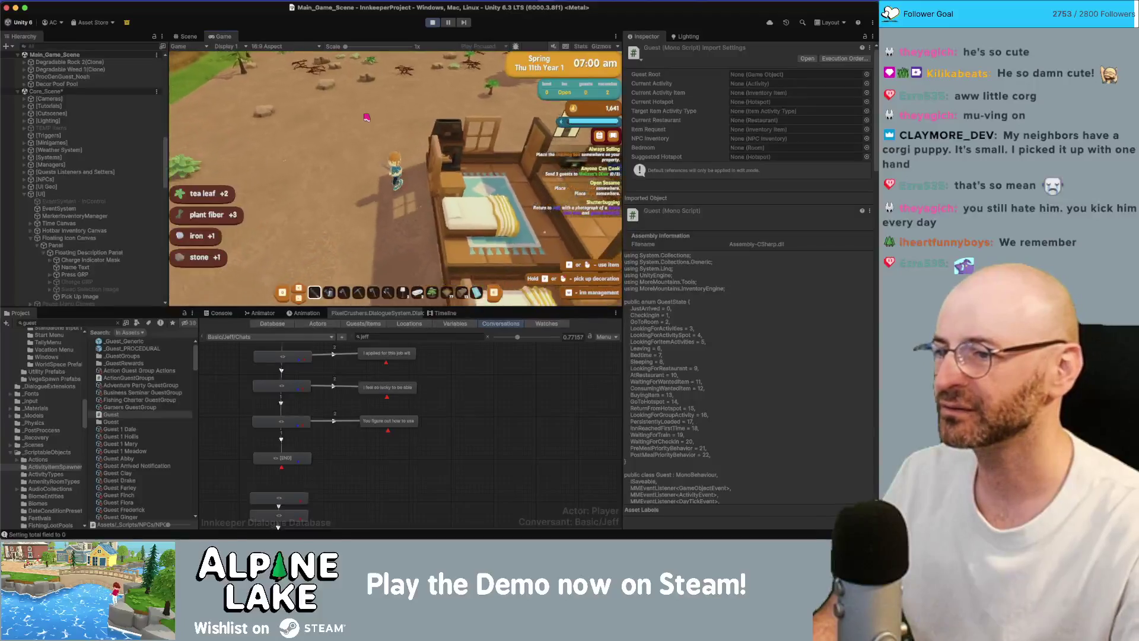
key(s)
key(s)
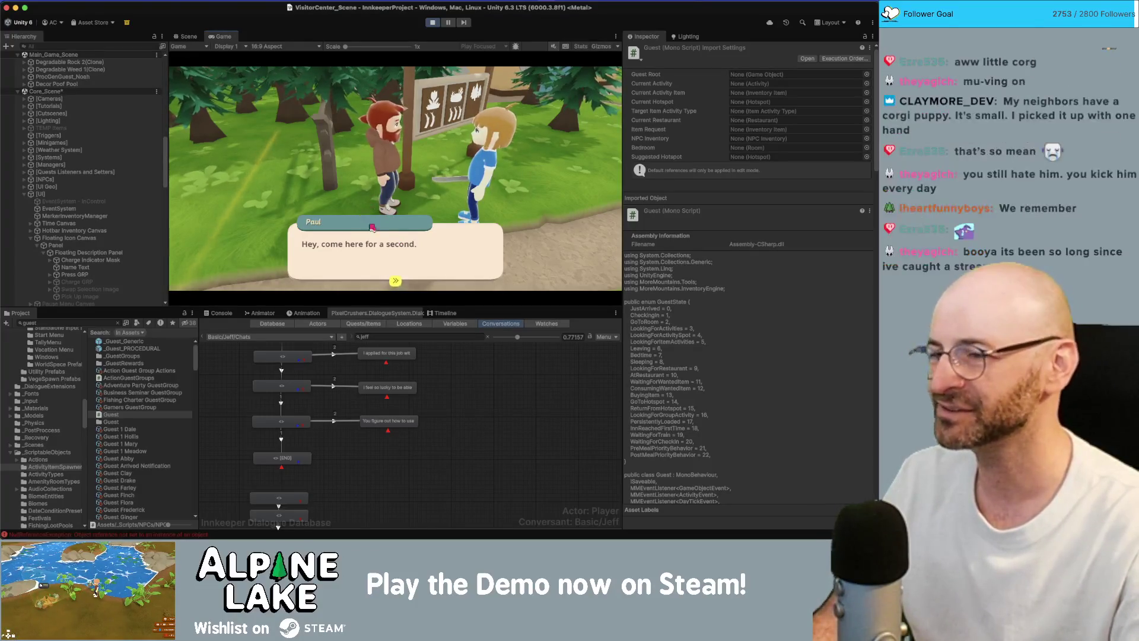
Advance through Paul's thorn conversation line by line until the Prickly Menace task is received
click(387, 236)
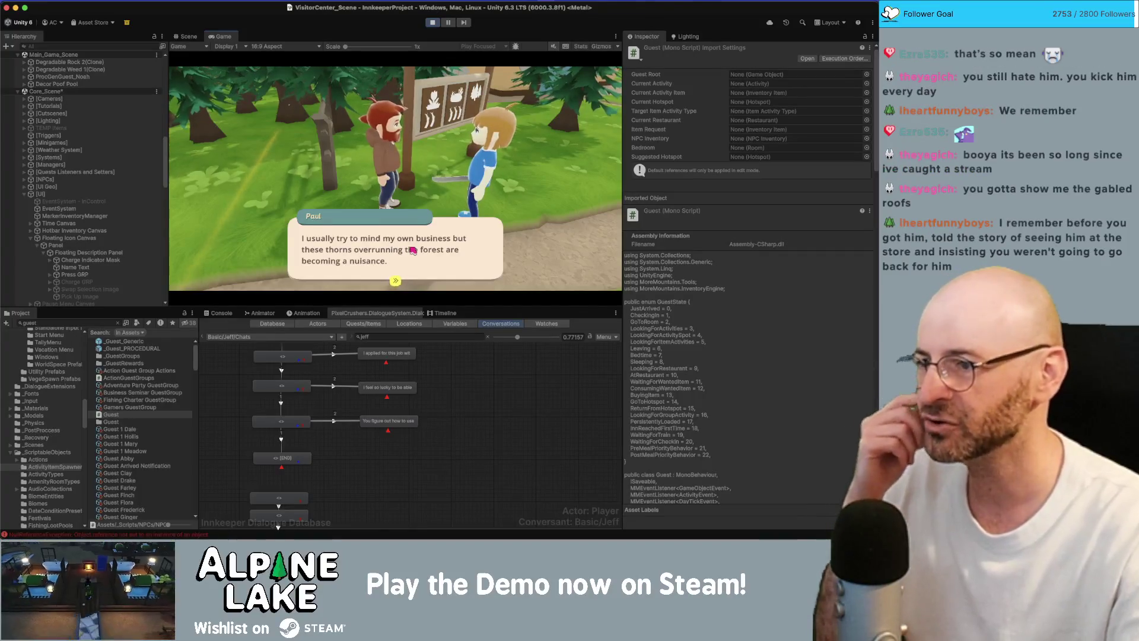
click(411, 251)
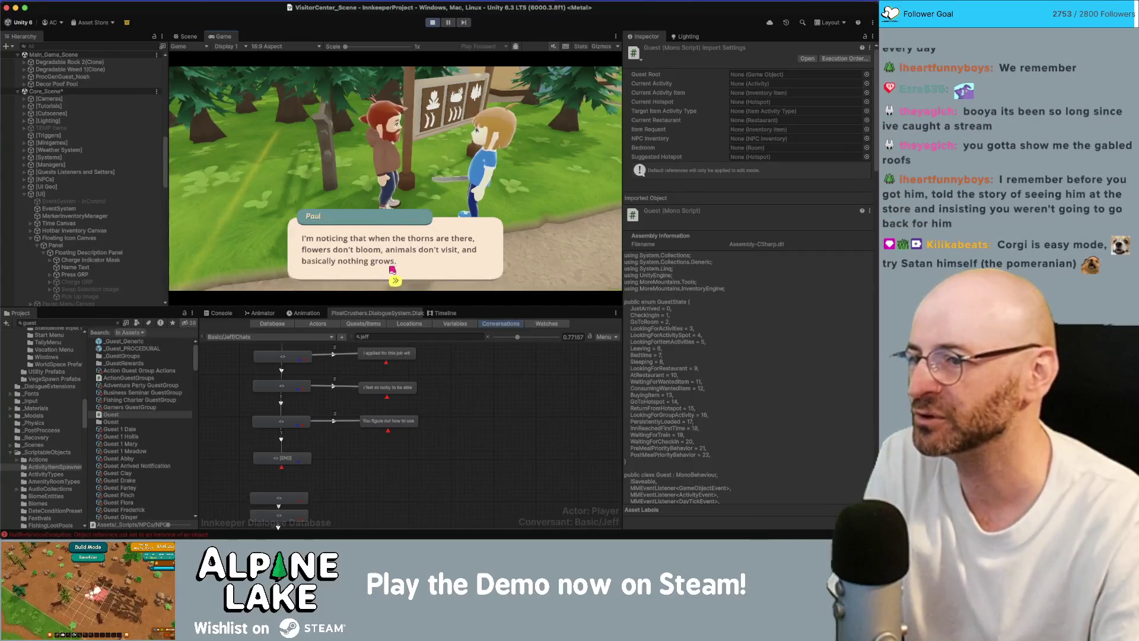
click(433, 249)
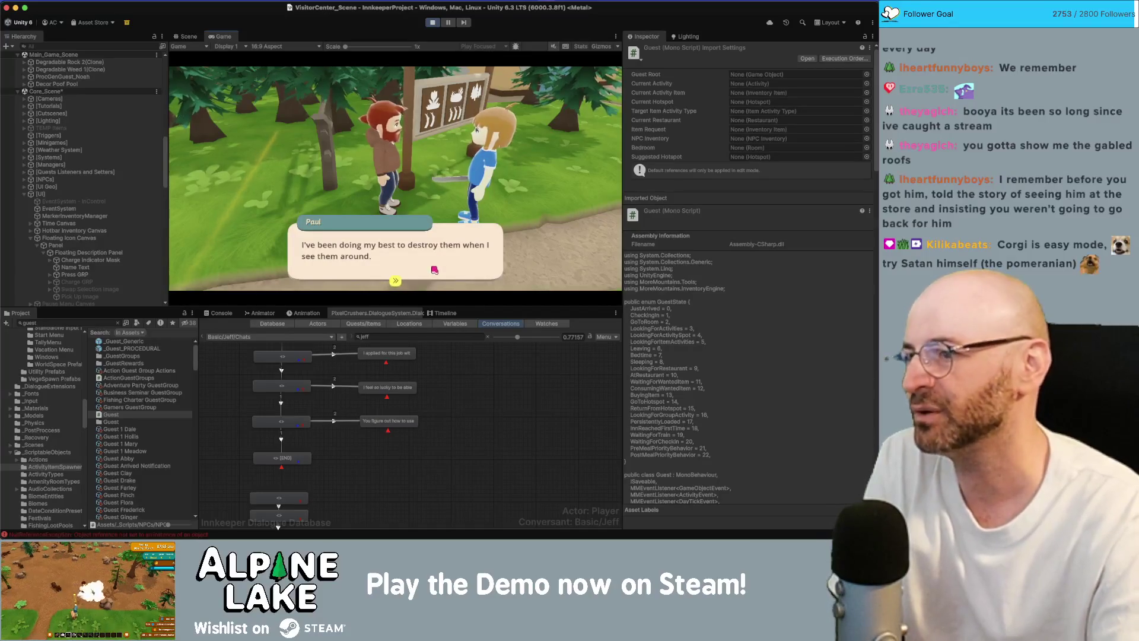
click(435, 267)
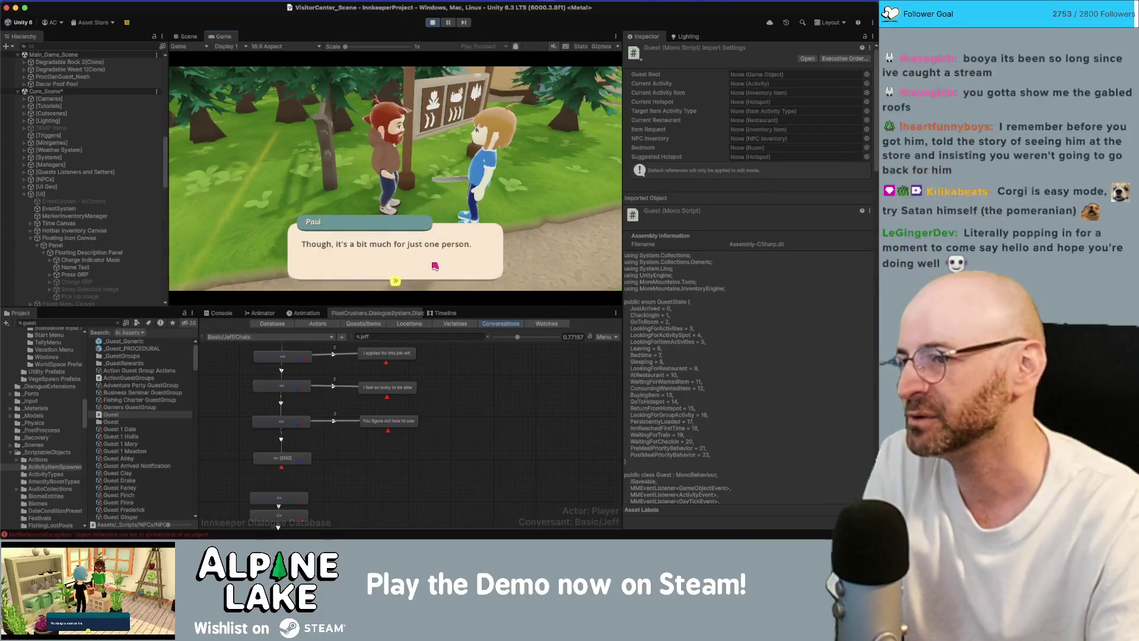
click(433, 264)
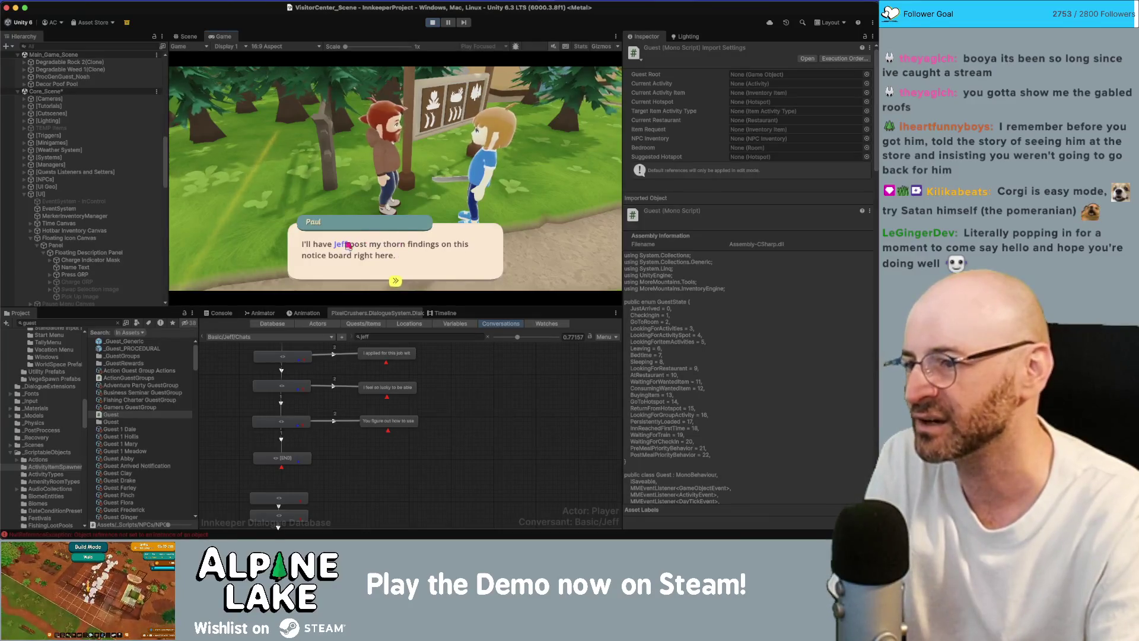
click(401, 252)
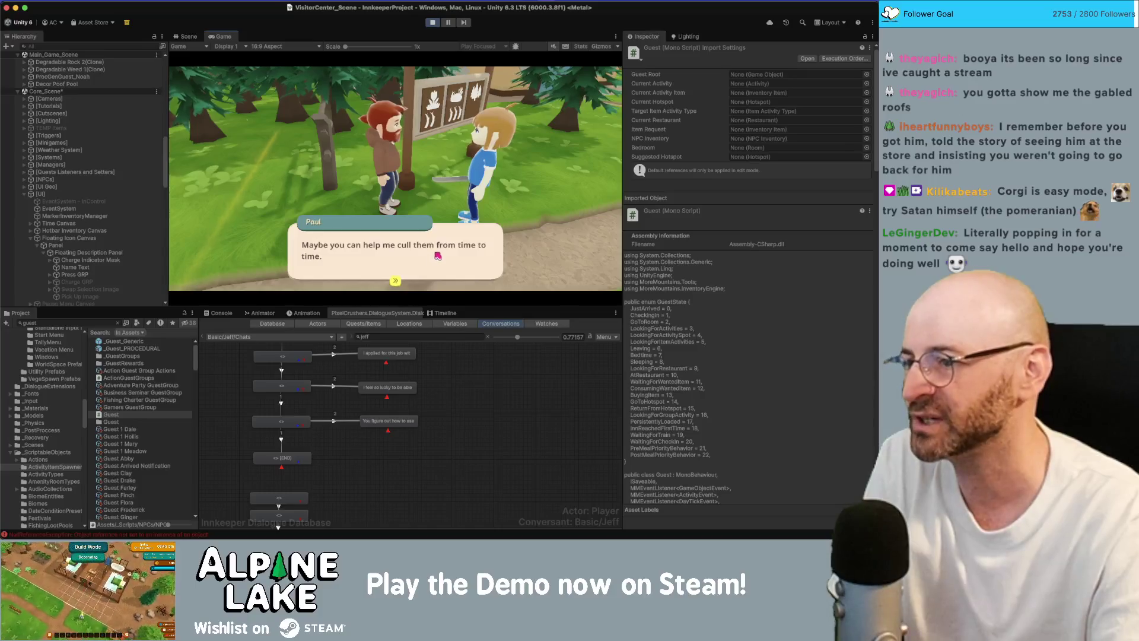
click(379, 262)
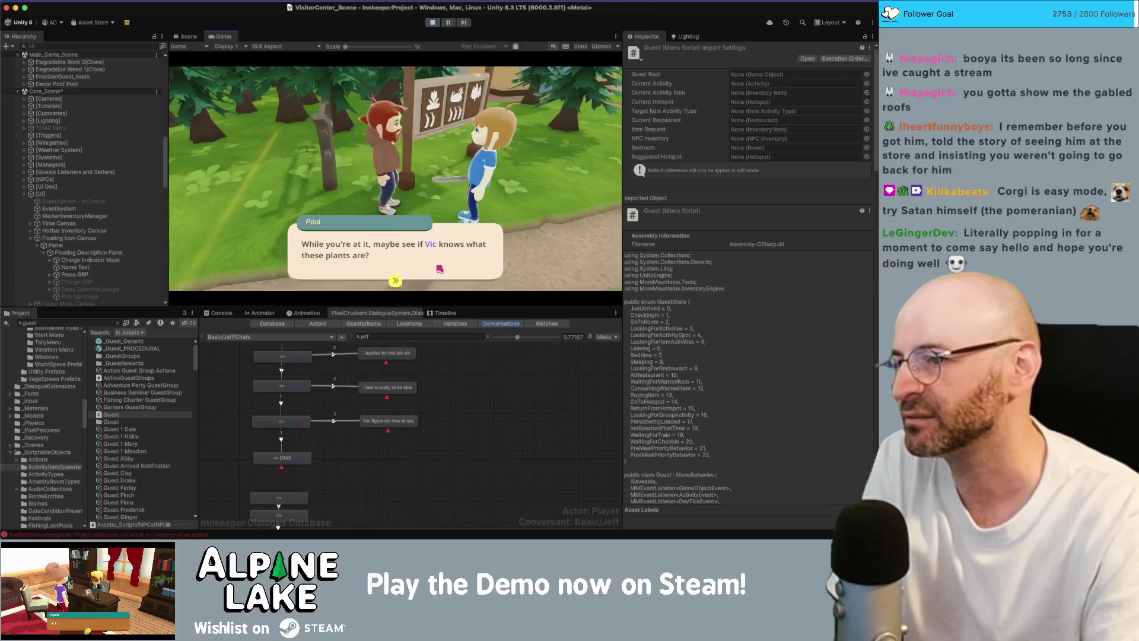
click(396, 256)
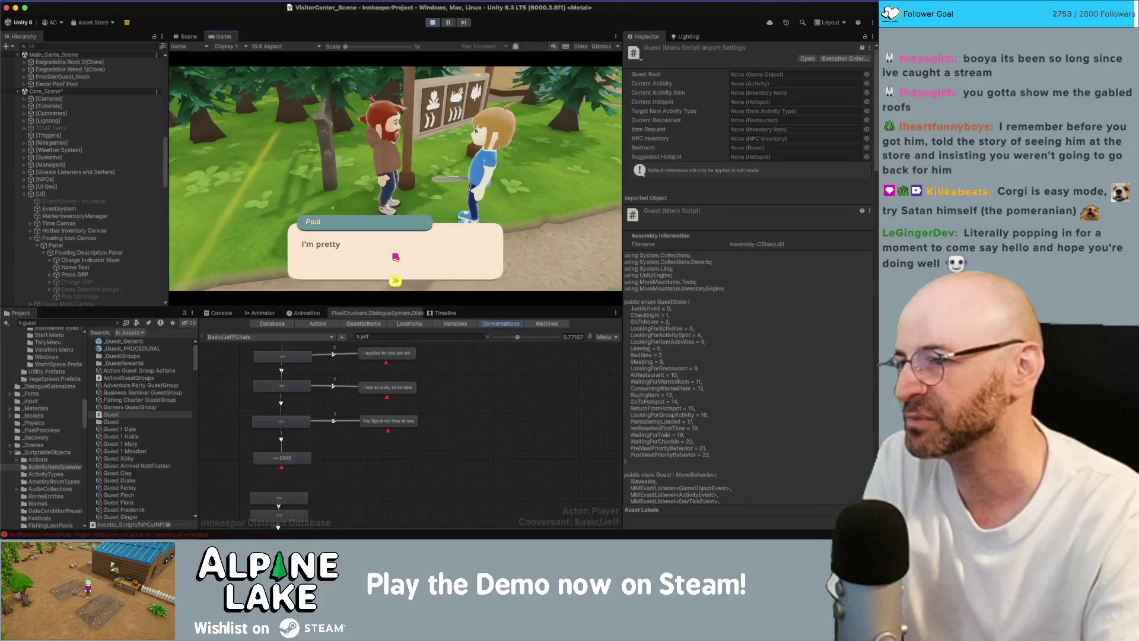
click(478, 267)
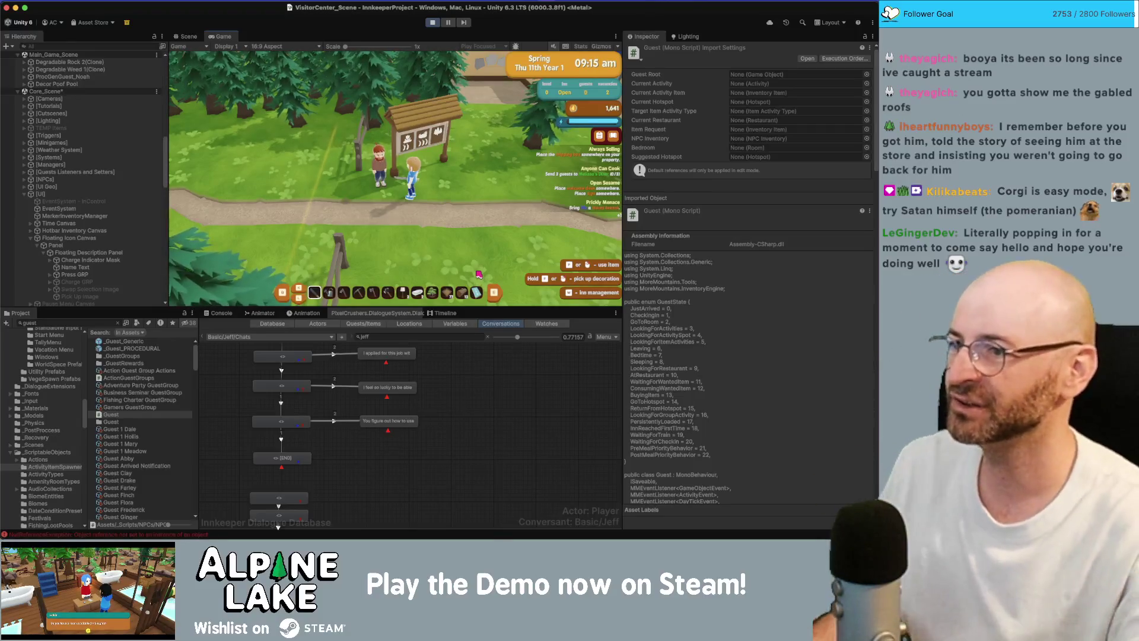
Talk to the villager again, back out of the conversation options with Never mind, and walk along the path
key(e)
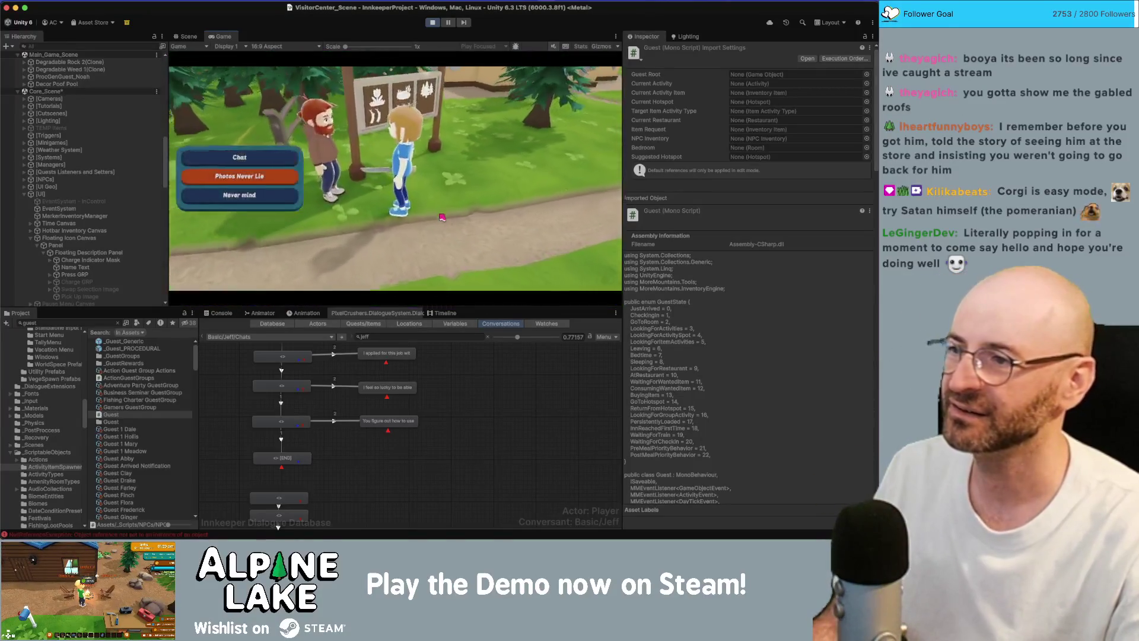
click(287, 200)
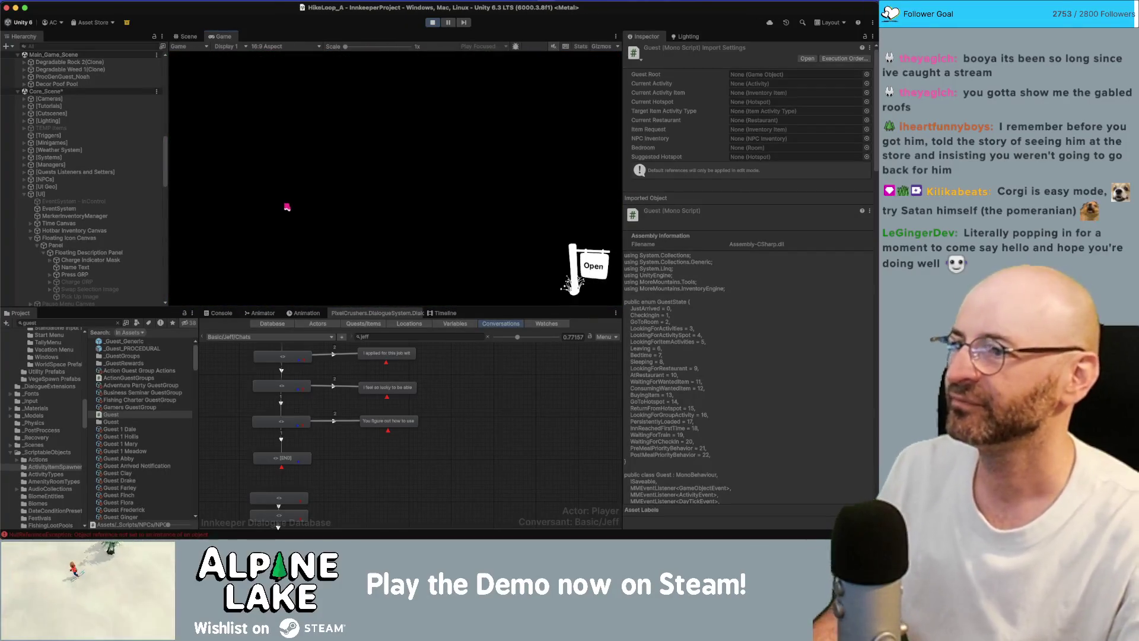
key(a)
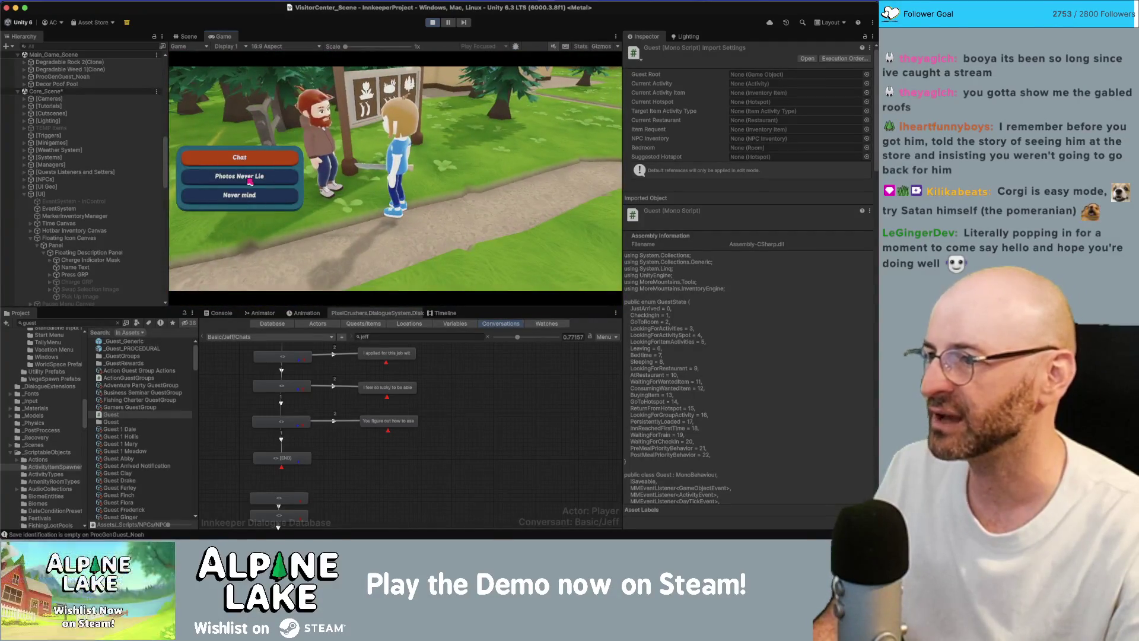
click(250, 178)
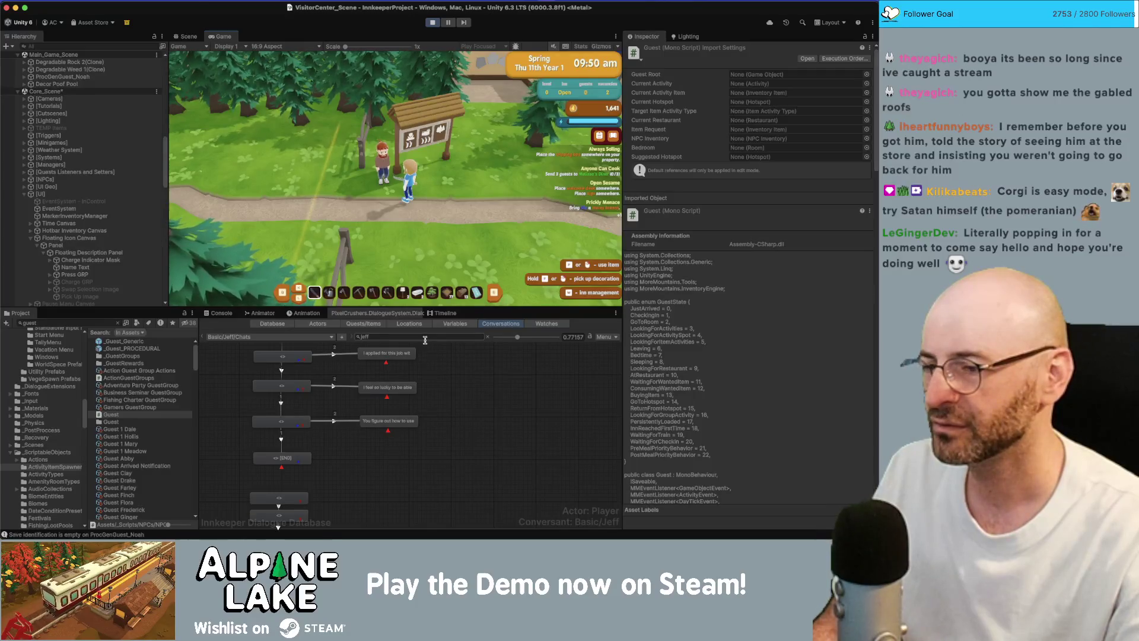
Add a new checklist item 'Photos Never Lie paul conversation option' in the Current Bugs note
key(super+Tab)
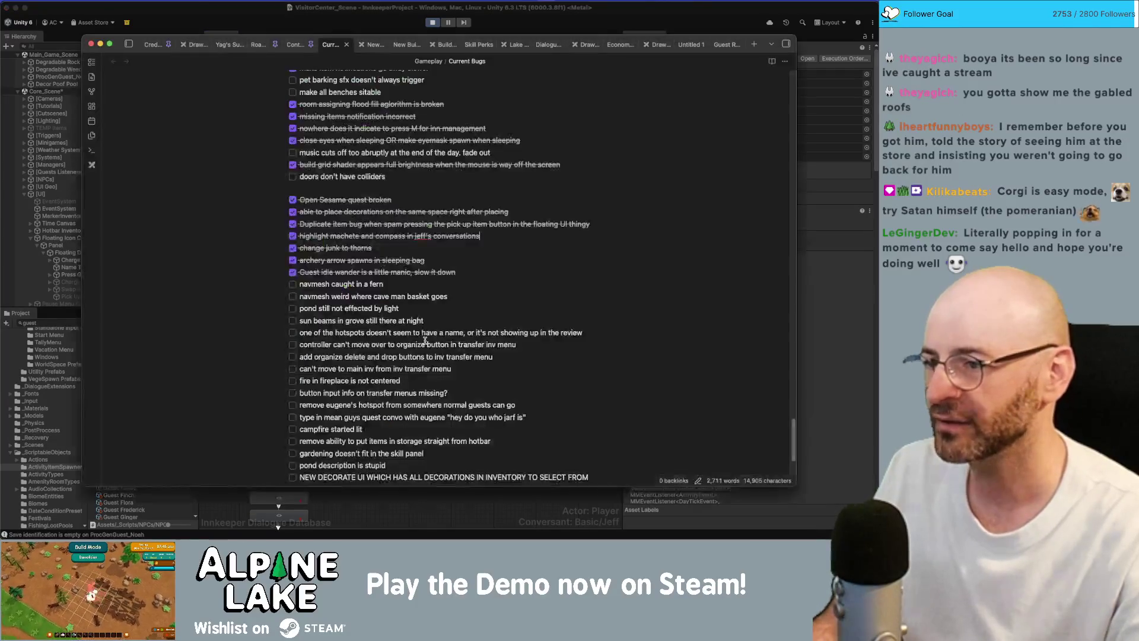
click(449, 296)
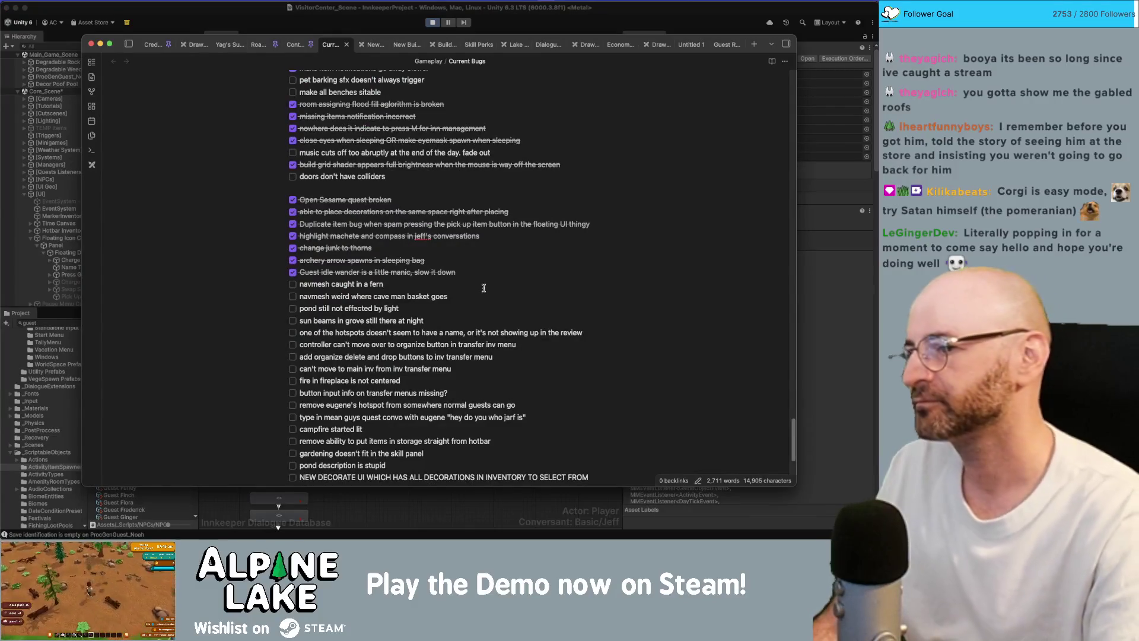
key(Return)
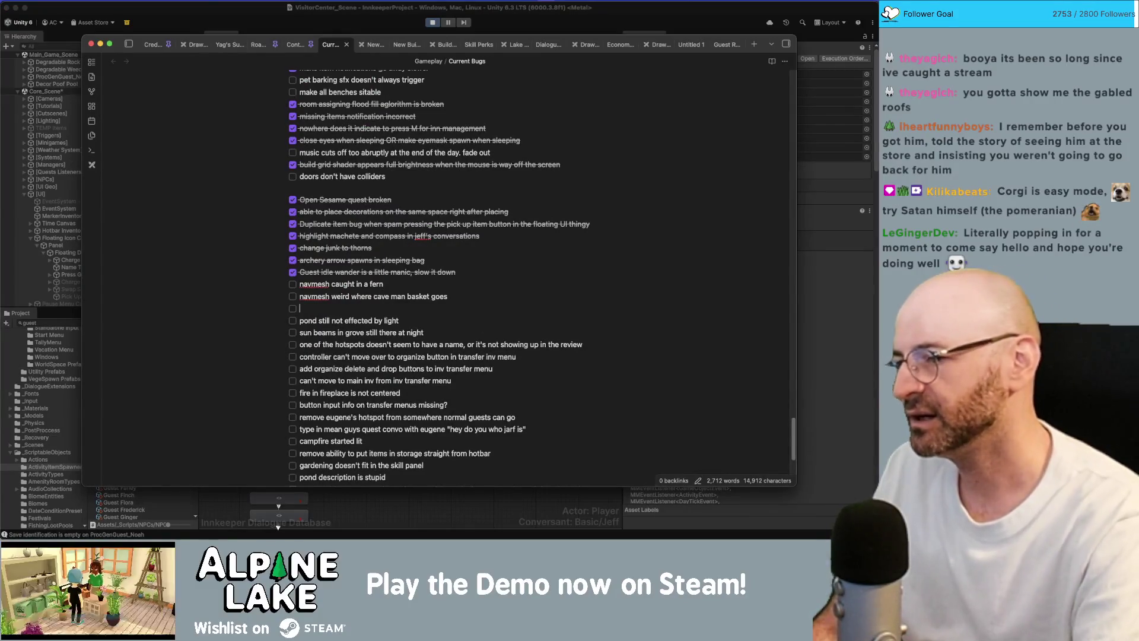
text(Photos Never Lie paul)
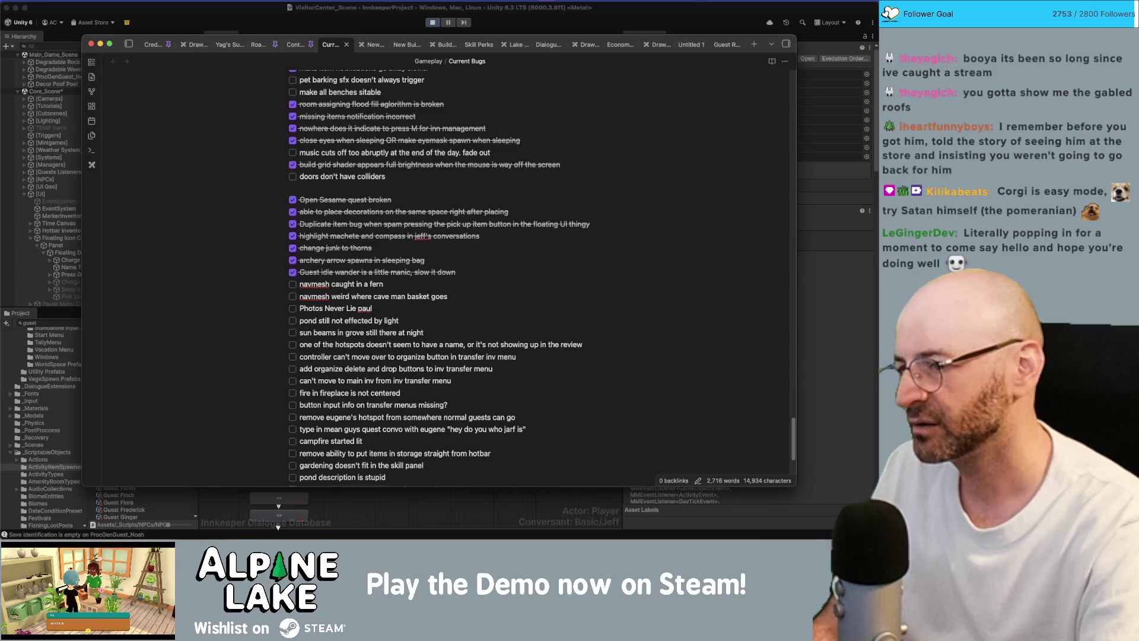
text(conversation option )
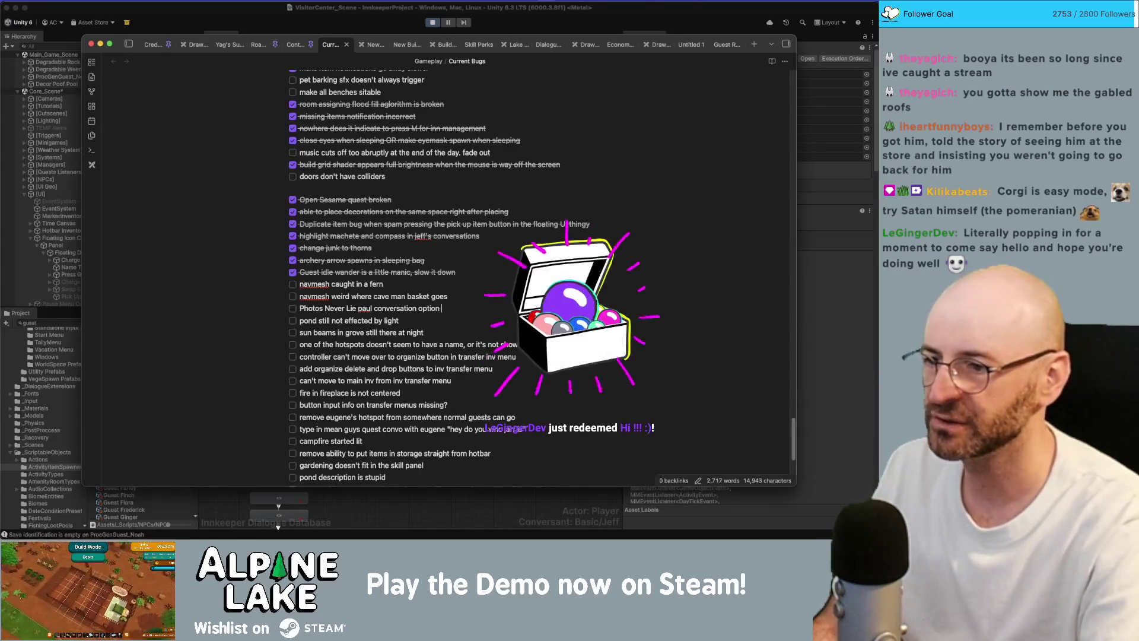
text(not highlighted)
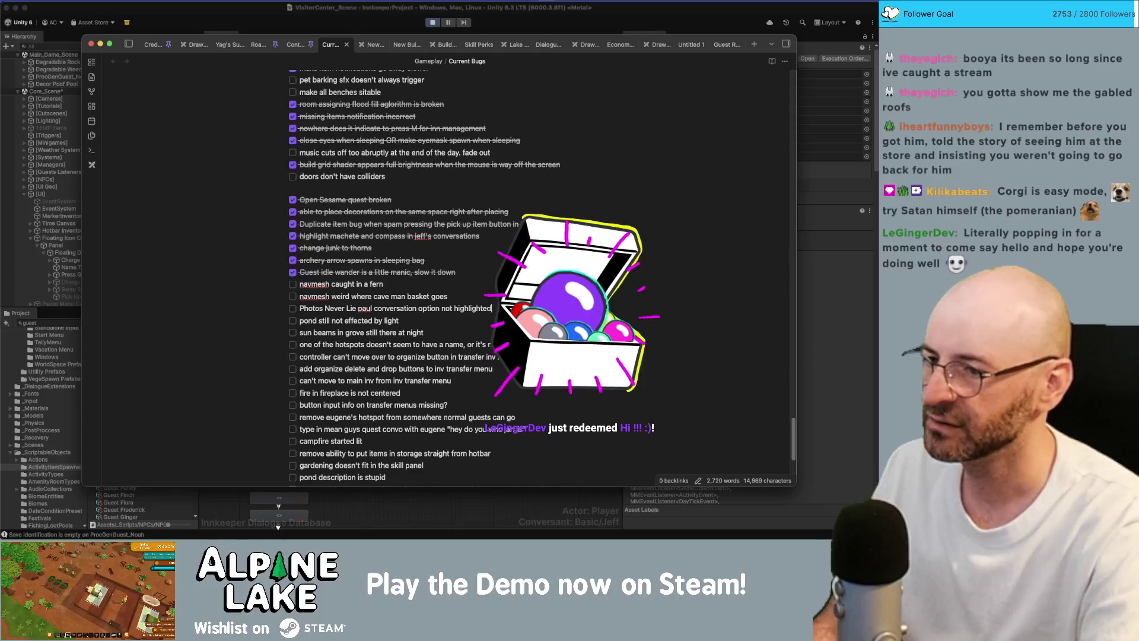
text(, also h)
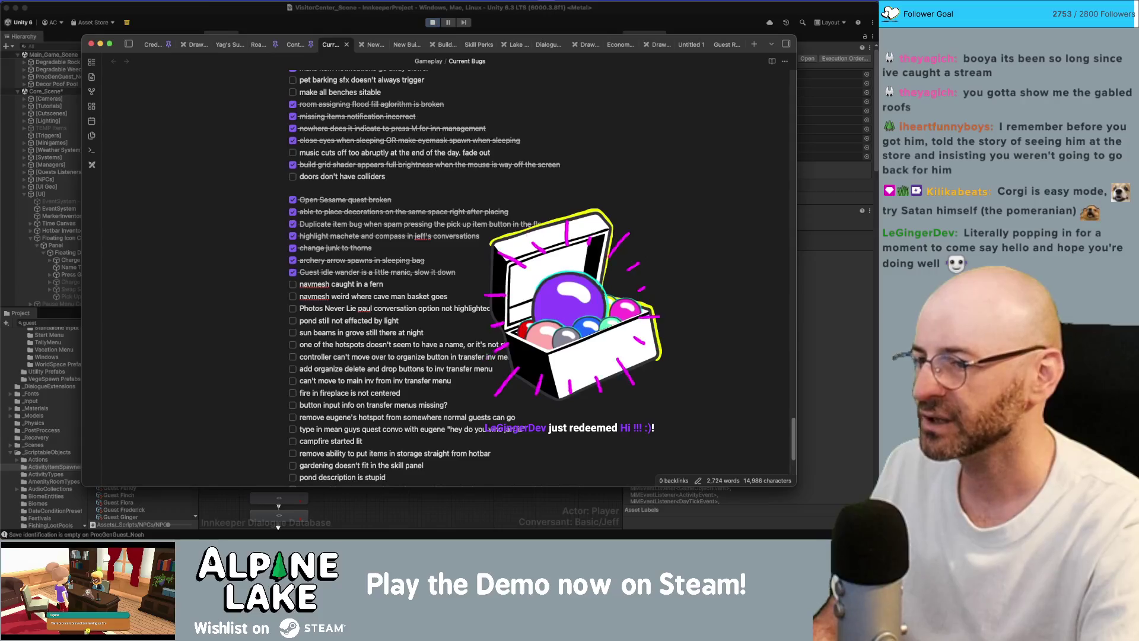
text(aven clicked)
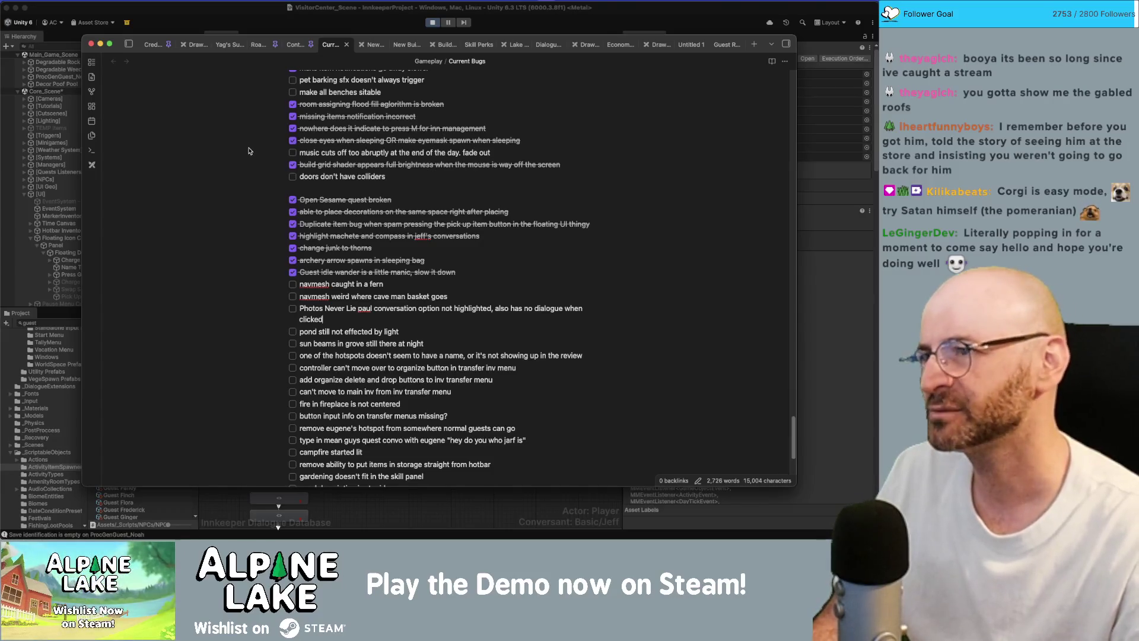
Back in Unity, talk to the NPC and pick the Photos Never Lie dialogue choice to test it
click(273, 28)
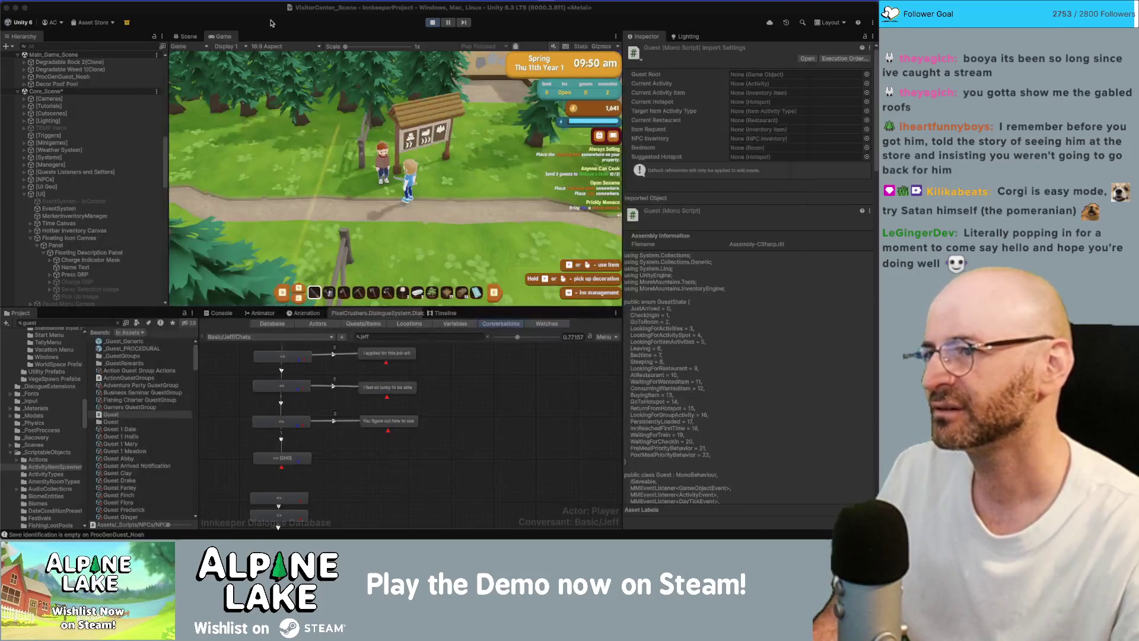
click(369, 132)
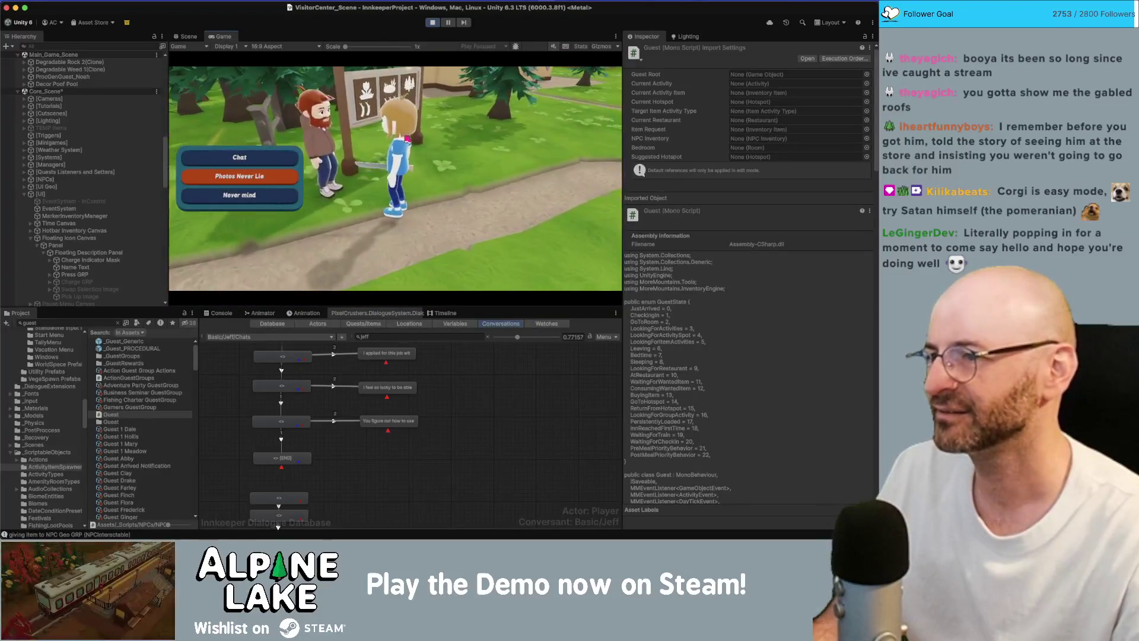
click(261, 195)
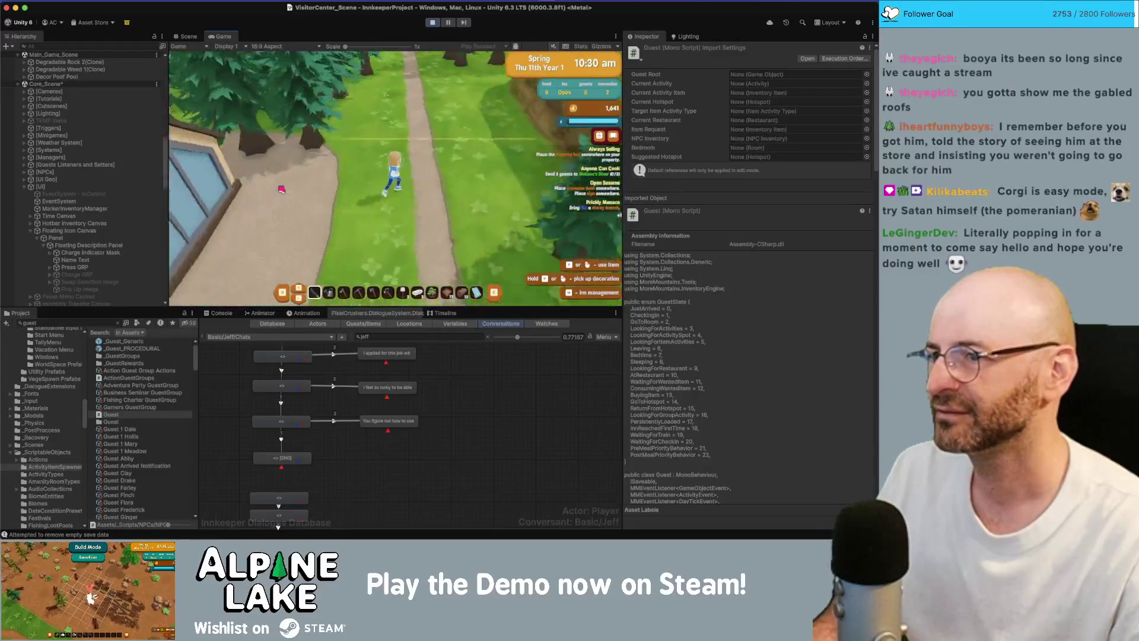
scroll(294, 188, down, 1)
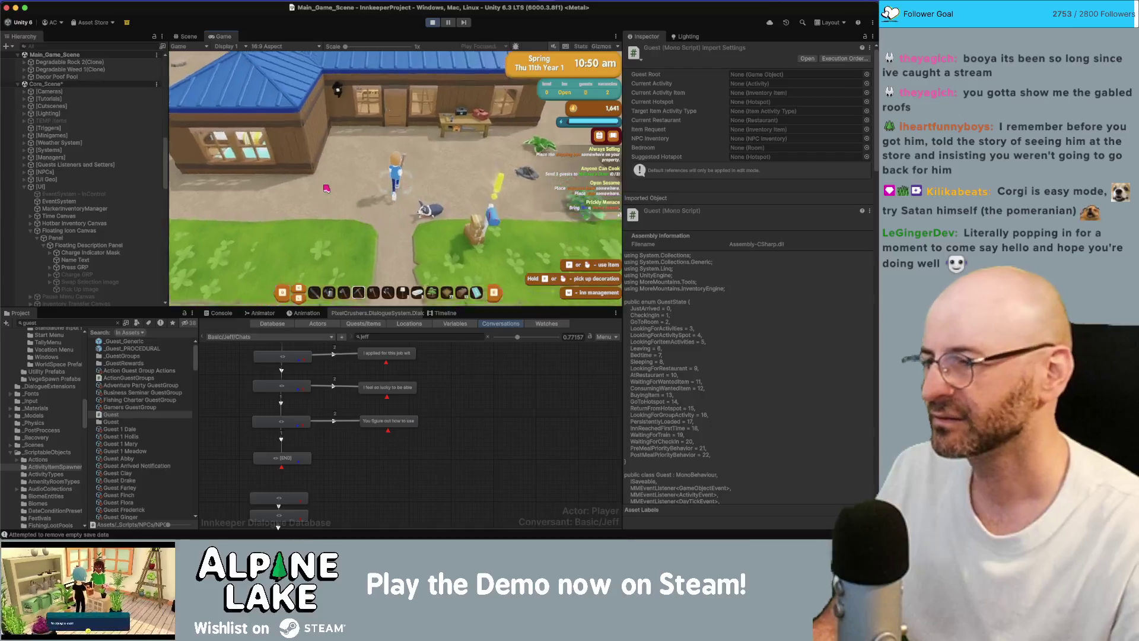
At the inn, toggle inn management mode and switch to Roofing build mode
key(Tab)
key(Tab)
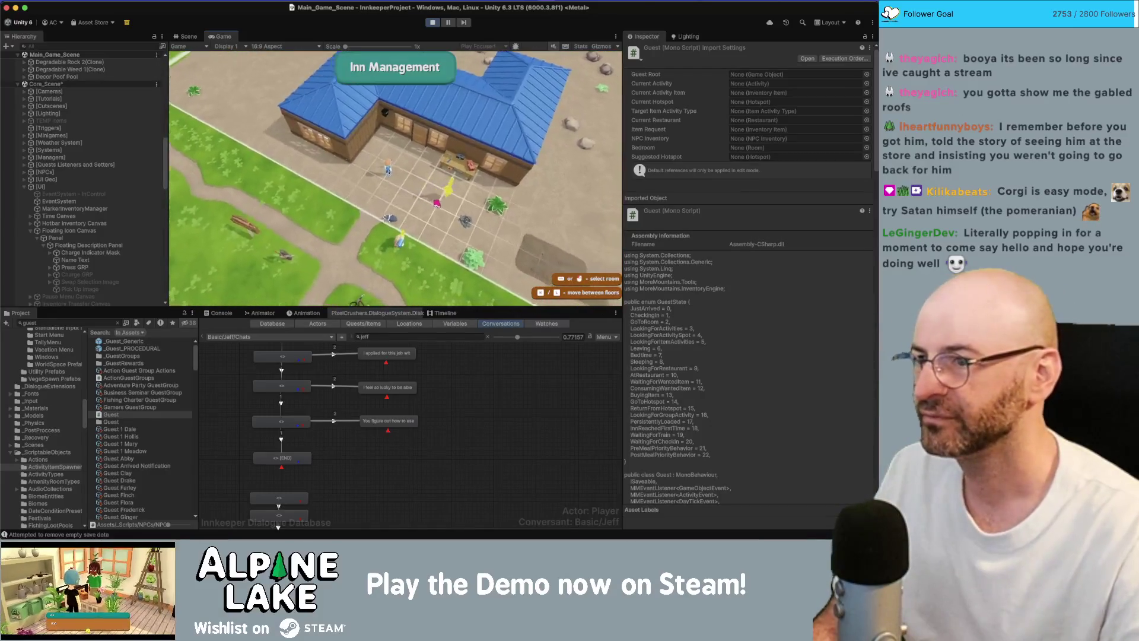
key(d)
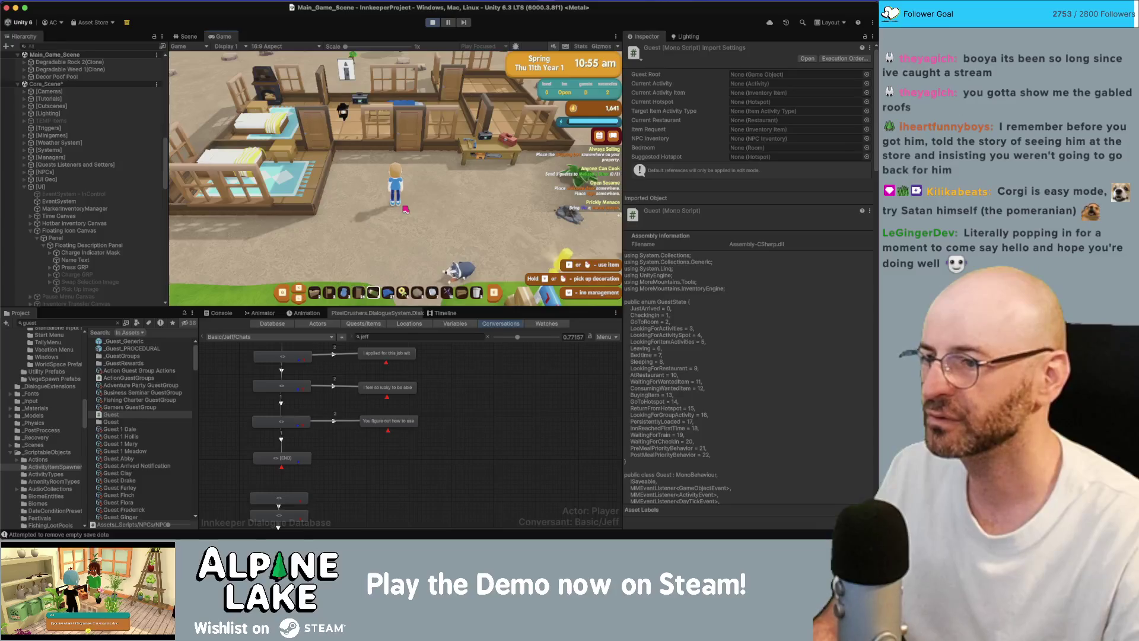
key(b)
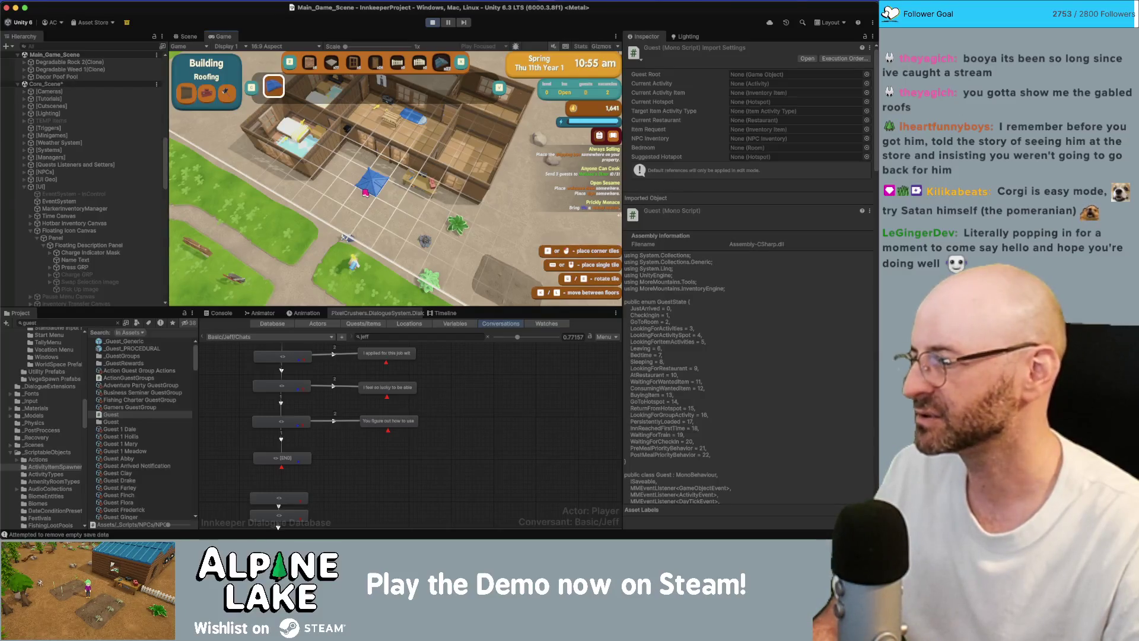
Place a blue roof over the whole inn and pan the game view across the surrounding grounds
click(363, 192)
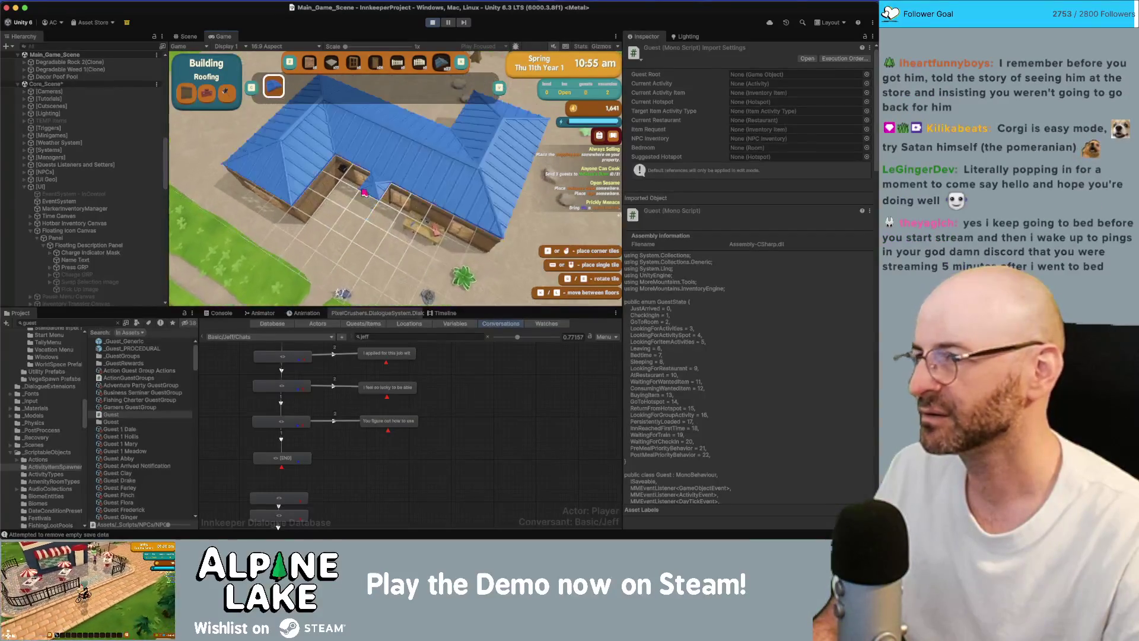
key(s)
key(d)
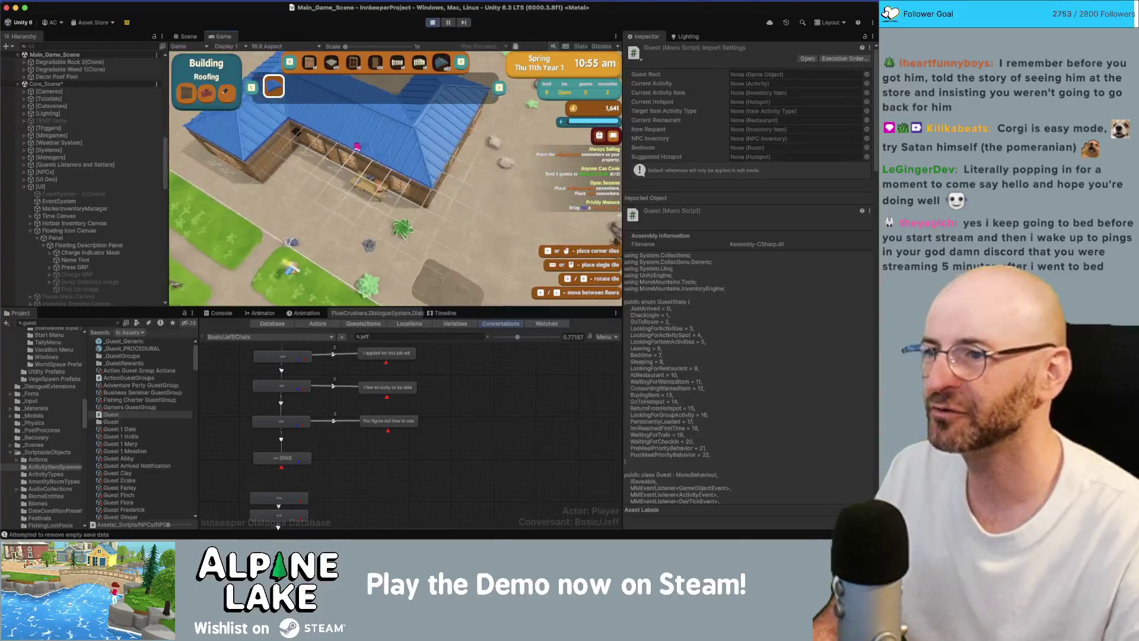
key(w)
key(d)
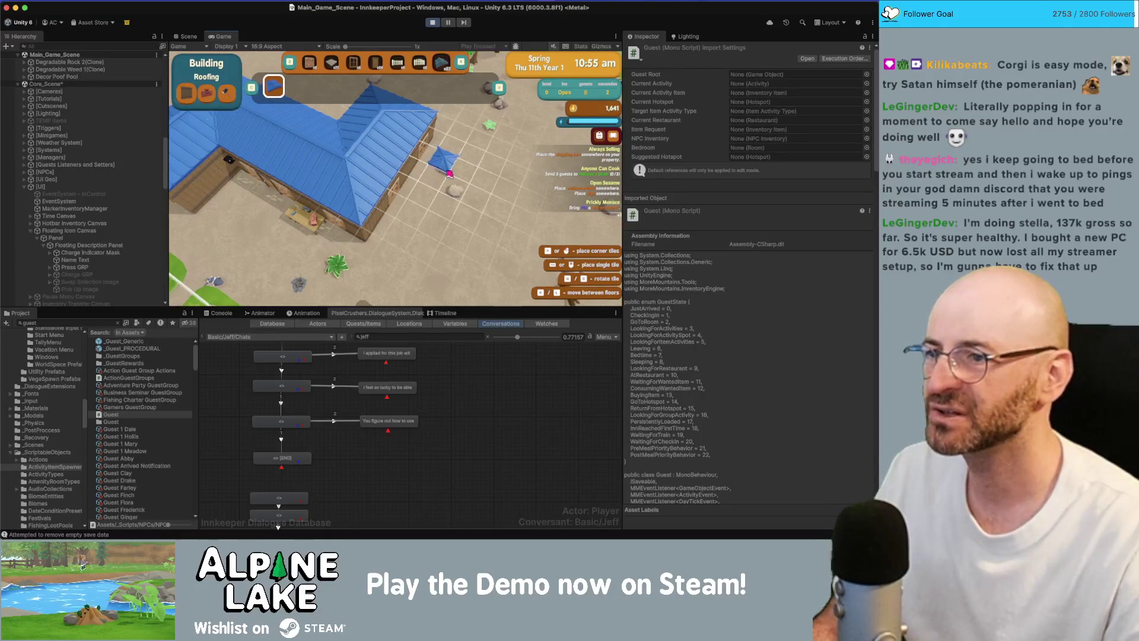
key(d)
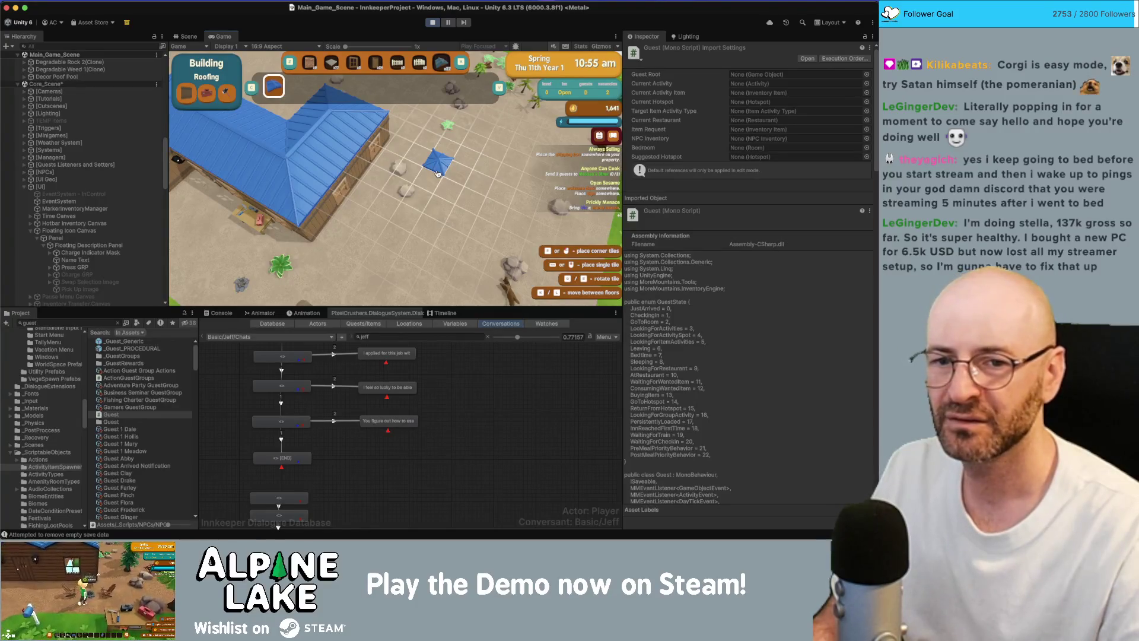
In Rider, find 'RoofAuto' across the project, open BuildRoofAutoController.cs at its Spin method, then return to Unity
key(super+Tab)
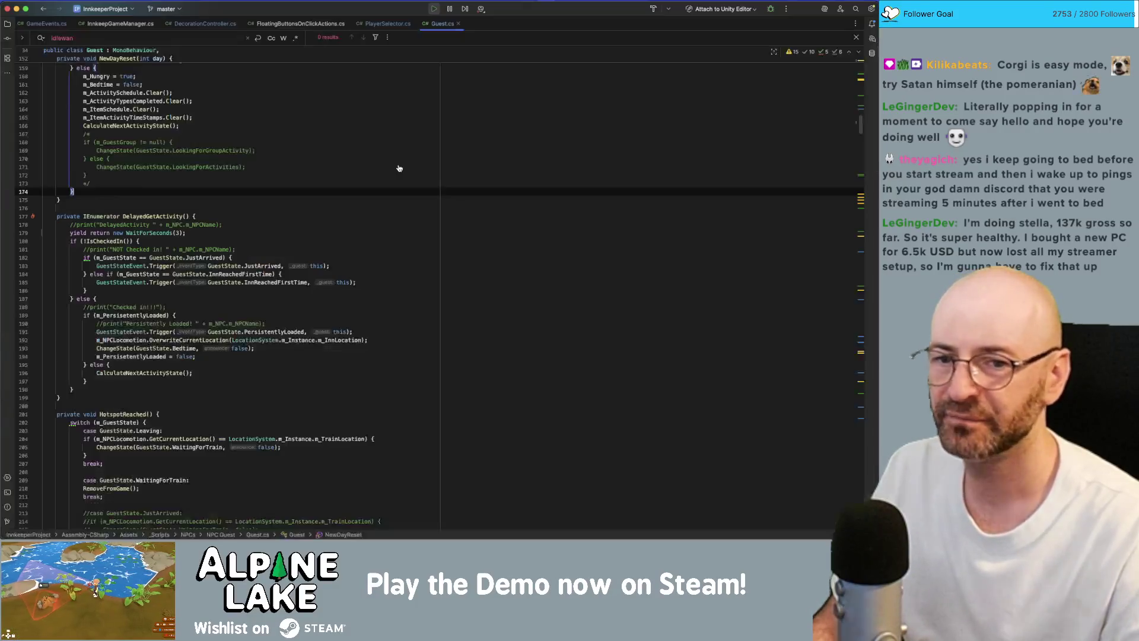
key(super+shift+f)
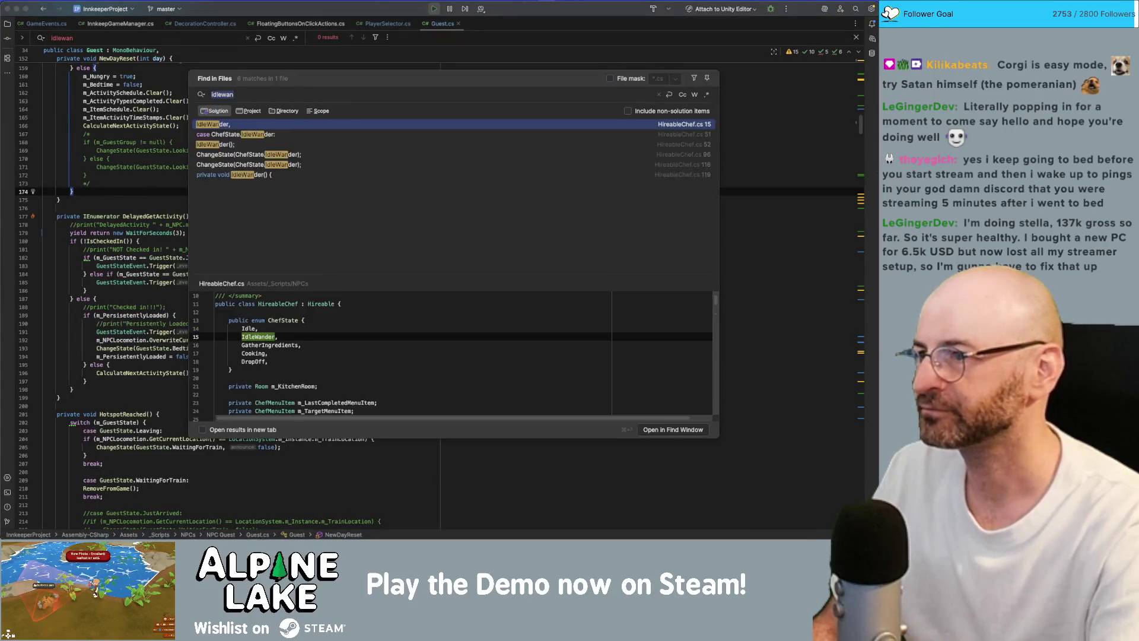
text(RoofAuto)
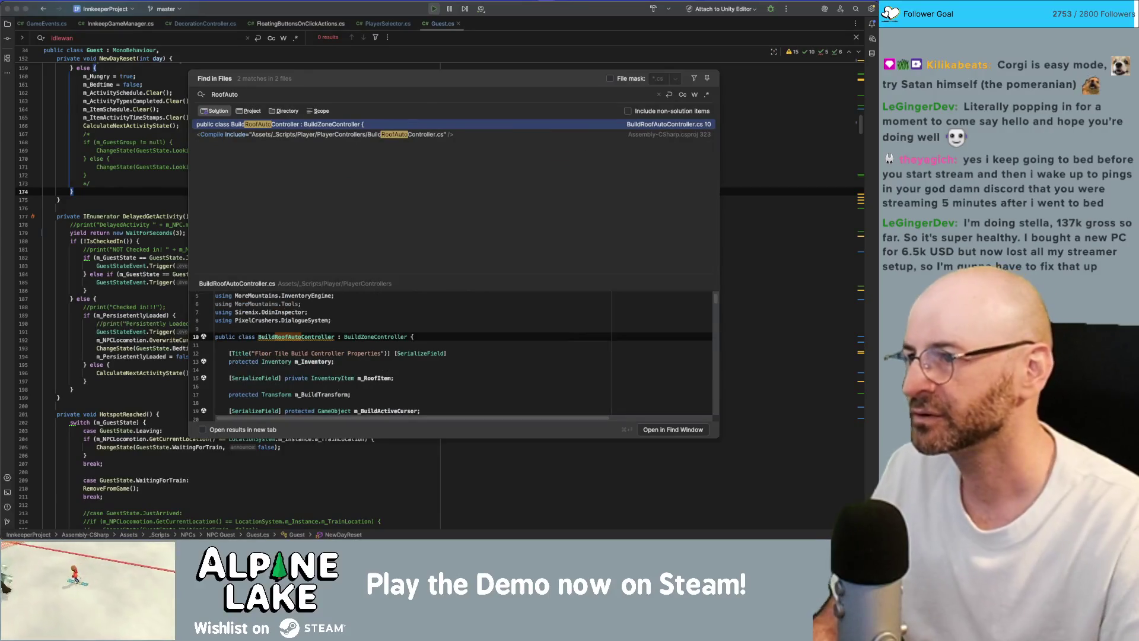
double_click(333, 128)
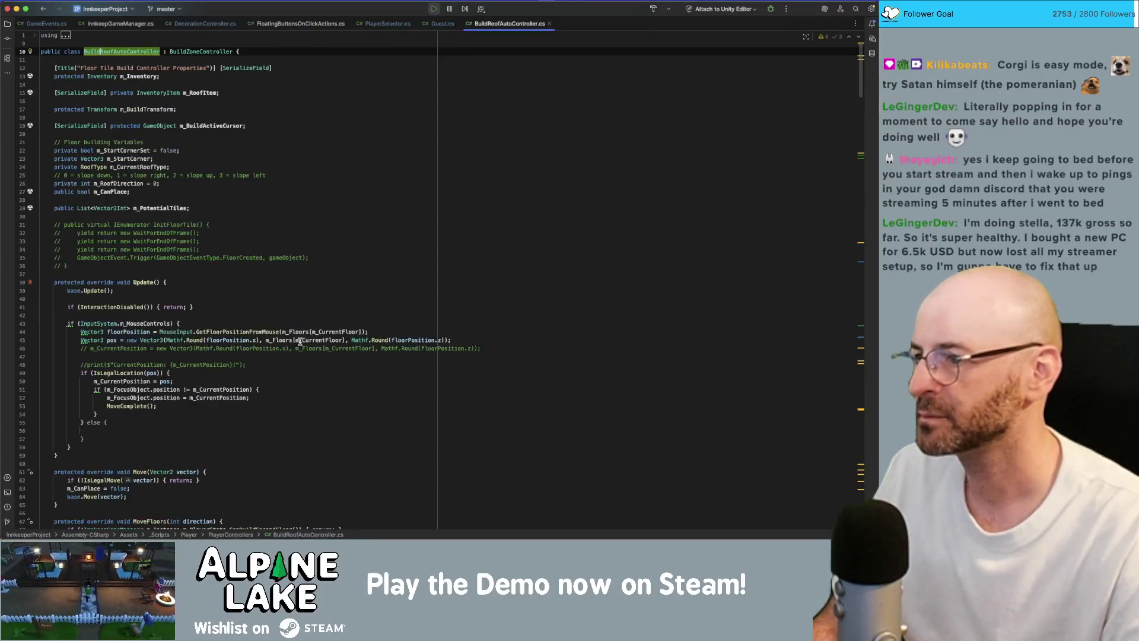
scroll(308, 340, down, 5)
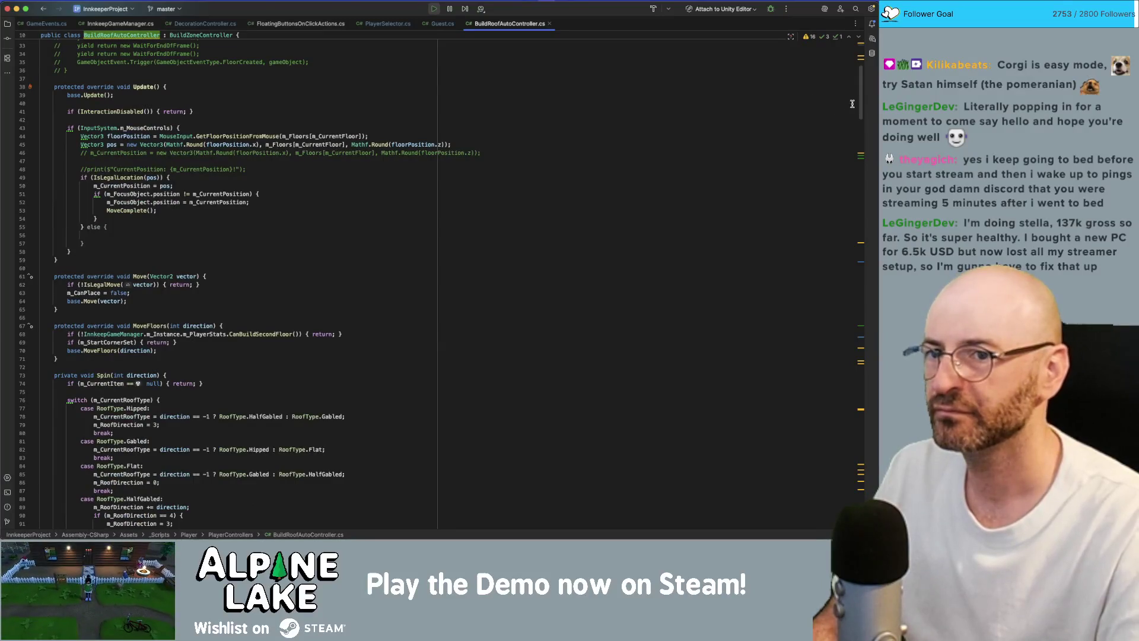
scroll(862, 108, down, 20)
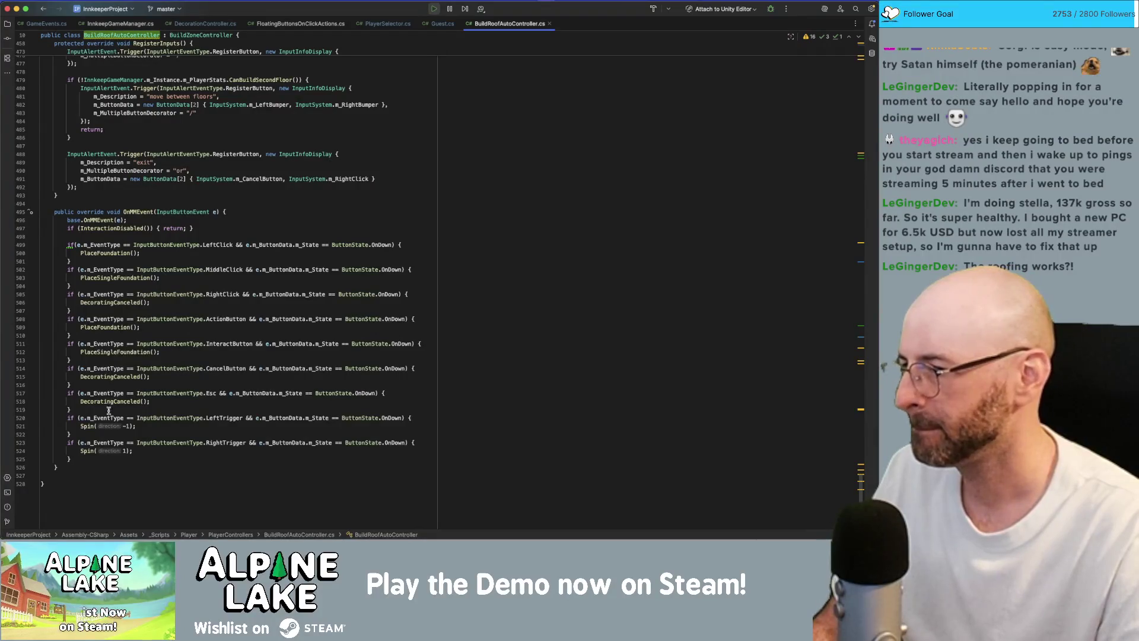
super+click(93, 426)
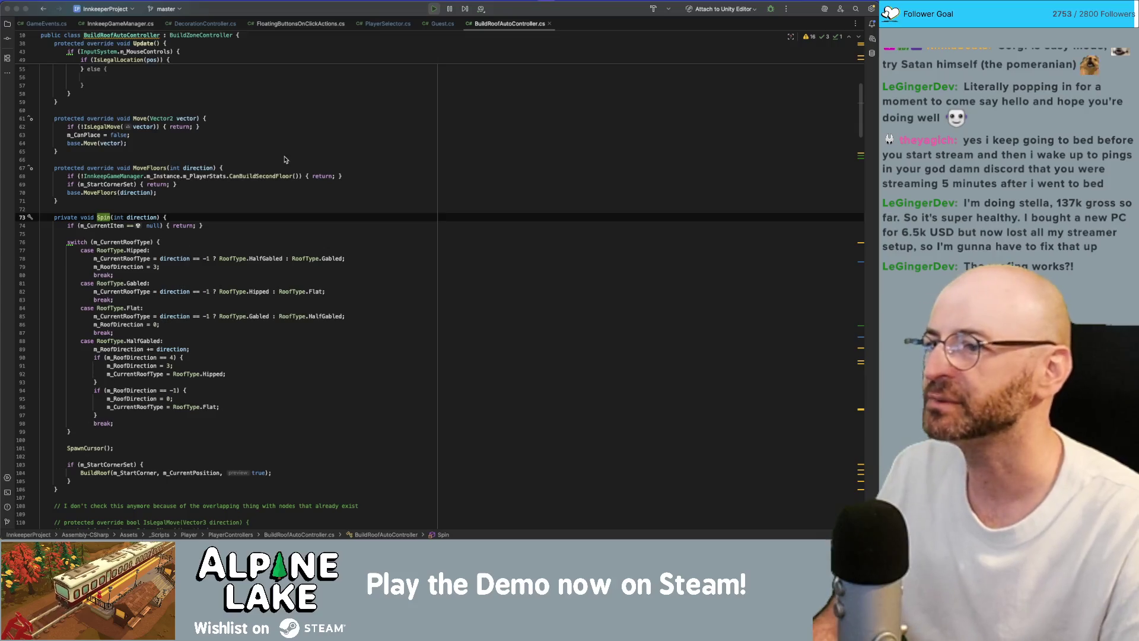
key(super+Tab)
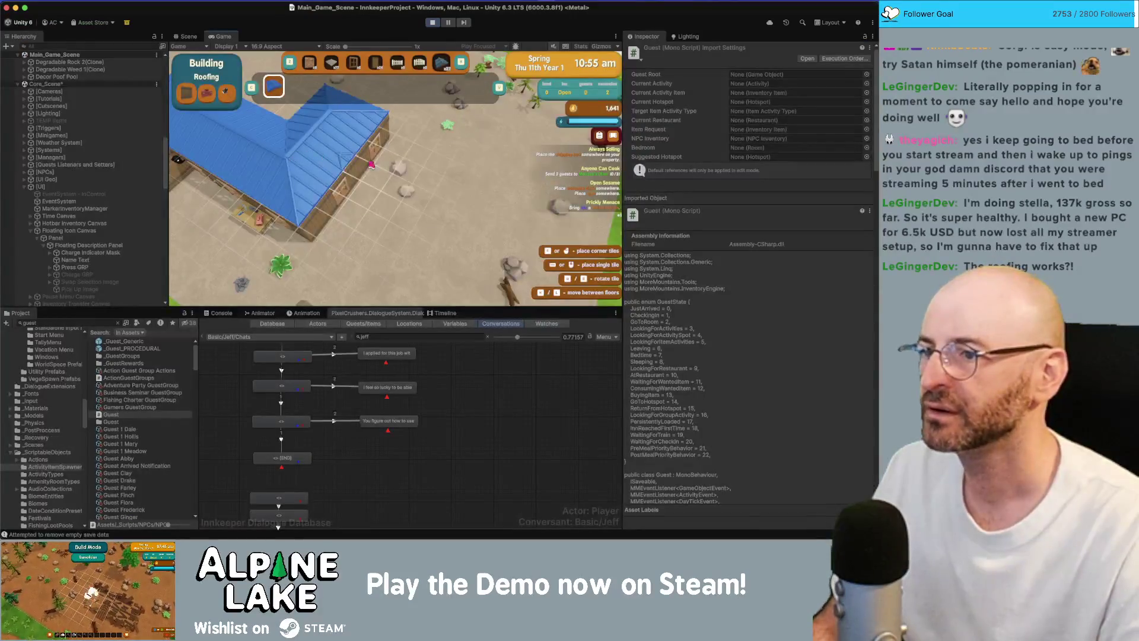
Drag out multi-tile auto roof sections near the inn, triggering the 'not enough auto roof in inventory' warning
key(w)
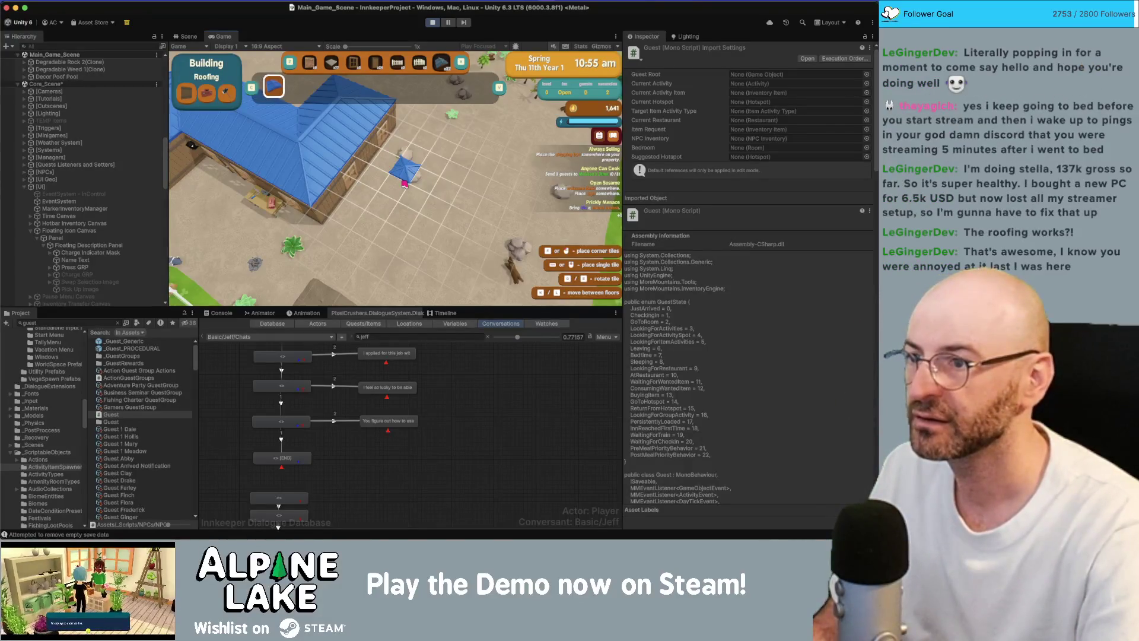
key(e)
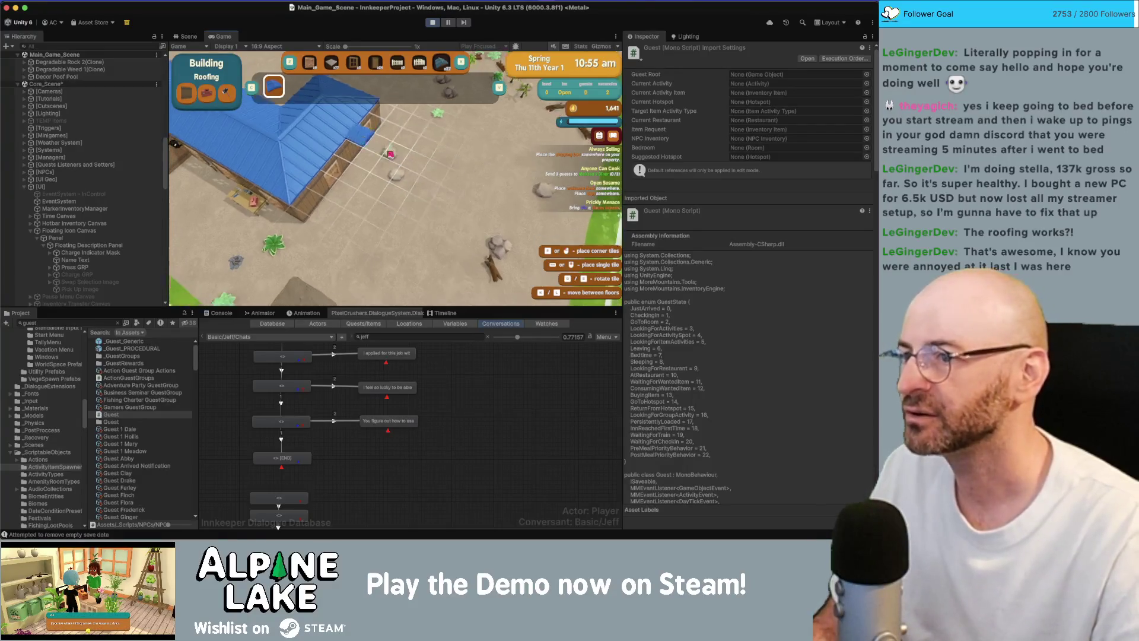
drag(394, 184, 462, 209)
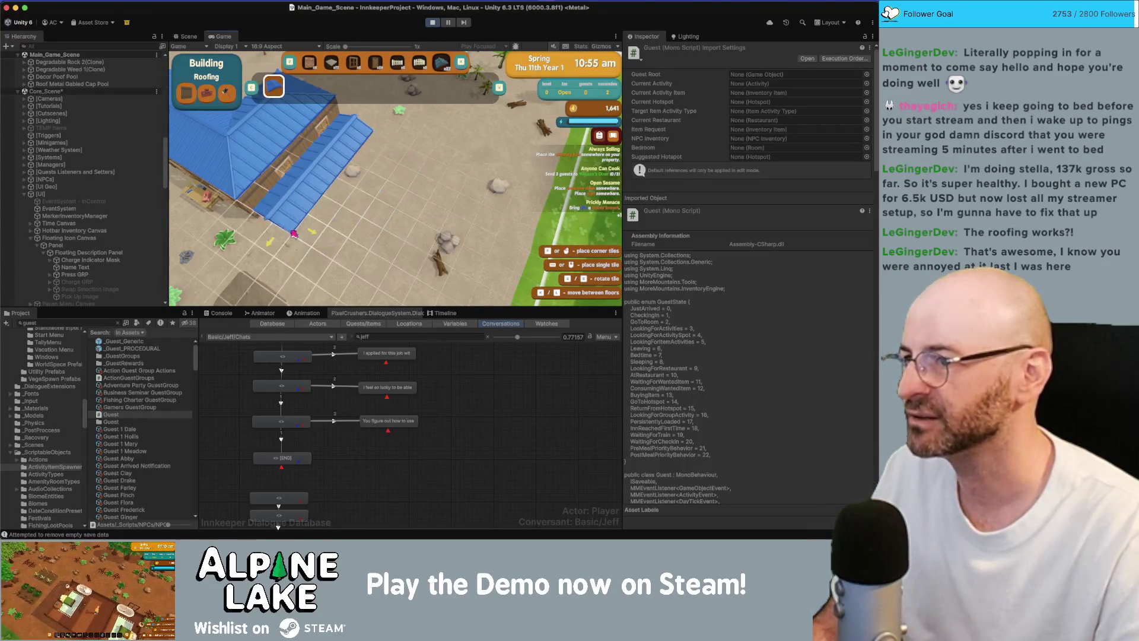
mouse_move(452, 209)
mouse_down()
mouse_move(291, 241)
mouse_move(376, 205)
mouse_up()
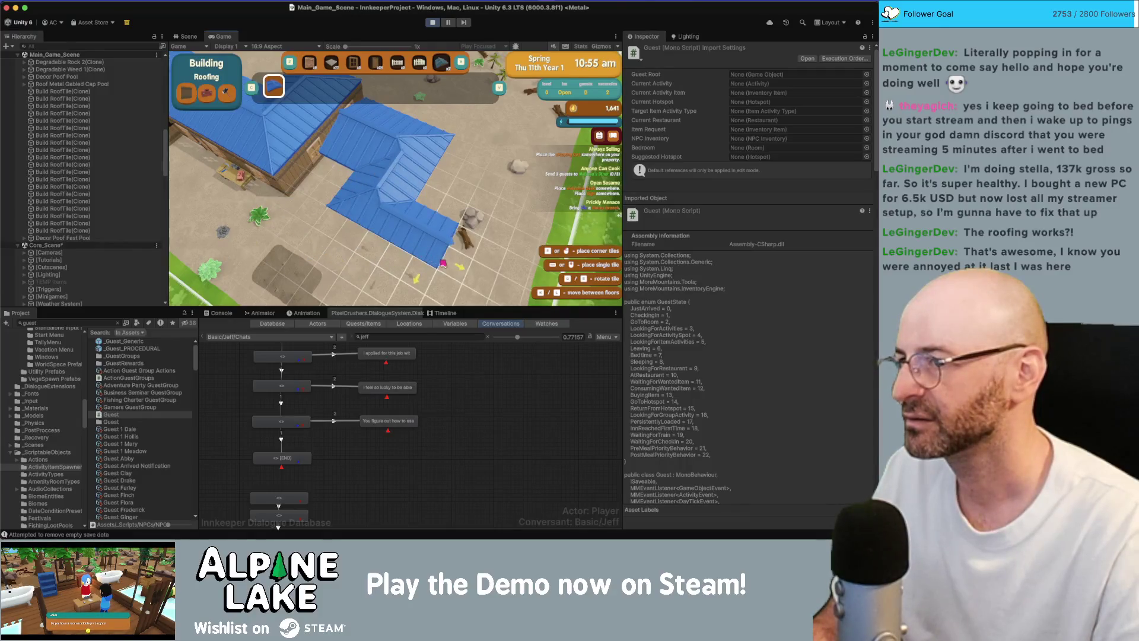
drag(442, 263, 322, 209)
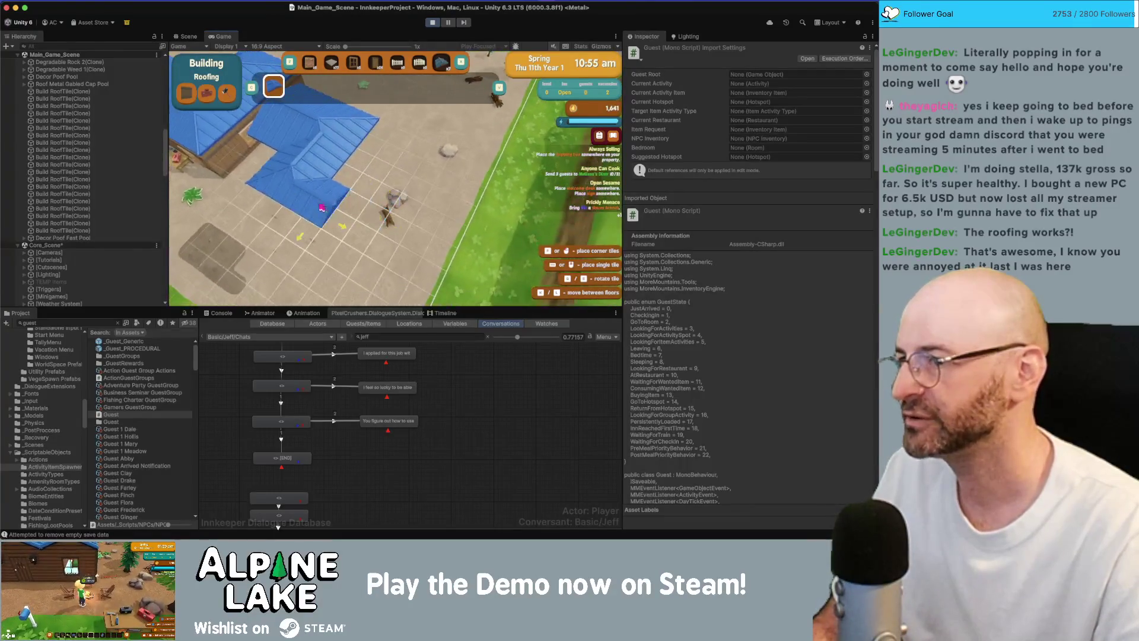
mouse_move(322, 208)
mouse_down()
mouse_move(388, 208)
mouse_move(326, 214)
mouse_up()
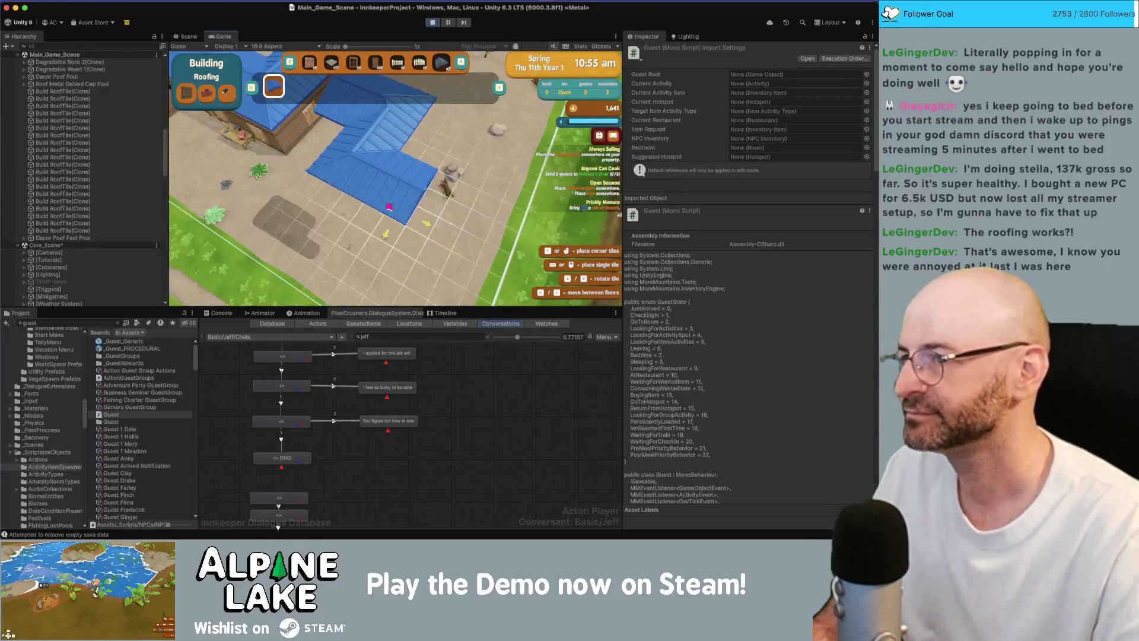
scroll(389, 191, up, 1)
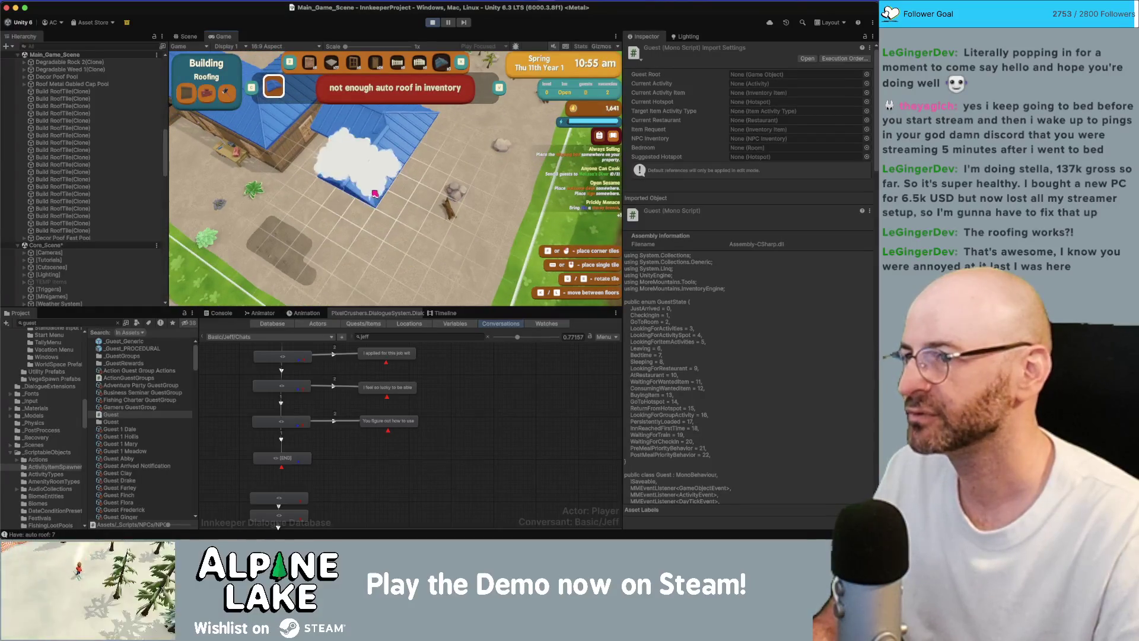
Leave roofing build mode and run the player across the grounds past the wooden building
key(Escape)
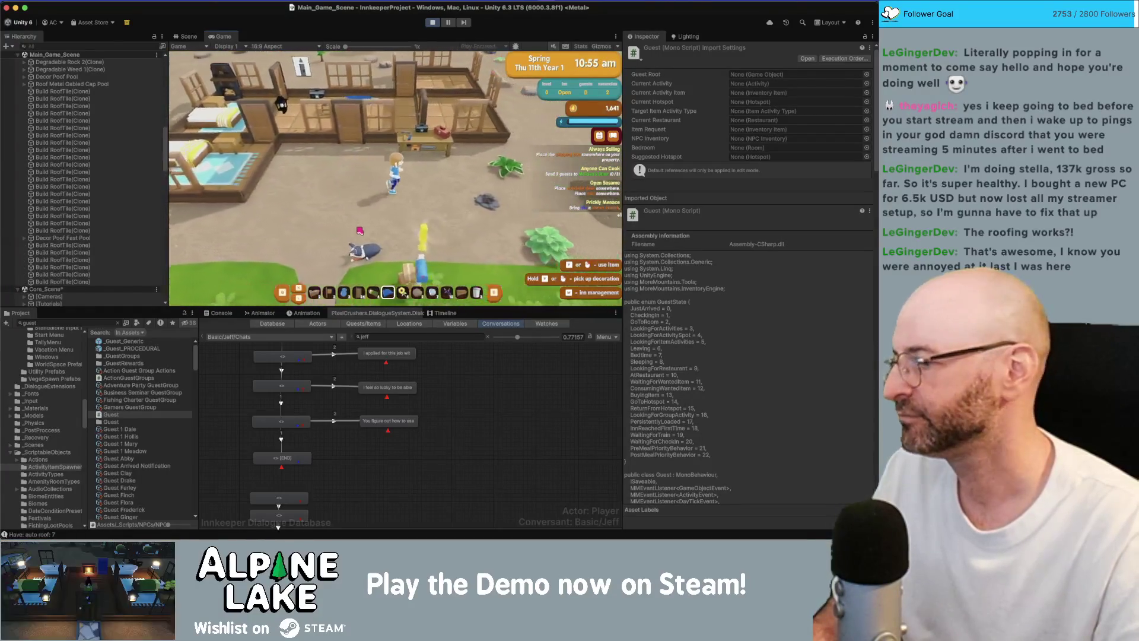
key(d)
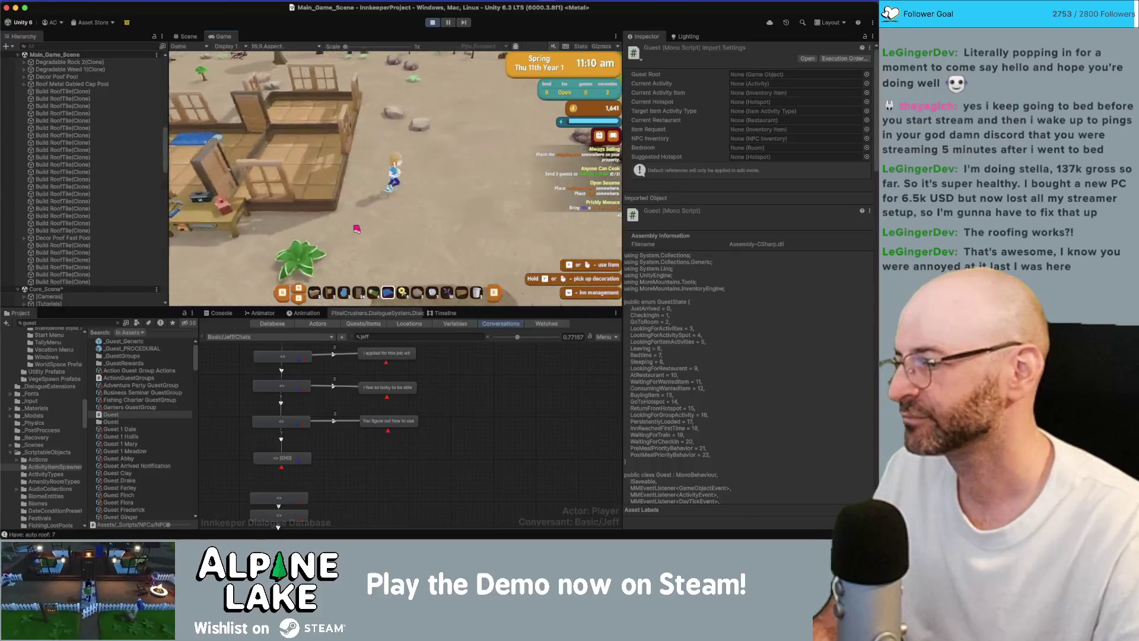
key(d)
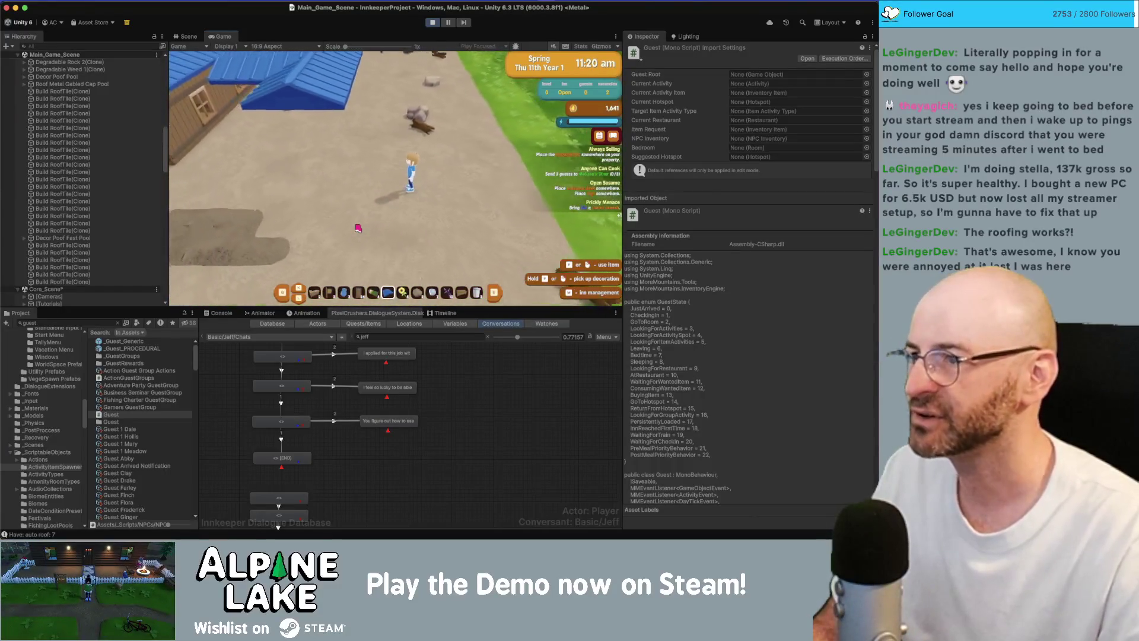
key(a)
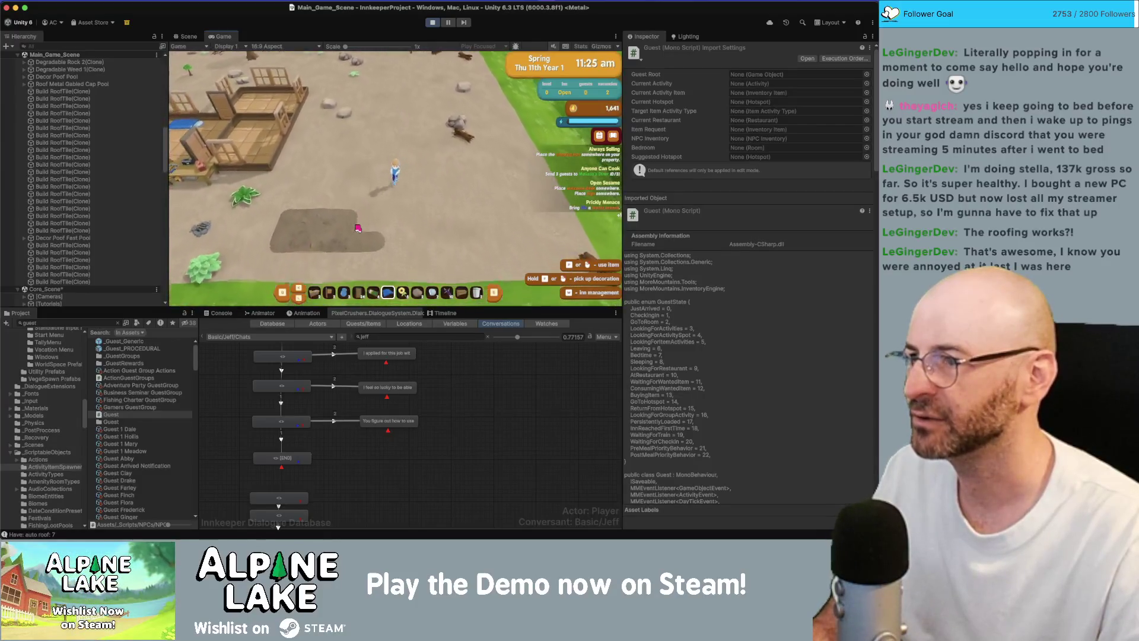
key(s)
key(a)
key(a)
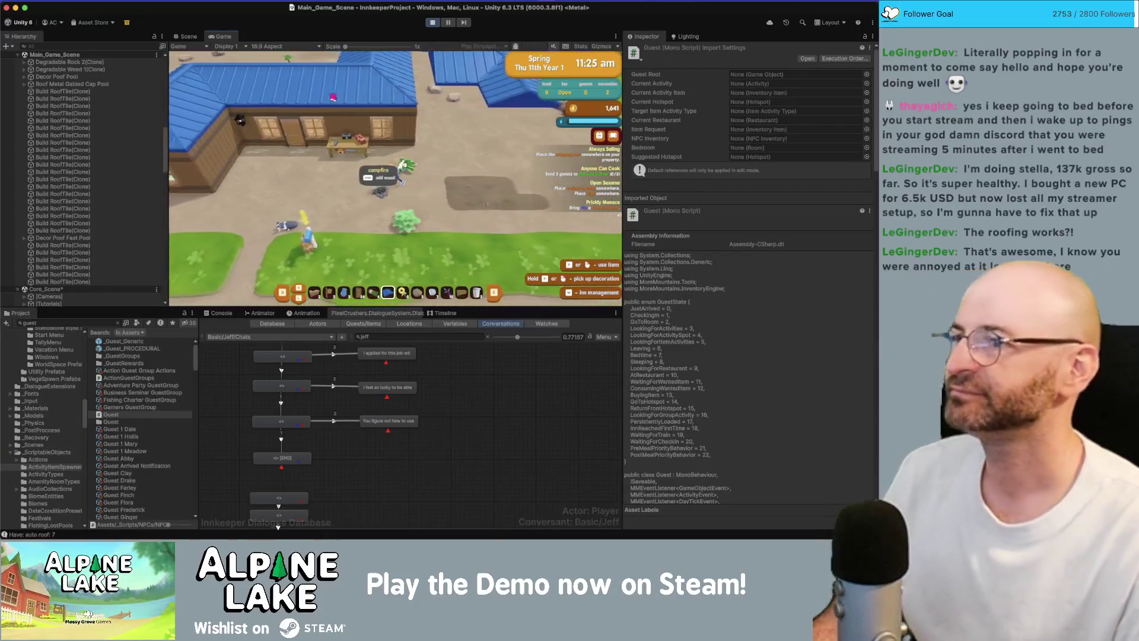
Walk along the blue-roofed inn and toggle build mode on and off to hide and reshow the roofs
key(d)
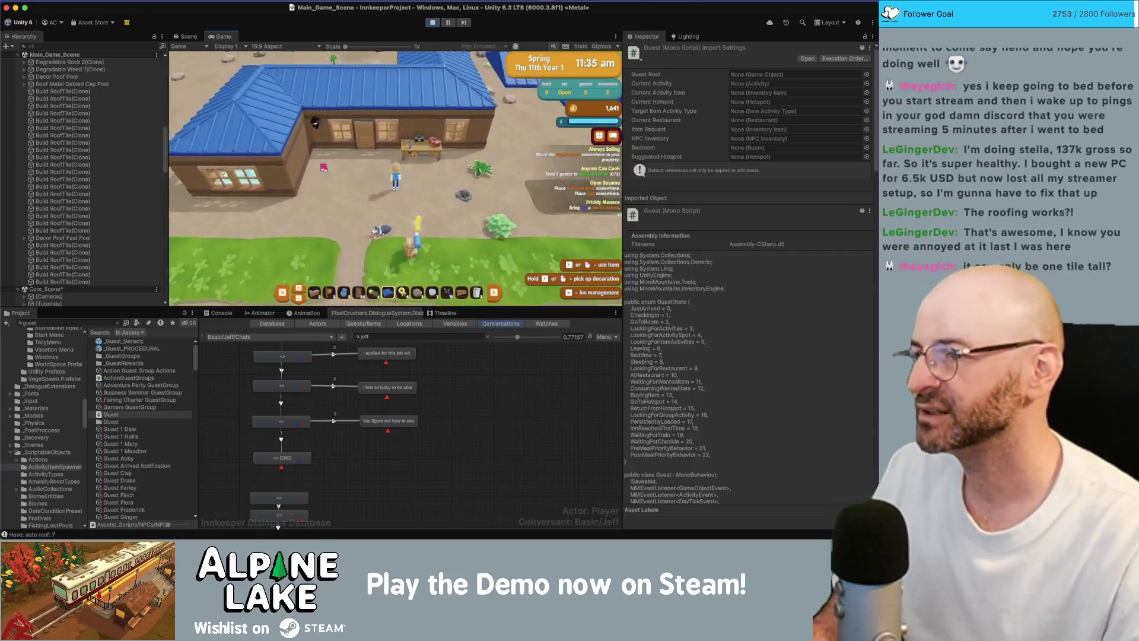
key(e)
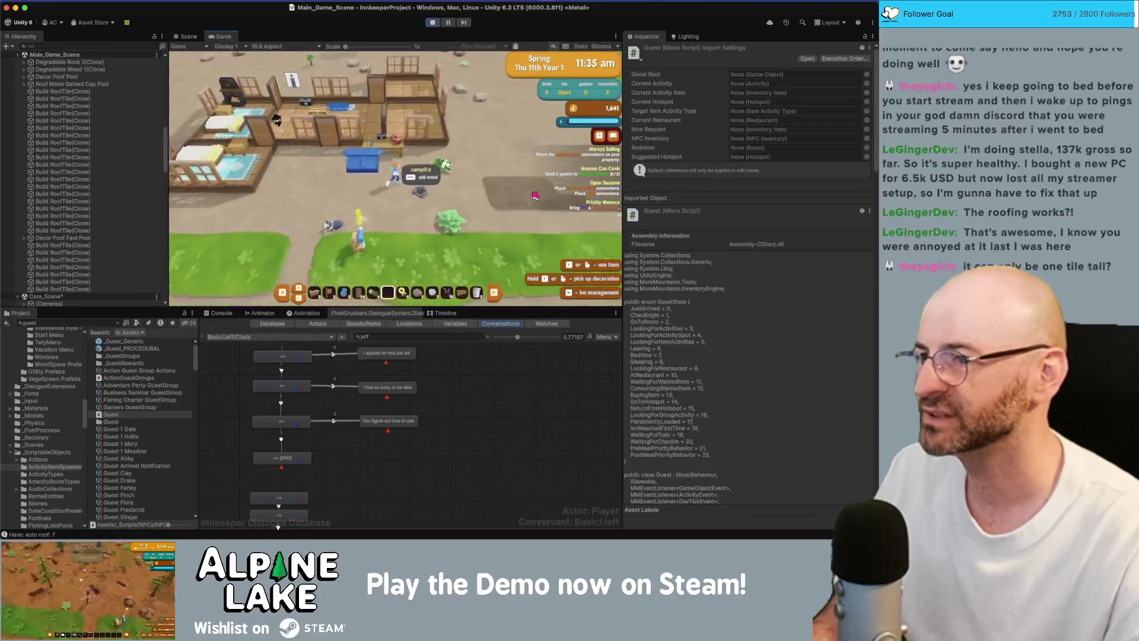
key(d)
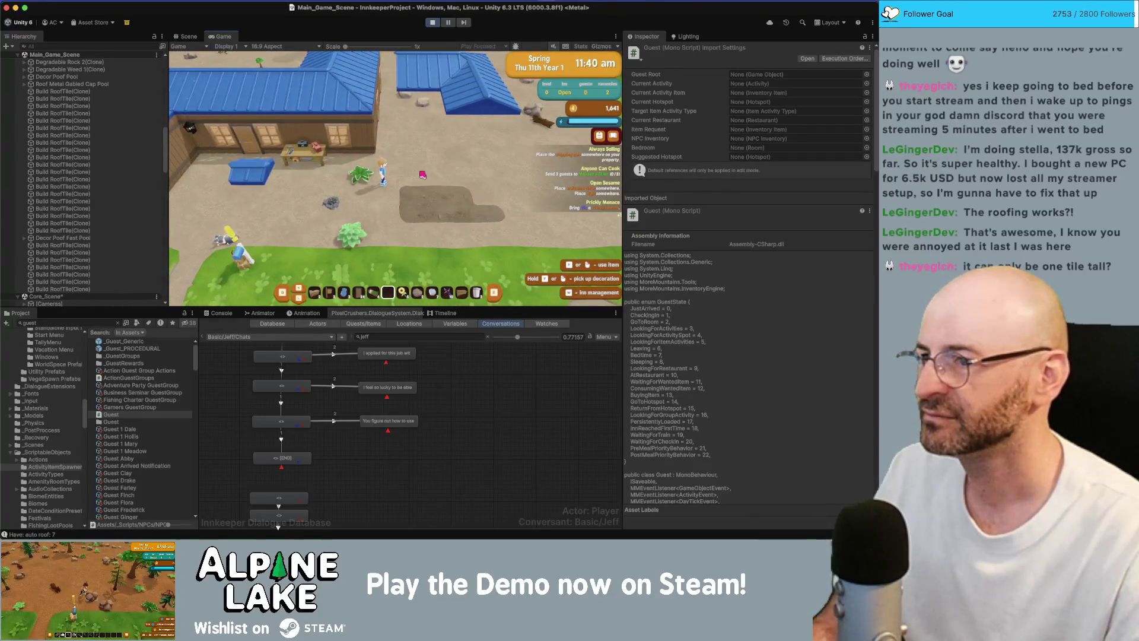
scroll(395, 178, up, 2)
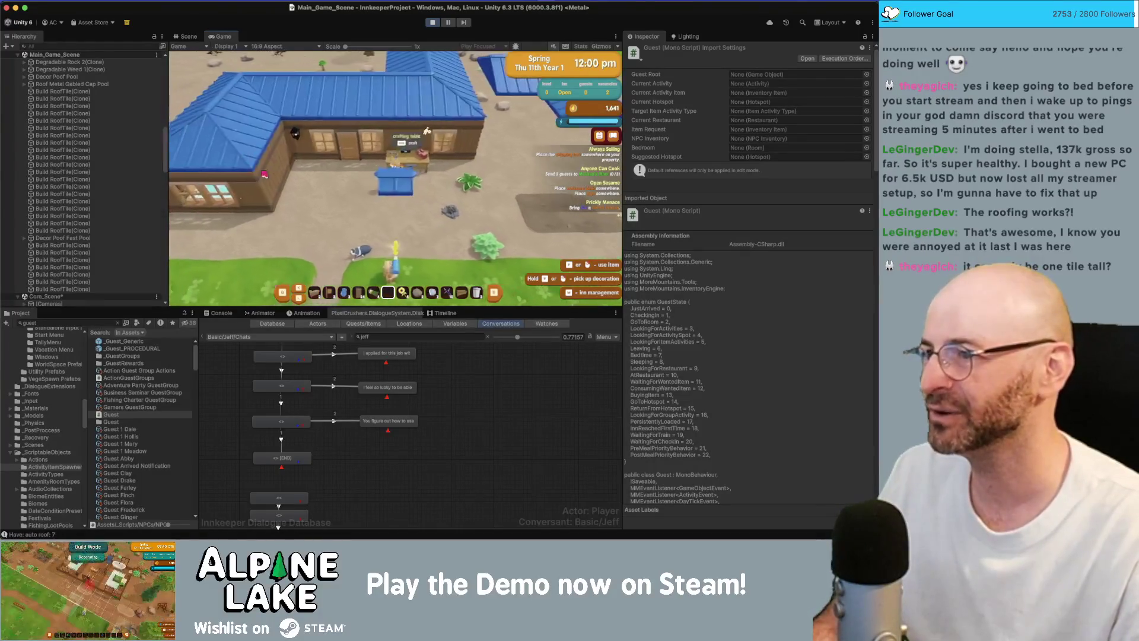
In the Scene view, orbit to the inn roof and select its bottom corner pieces and the wall beneath
click(187, 36)
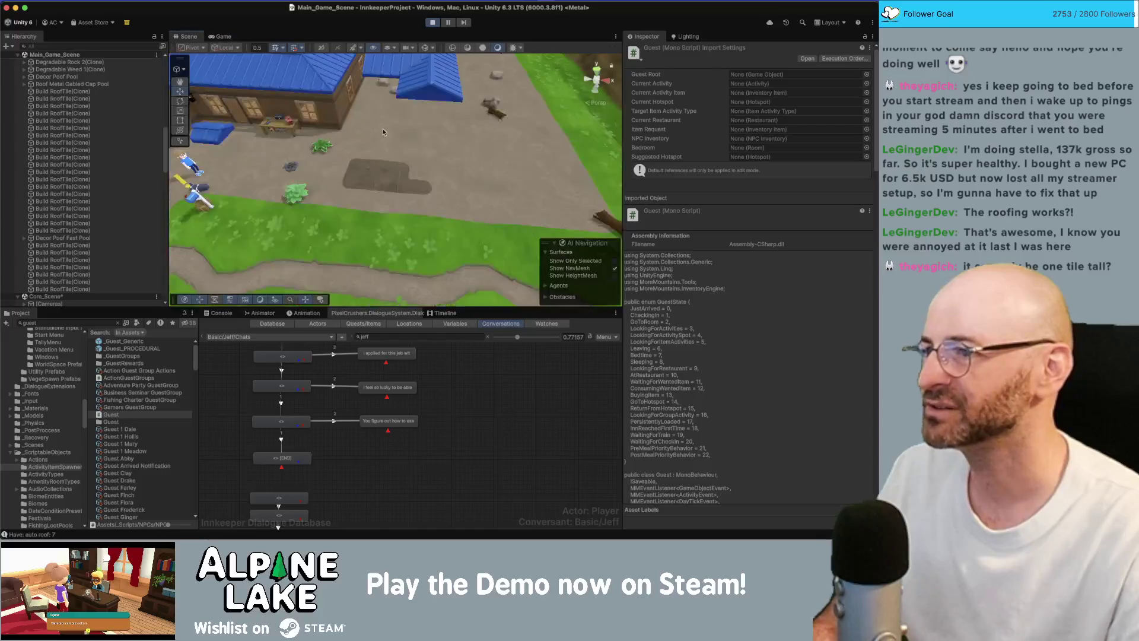
drag(356, 178, 387, 125)
scroll(386, 126, up, 5)
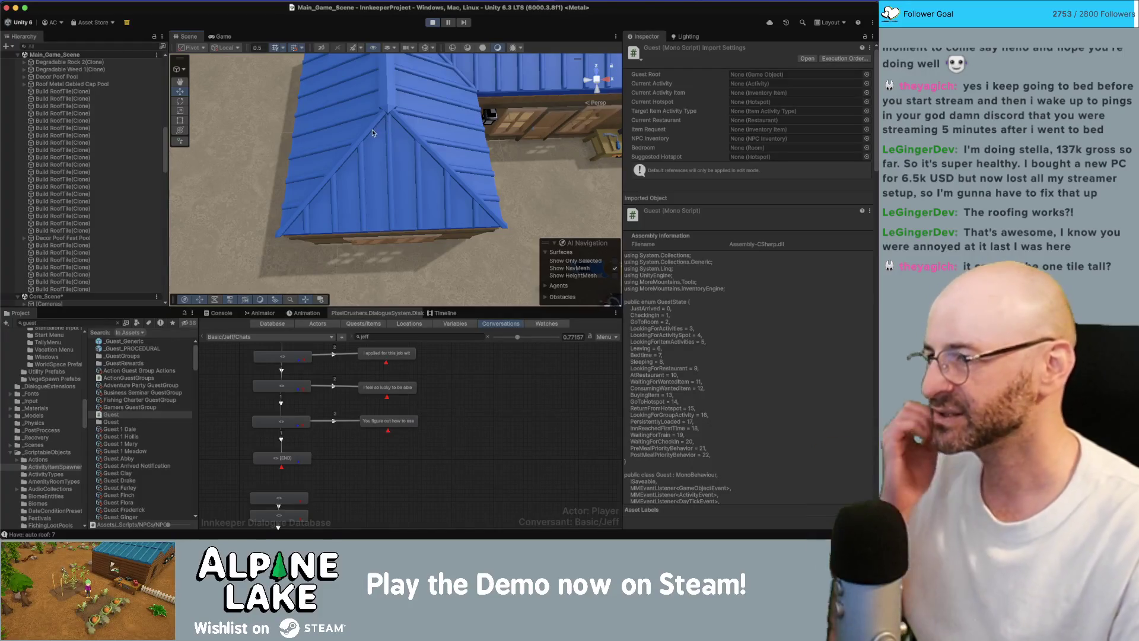
click(291, 226)
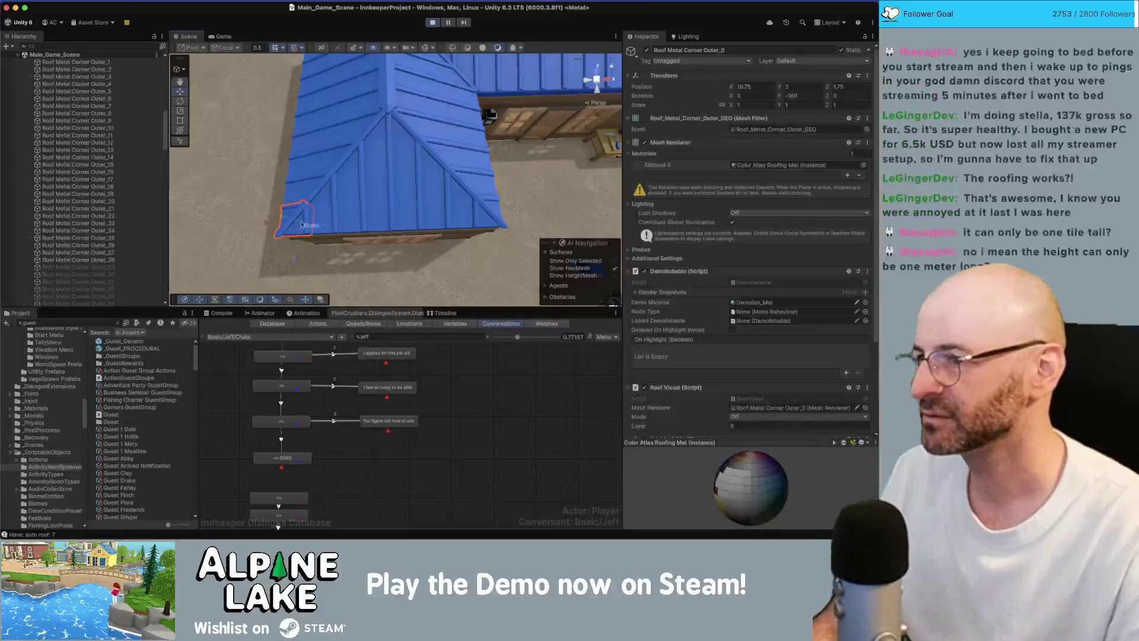
shift+click(487, 219)
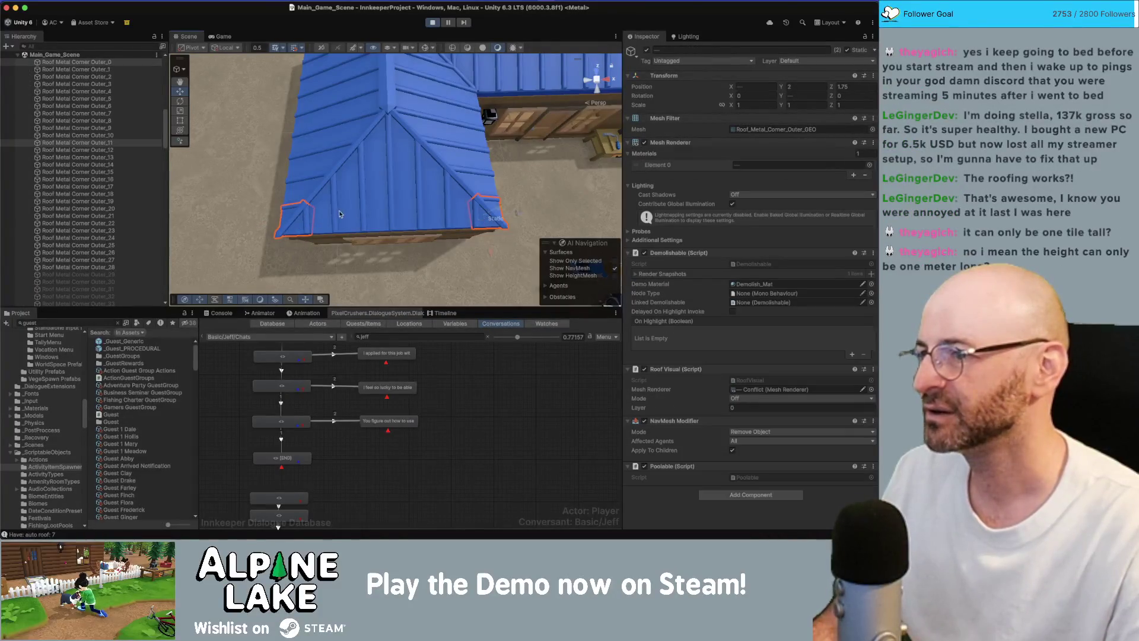
click(294, 219)
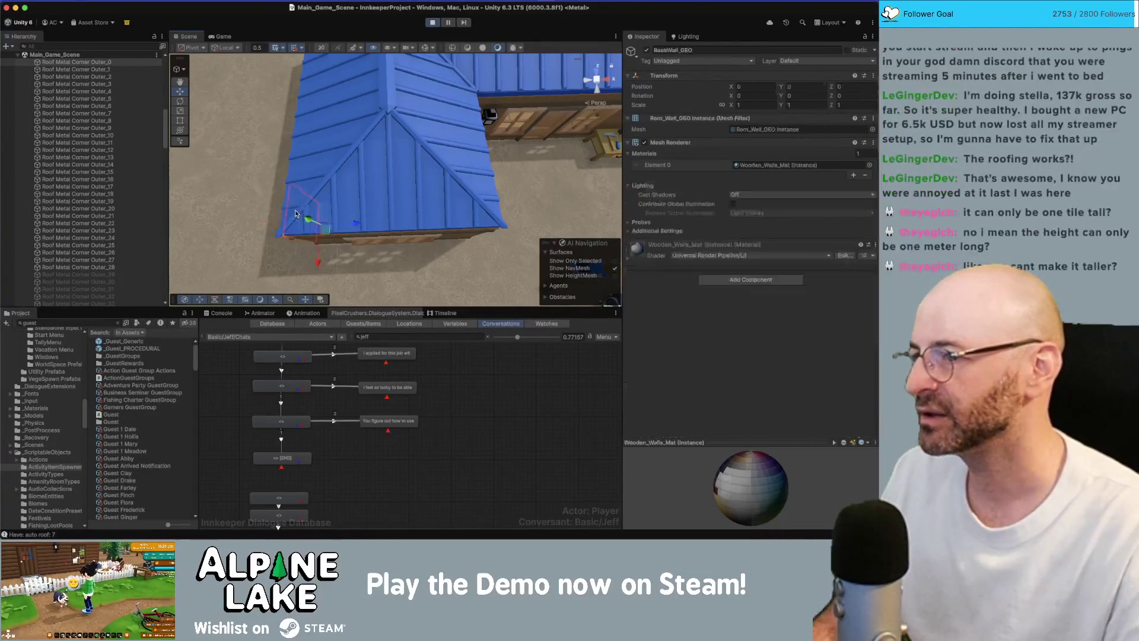
click(295, 217)
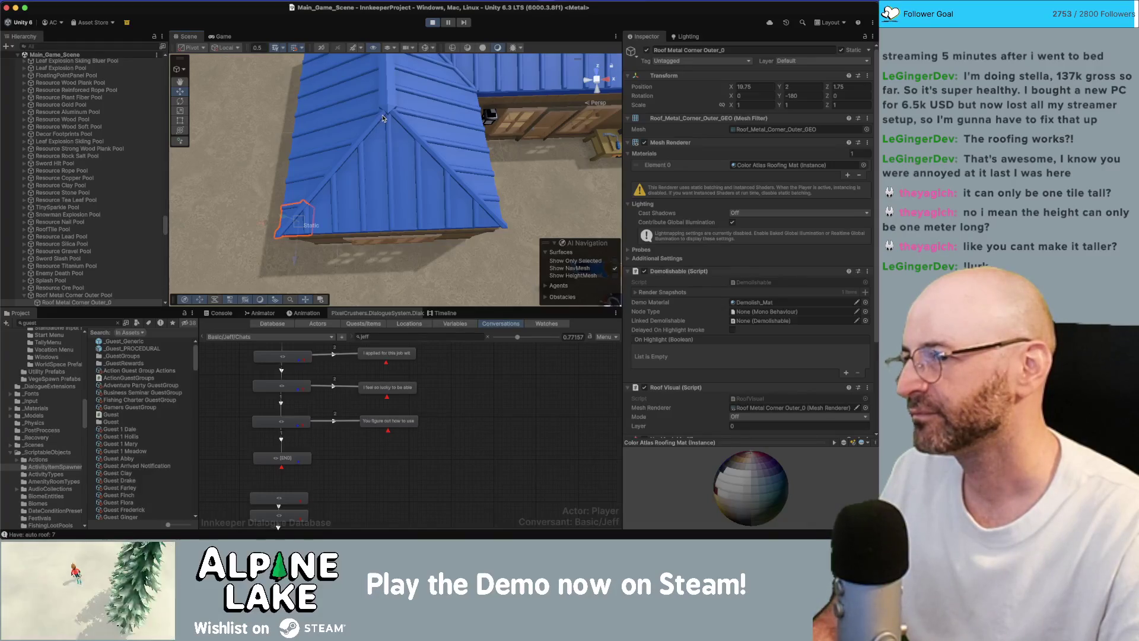
Select the ridge corner pieces, including Roof Metal Corner Outer_5, to compare them in the Inspector
shift+click(383, 118)
click(392, 119)
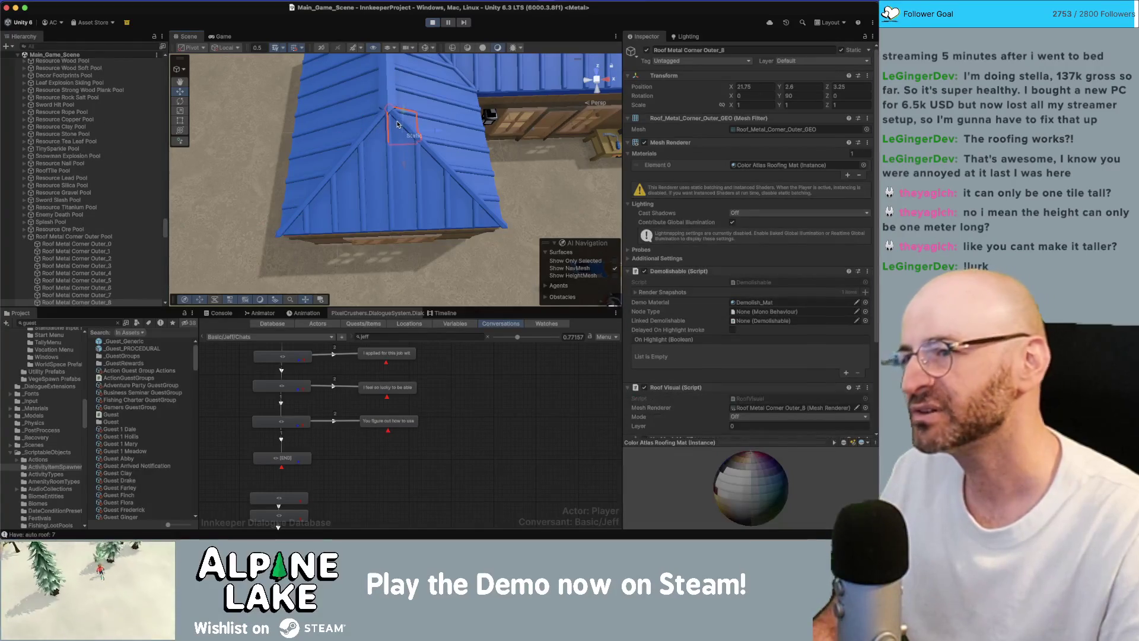
click(375, 122)
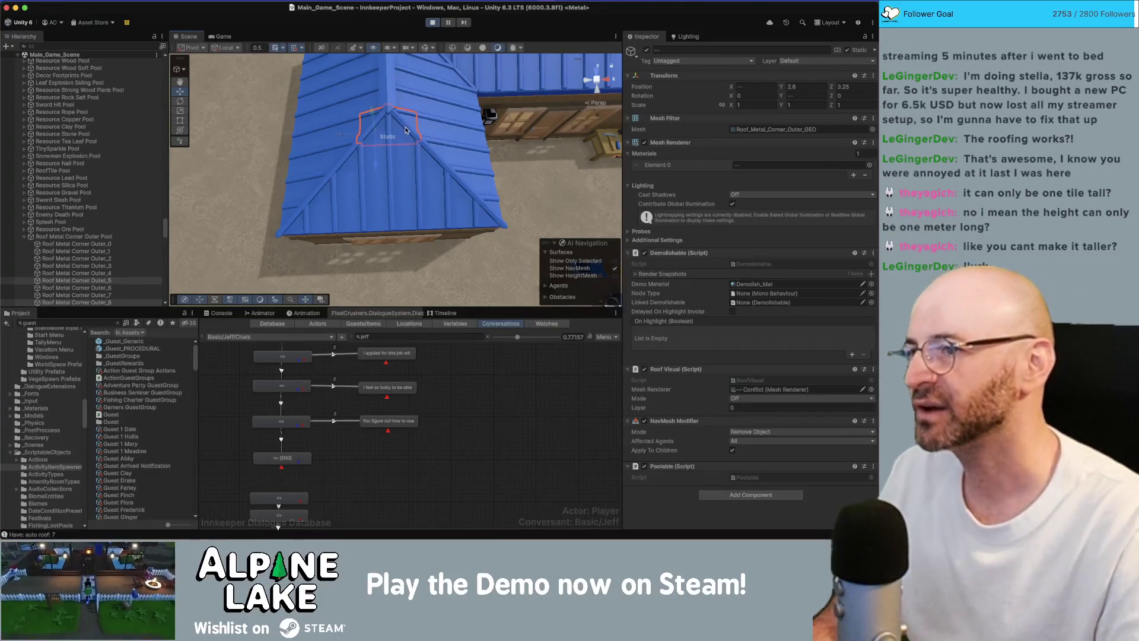
click(391, 118)
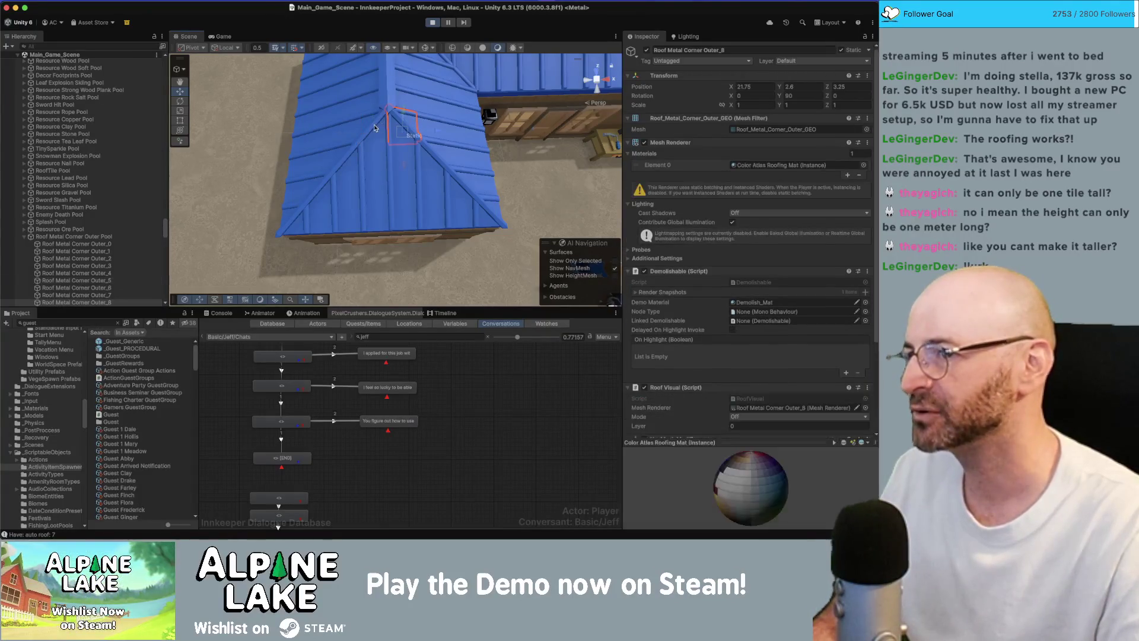
click(385, 132)
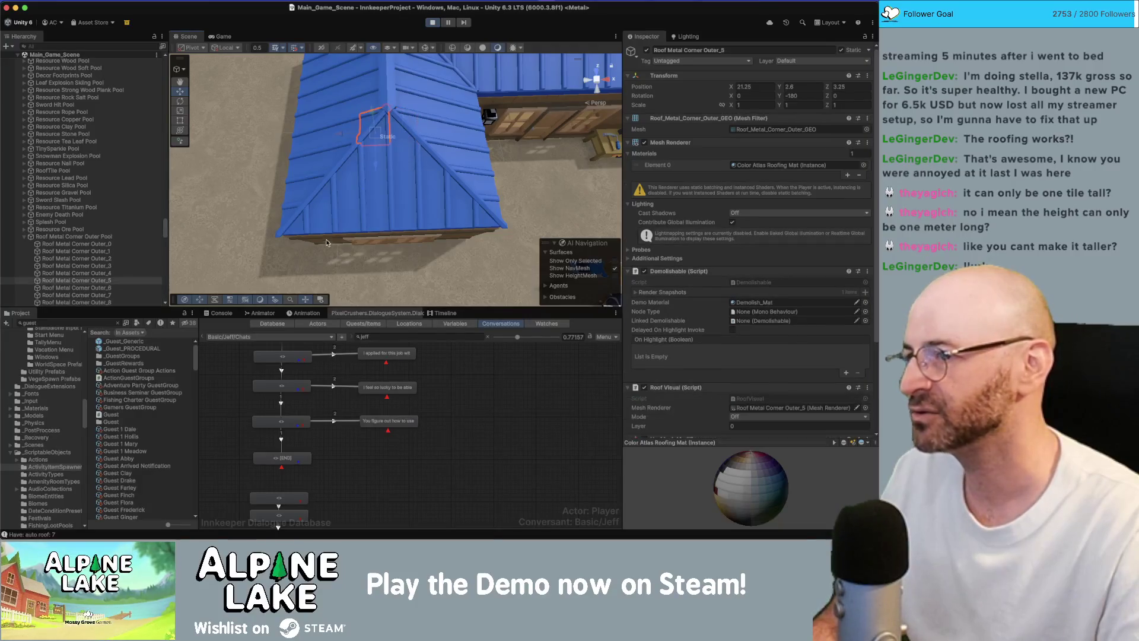
Compare corner Outer_8 and Outer_0 against the bottom-left and bottom-right roof corners
shift+click(291, 228)
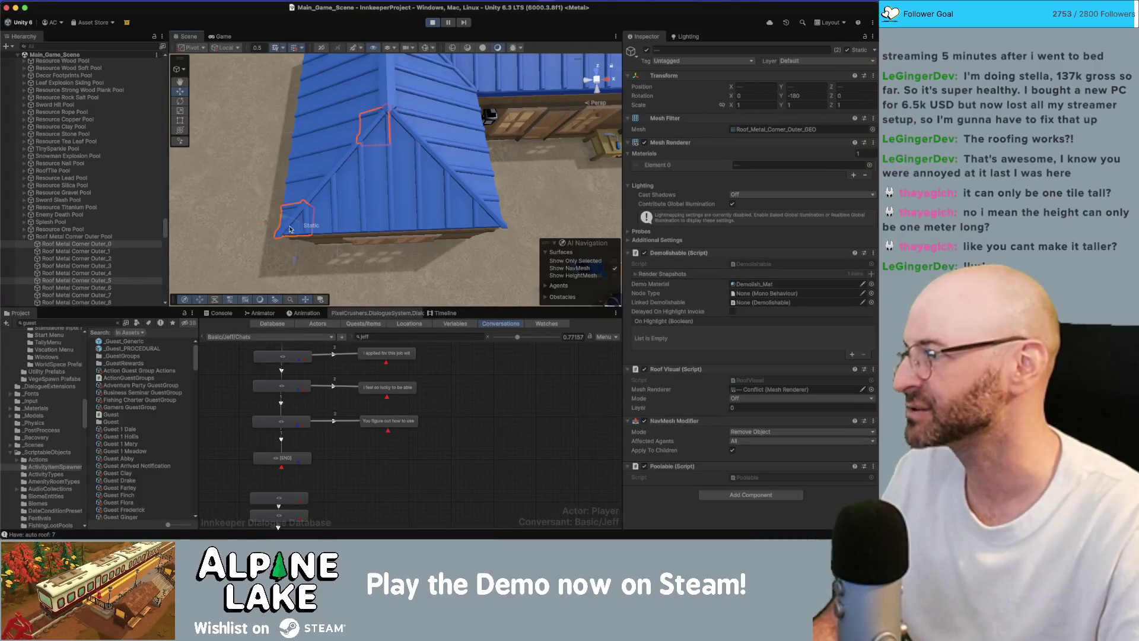
click(403, 127)
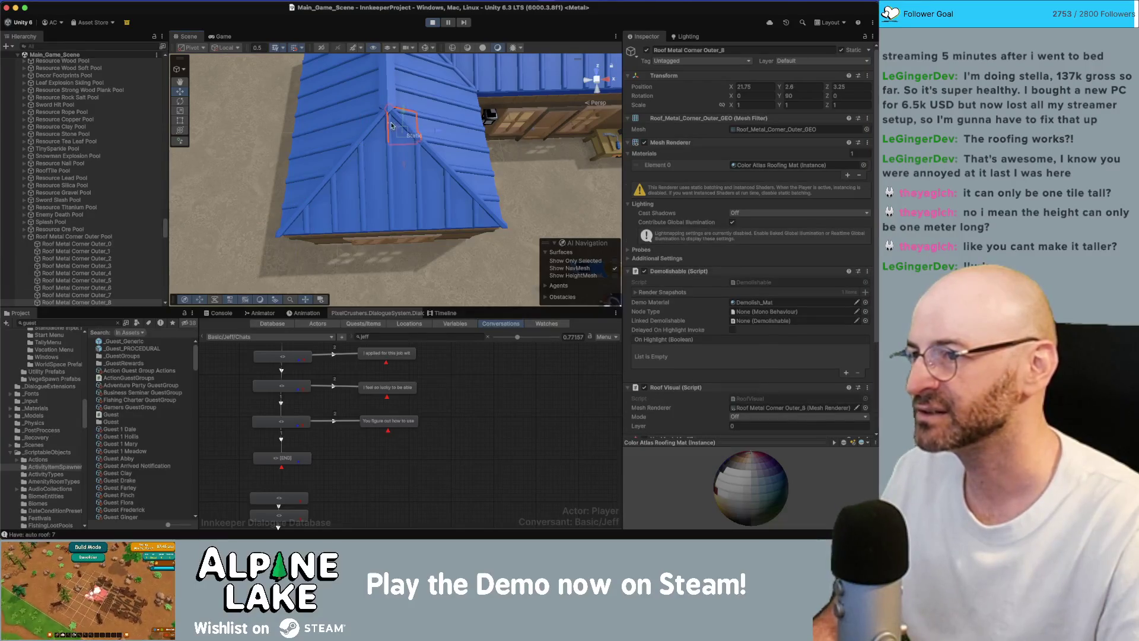
shift+click(486, 217)
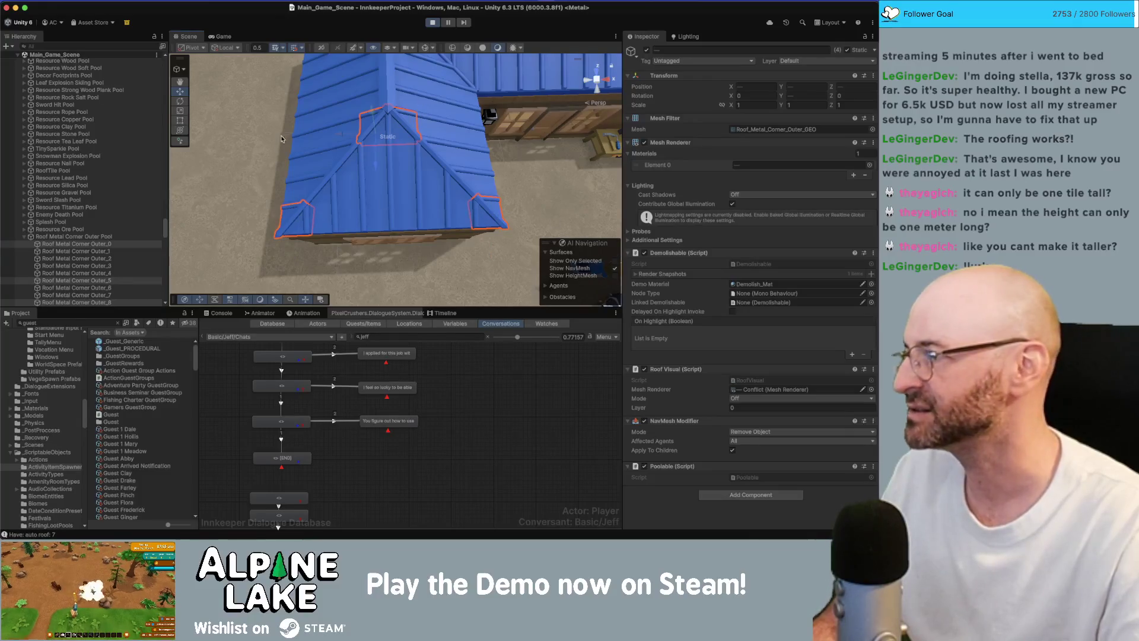
click(302, 231)
shift+click(482, 208)
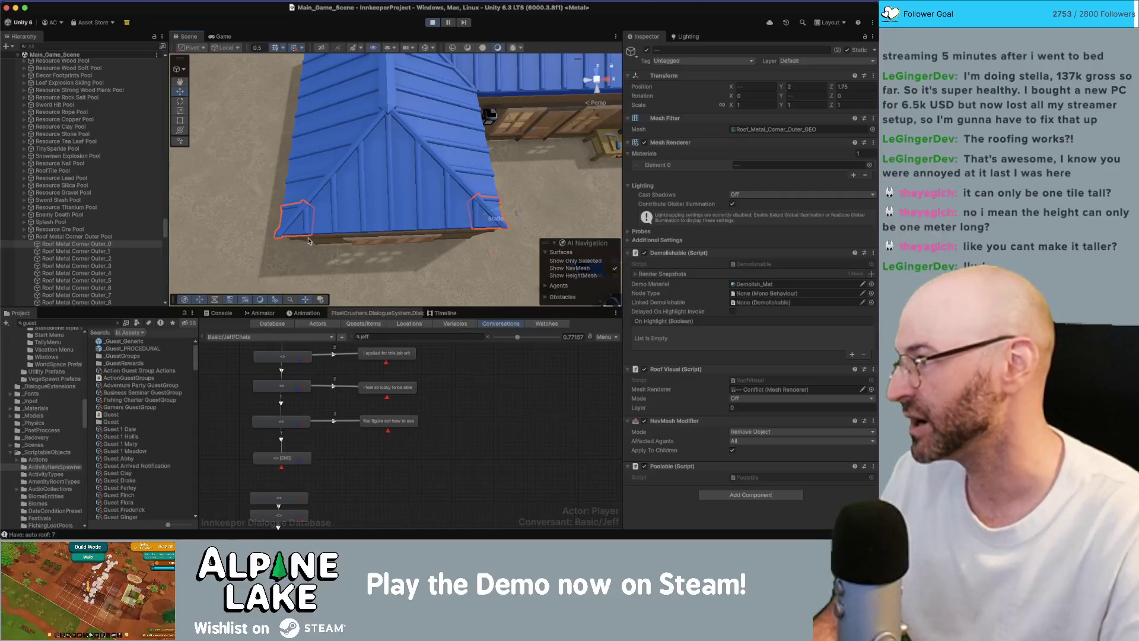
scroll(384, 138, down, 3)
scroll(392, 170, down, 2)
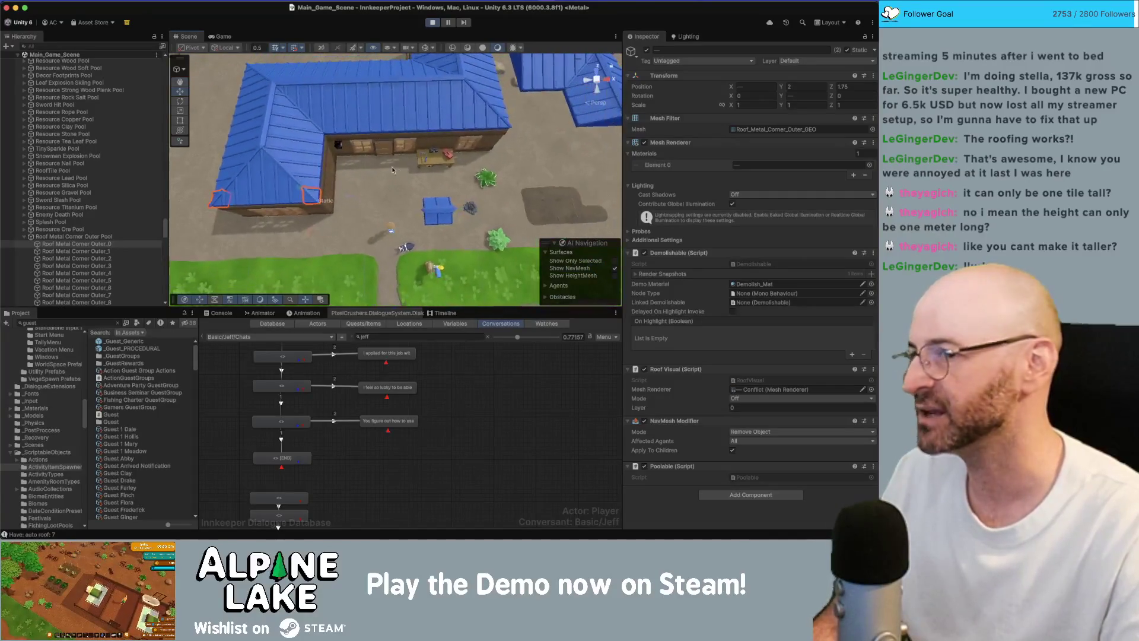
click(337, 117)
scroll(347, 108, up, 3)
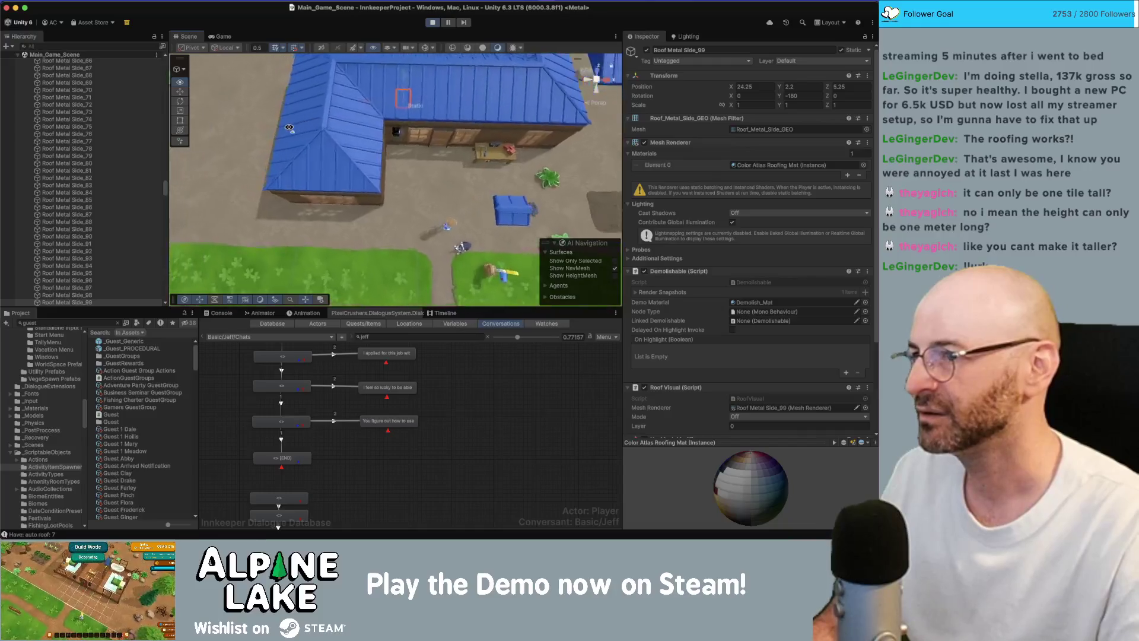
click(359, 98)
click(343, 153)
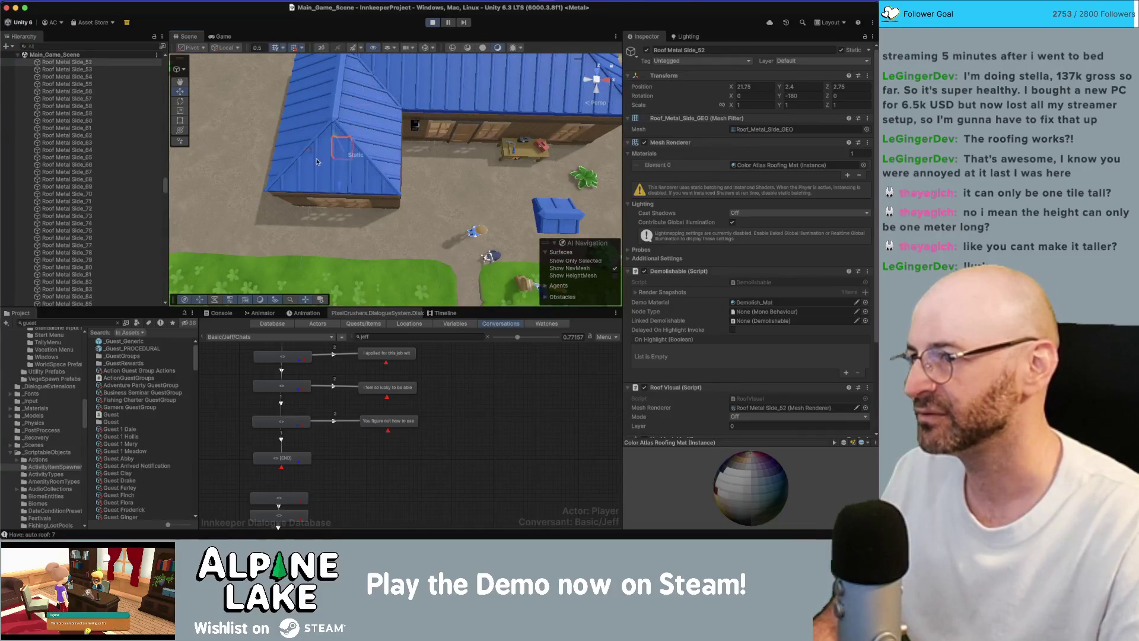
click(343, 168)
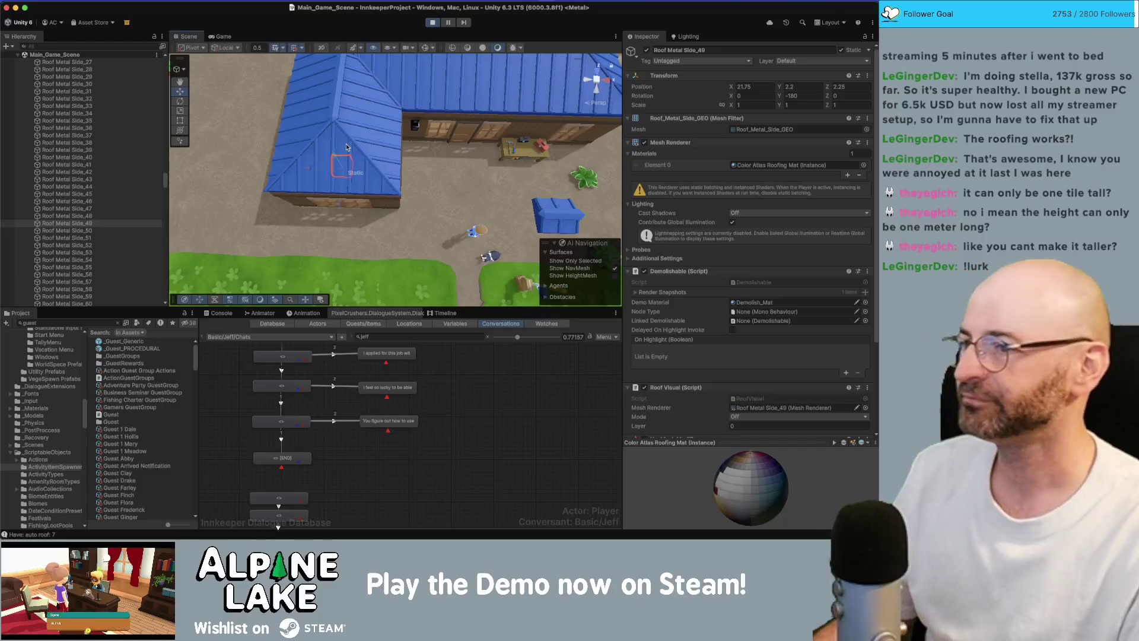
click(347, 136)
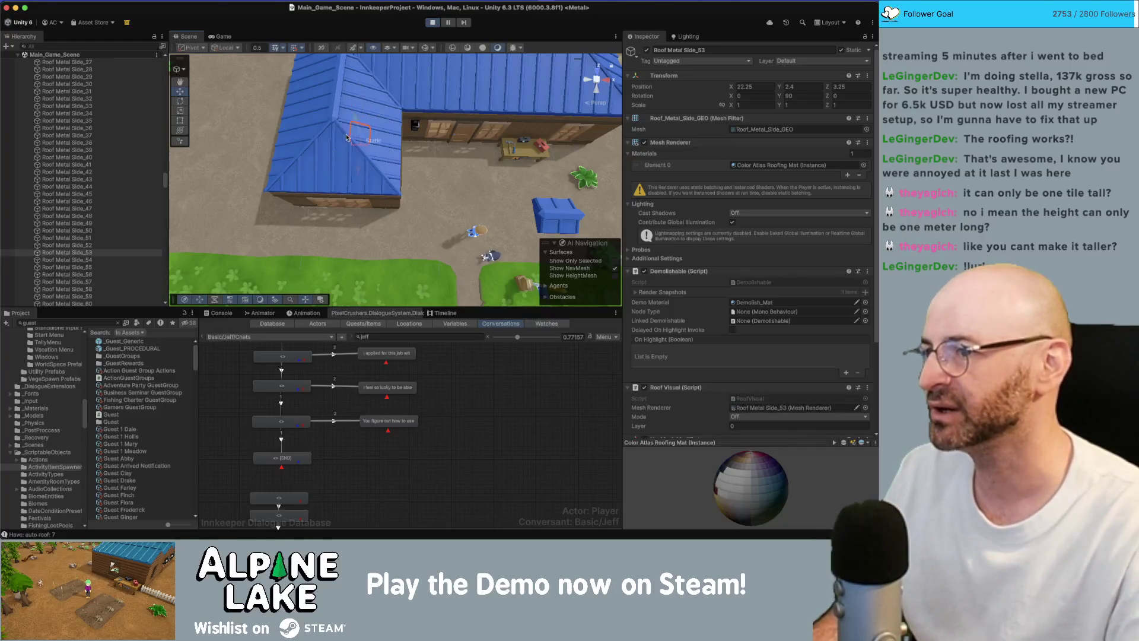
click(349, 101)
click(353, 107)
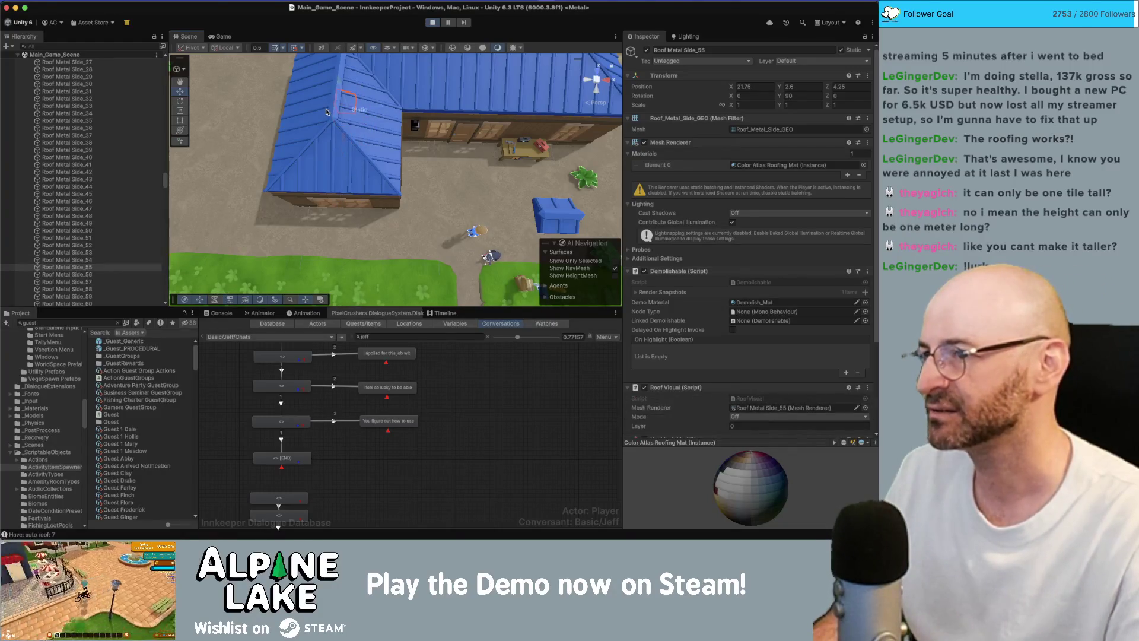
scroll(340, 135, up, 3)
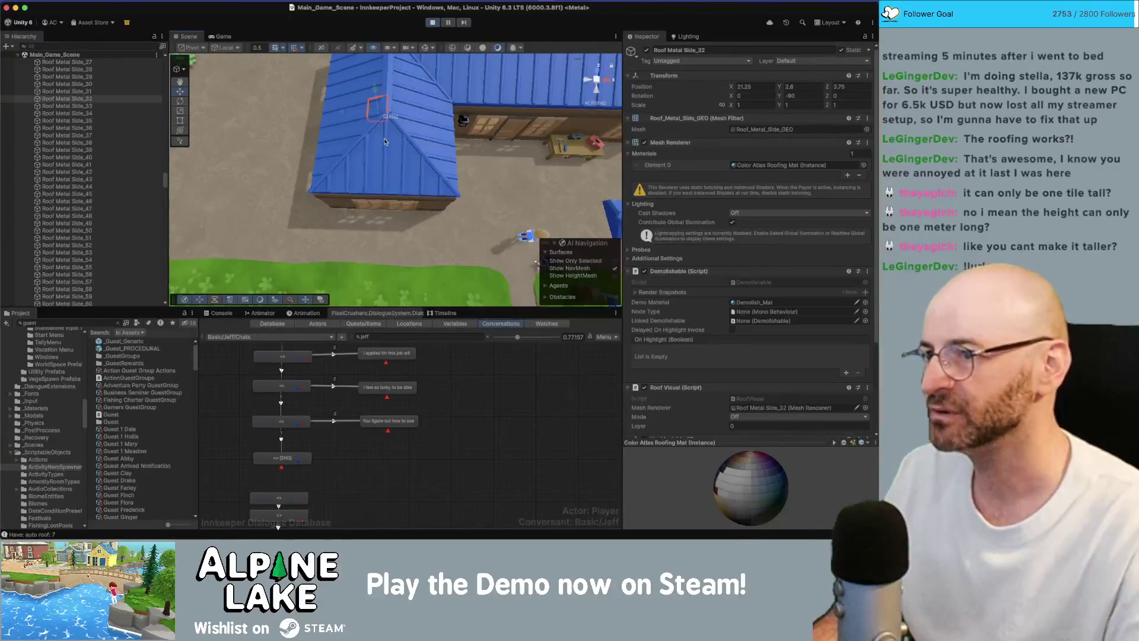
mouse_move(403, 147)
mouse_down()
mouse_move(548, 111)
mouse_move(438, 134)
mouse_up()
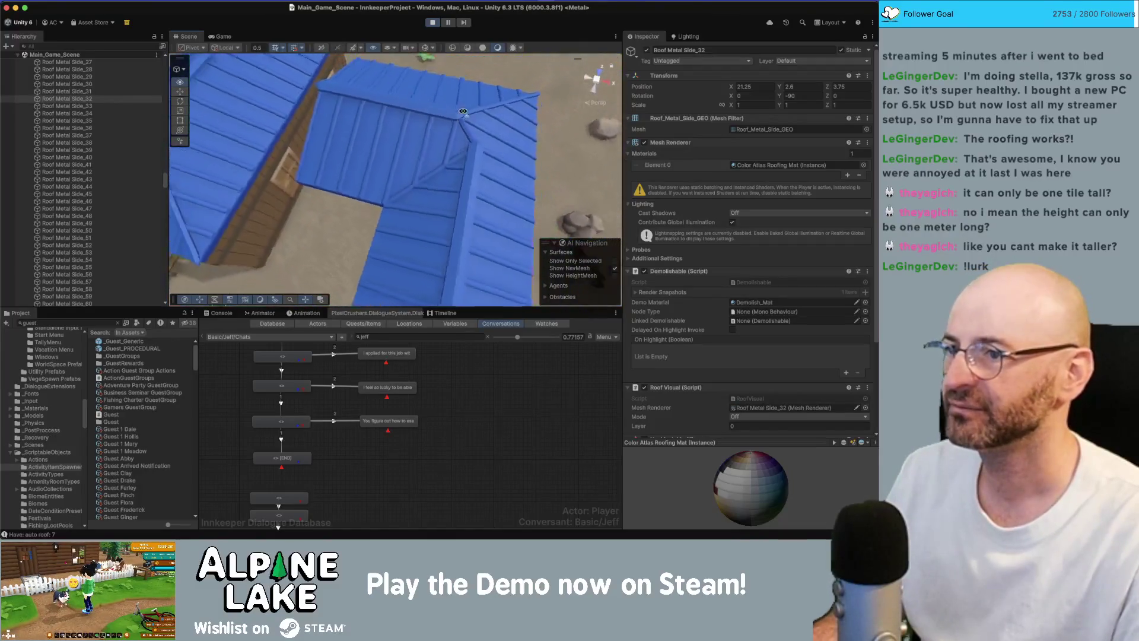
drag(377, 202, 248, 199)
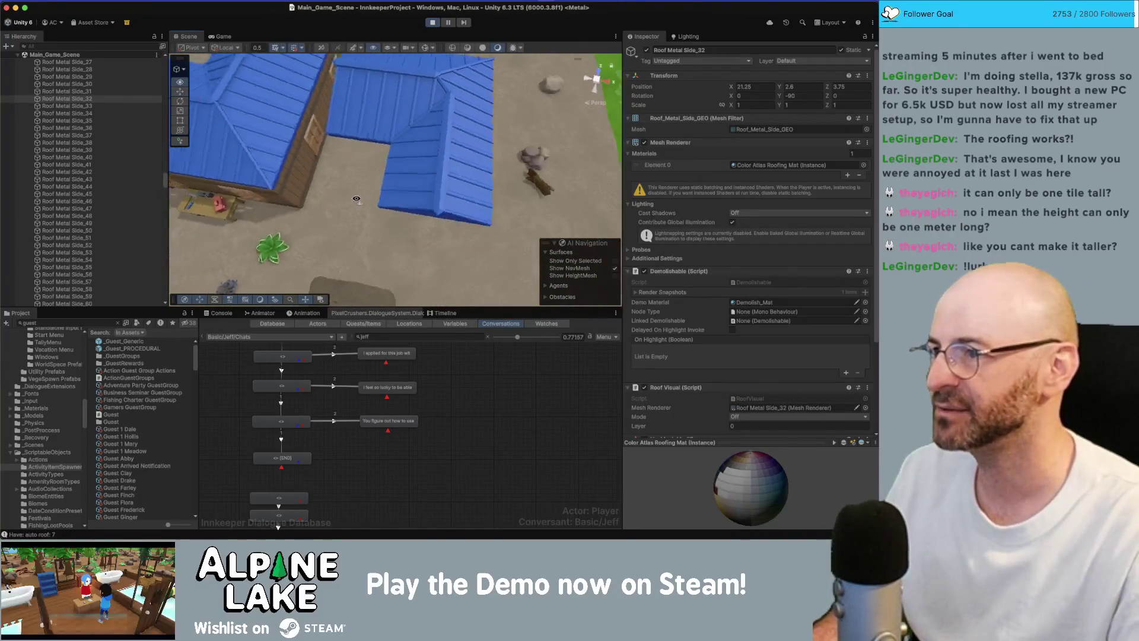
scroll(248, 200, down, 3)
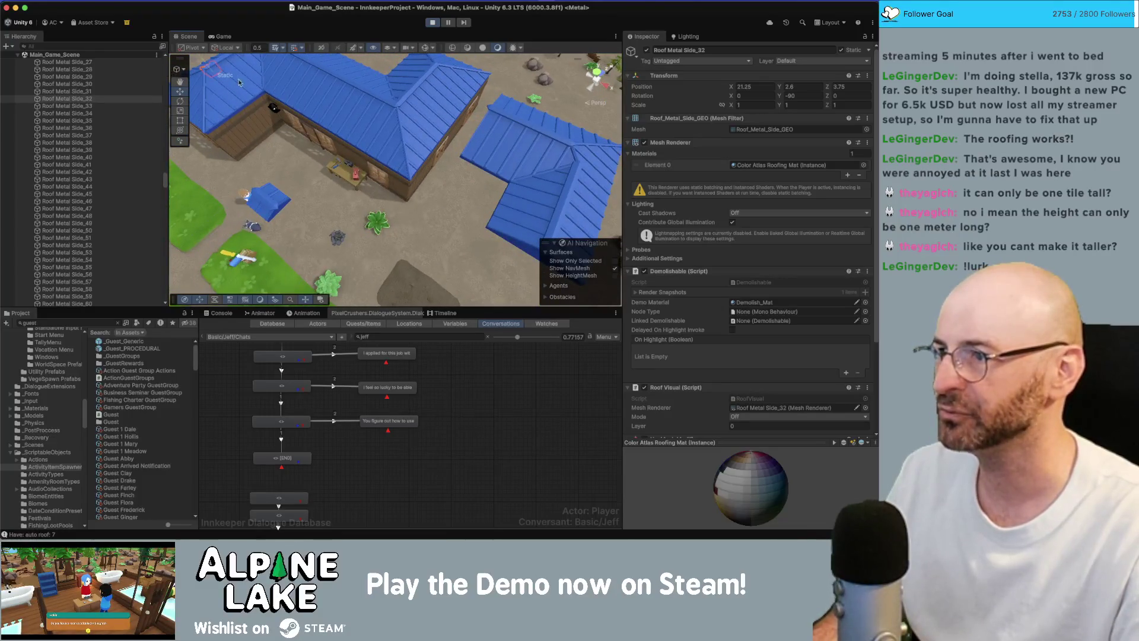
drag(238, 82, 395, 198)
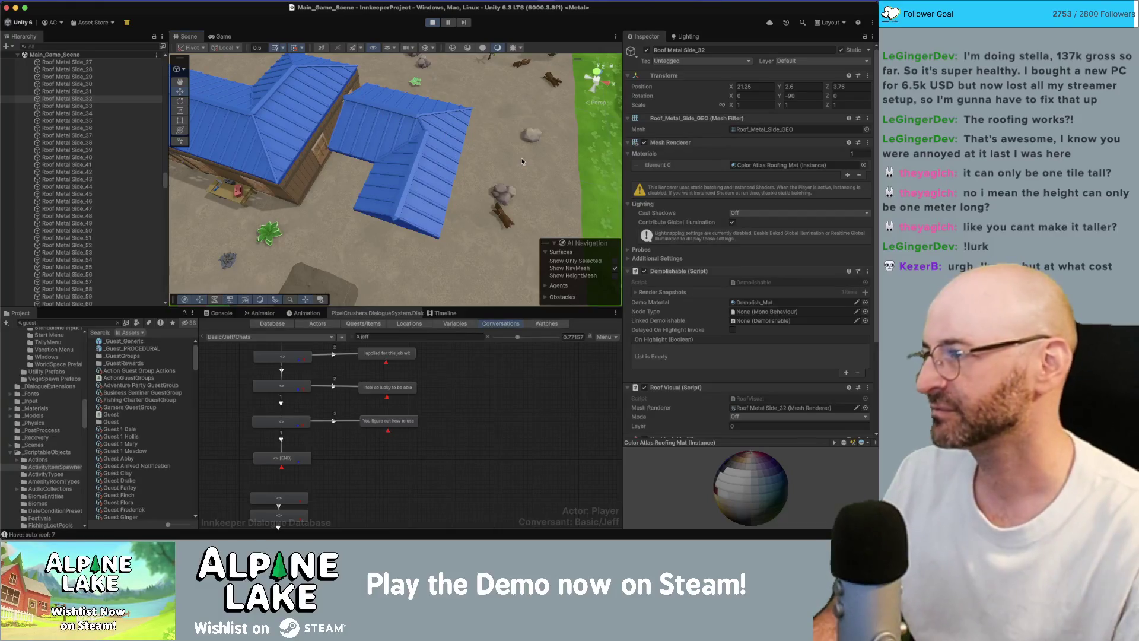
key(f)
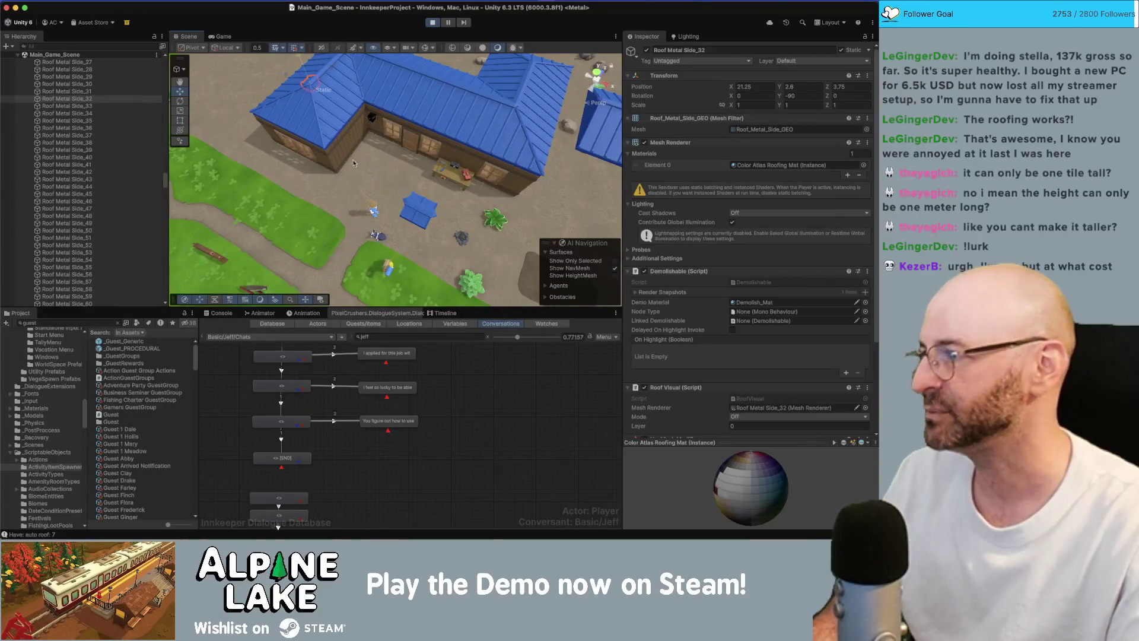
key(Up)
key(Right)
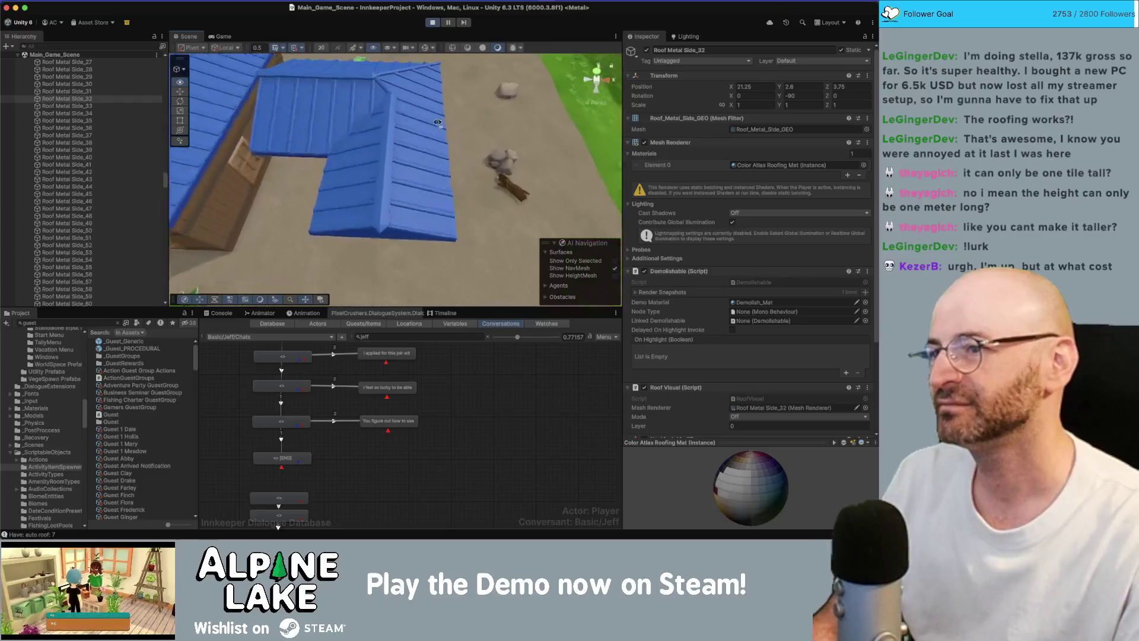
drag(386, 146, 437, 124)
scroll(437, 124, down, 5)
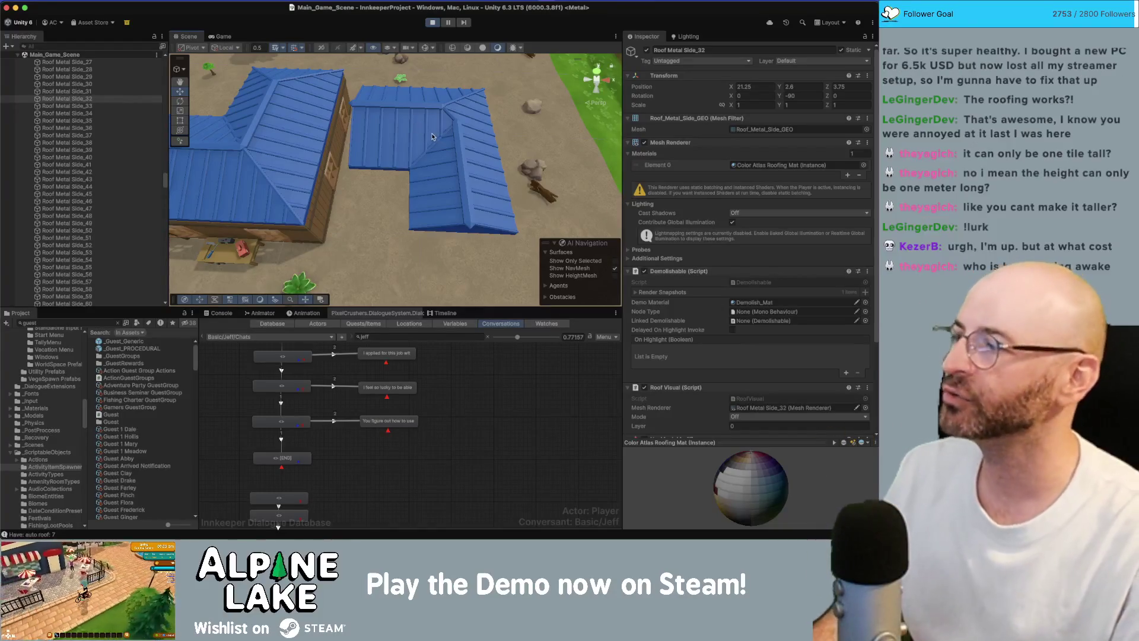
drag(418, 130, 385, 89)
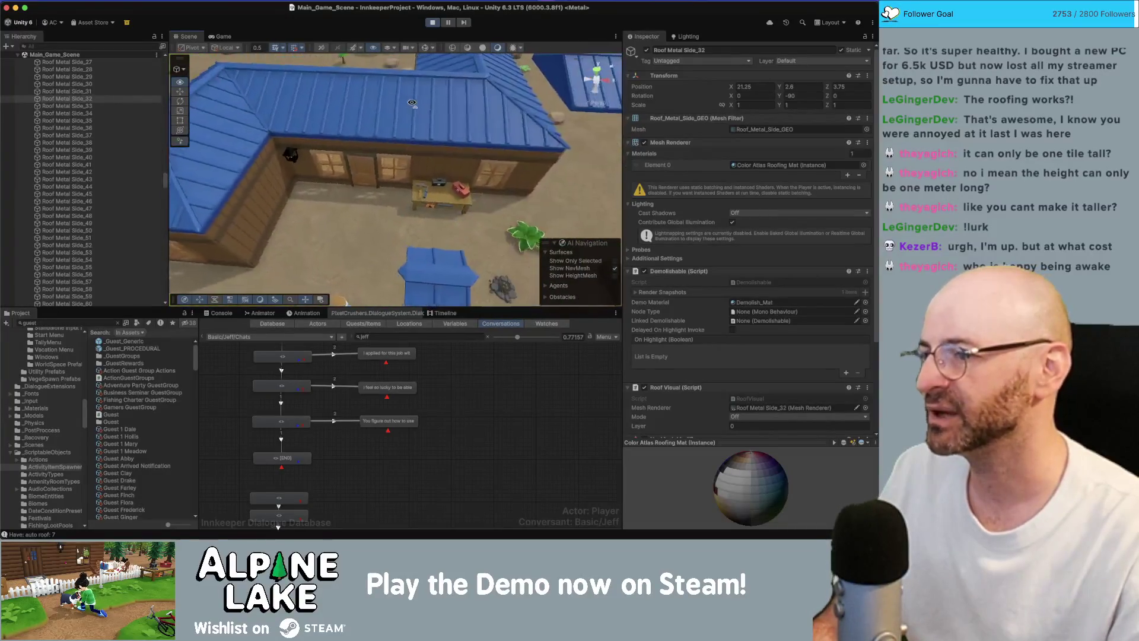
drag(386, 88, 409, 109)
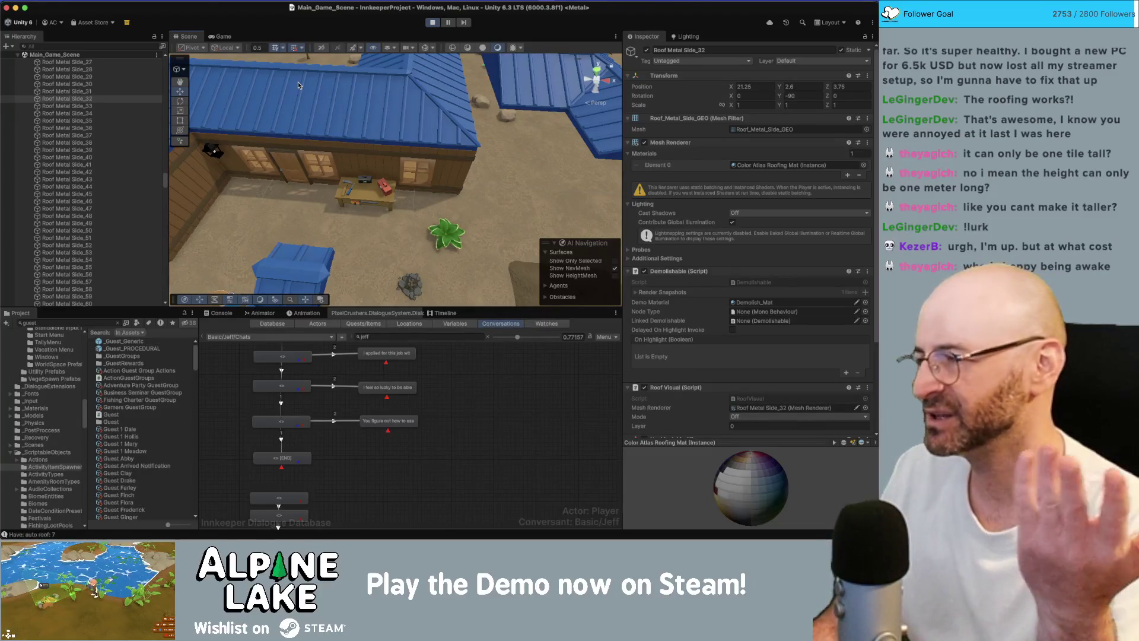
Frame the Roof Metal Side Pool, stop the play session, and flip to Rider and back
click(341, 112)
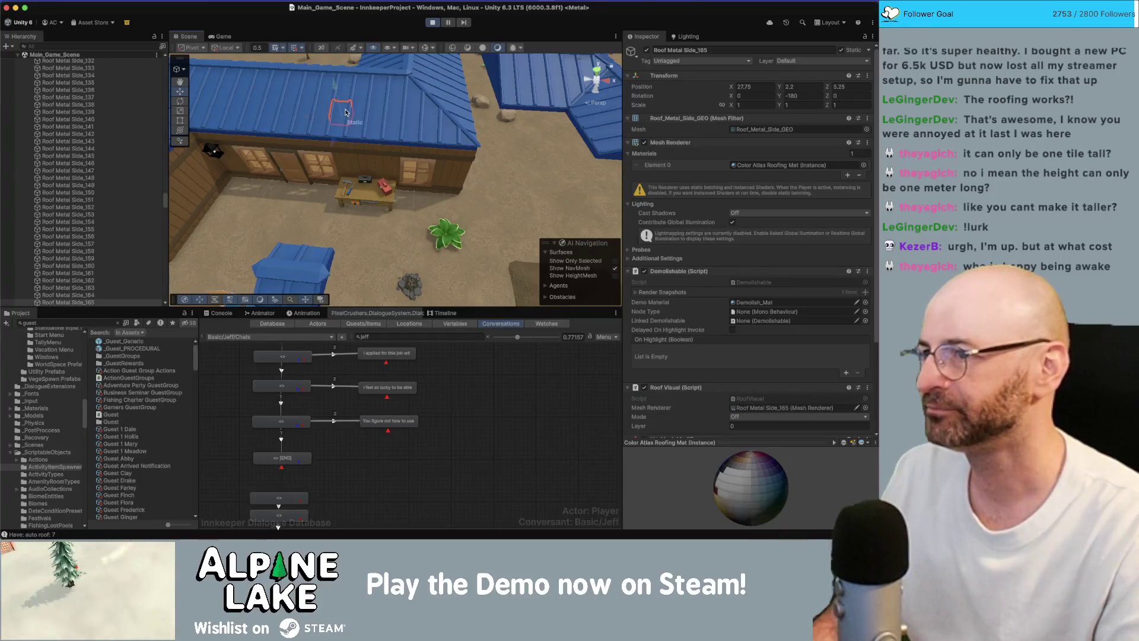
scroll(89, 235, down, 5)
scroll(89, 237, up, 10)
scroll(88, 230, up, 10)
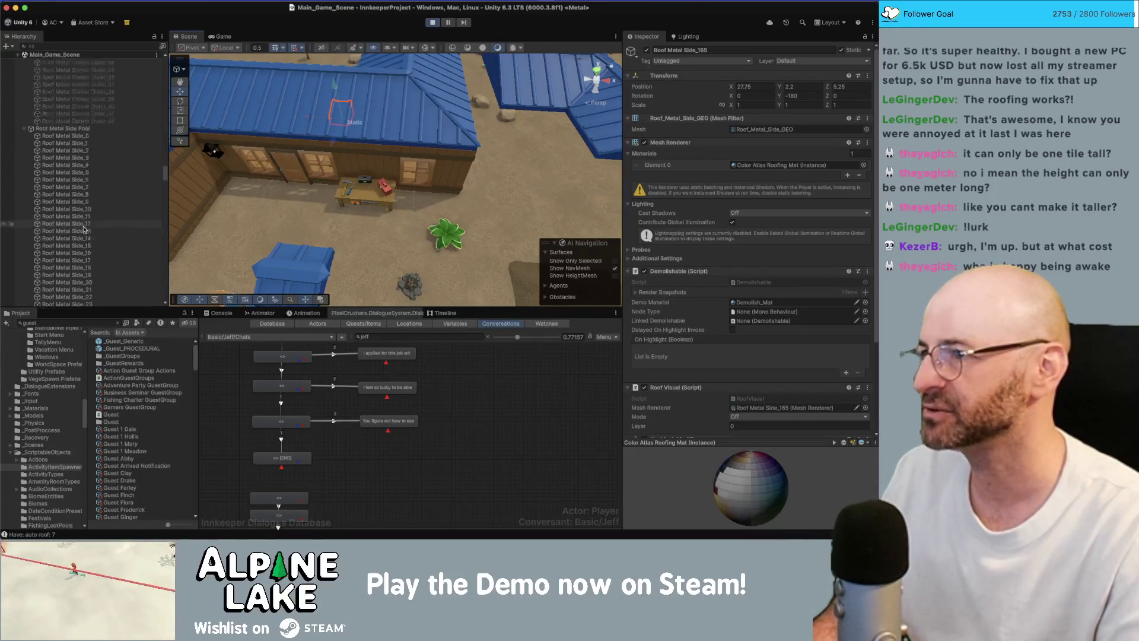
scroll(88, 224, up, 10)
scroll(86, 216, up, 10)
double_click(83, 203)
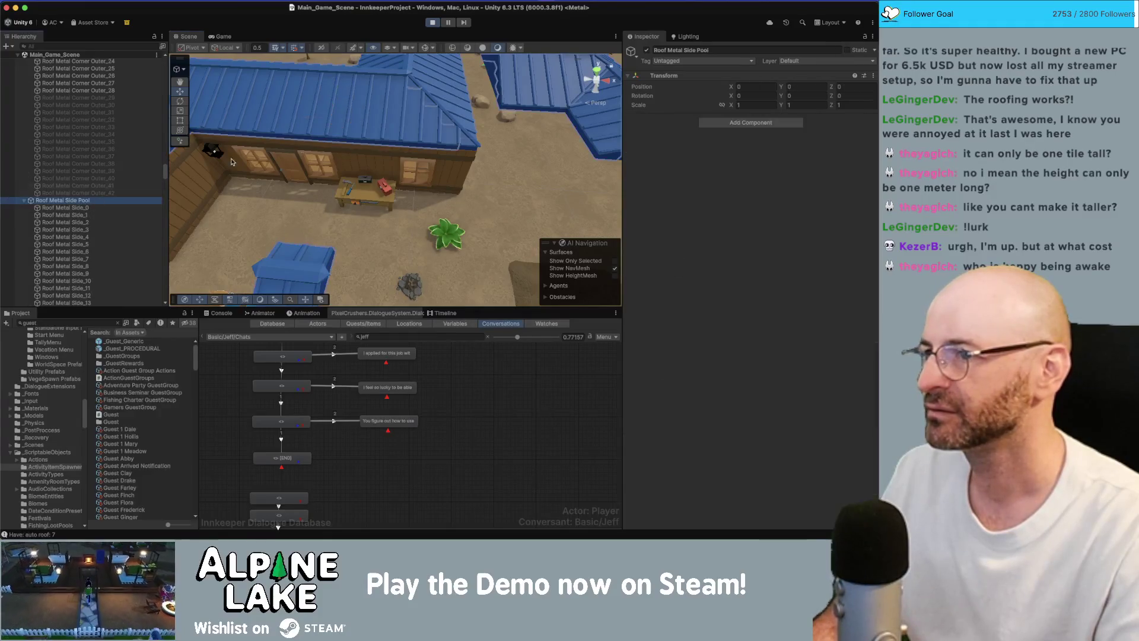
click(431, 24)
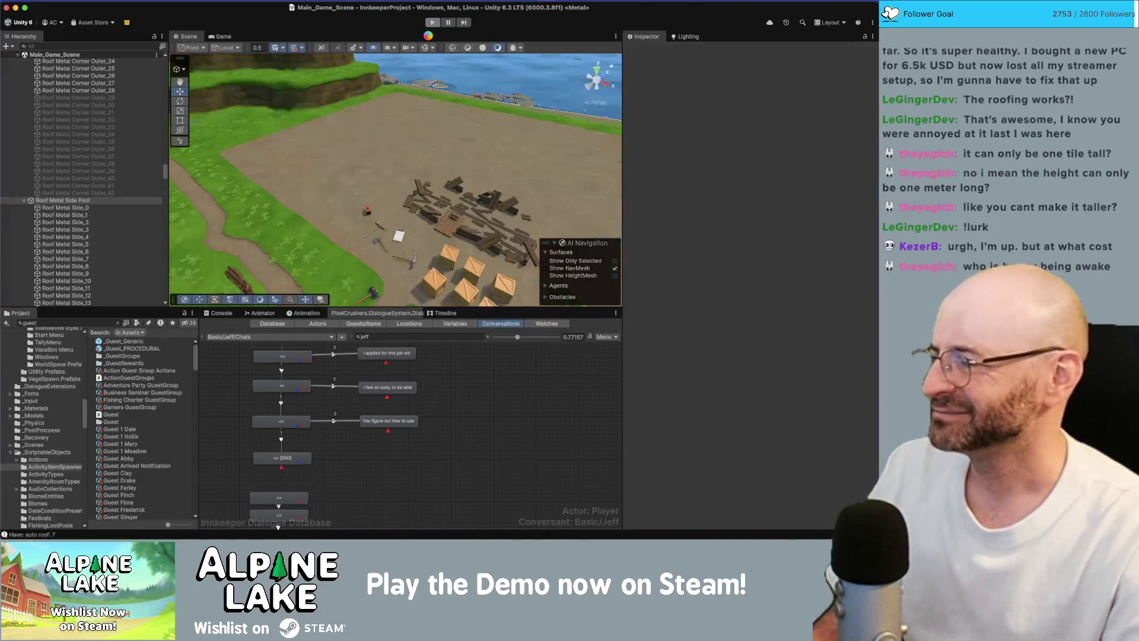
key(super+Tab)
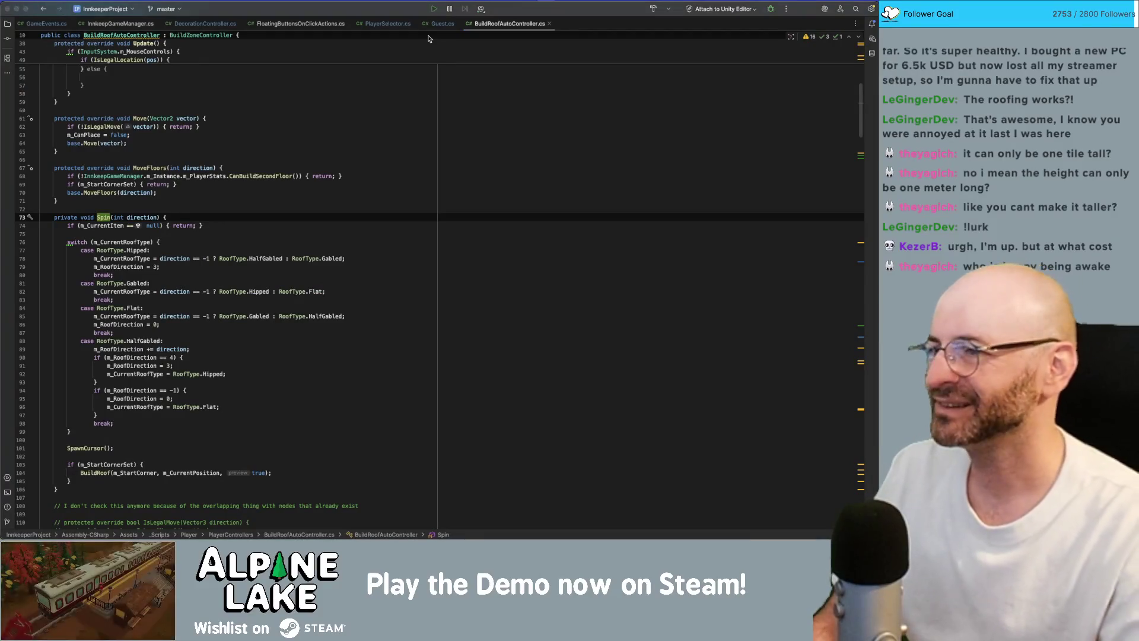
key(super+Tab)
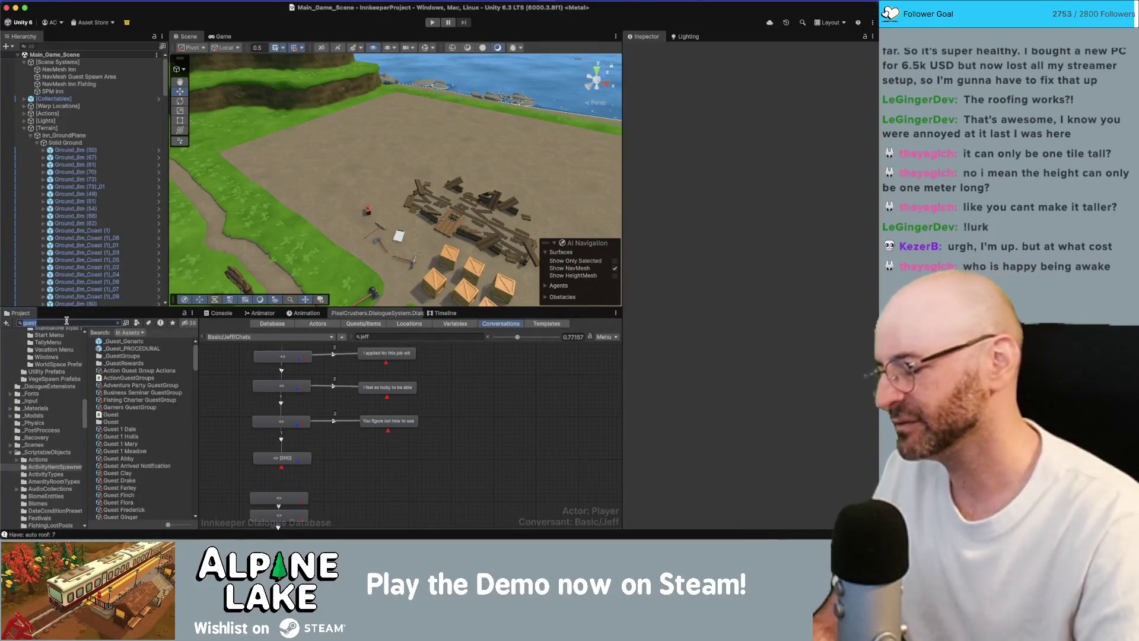
Search the Project panel for 'fern bush' and open the Grow Fern Bush prefab in Prefab Mode
click(66, 321)
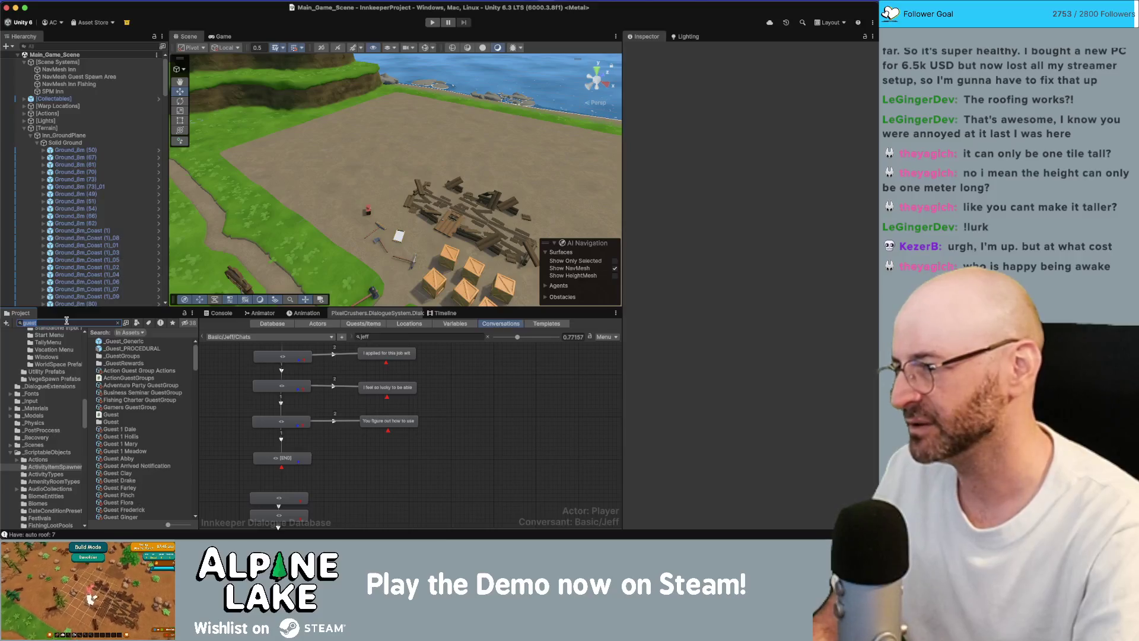
key(BackSpace)
text(fern)
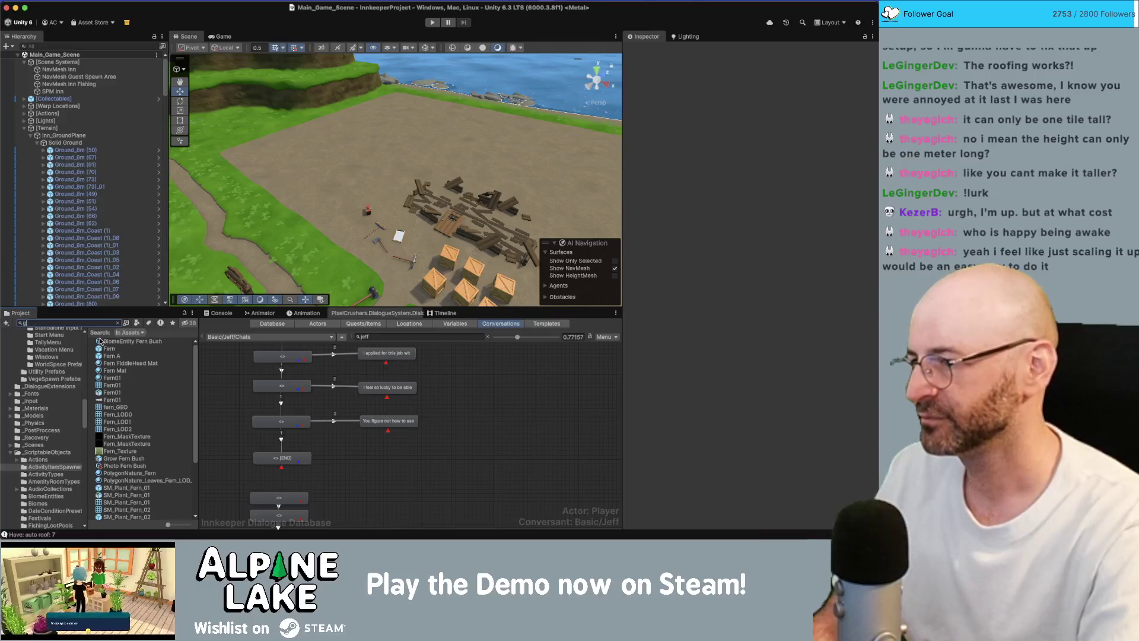
text(ble f)
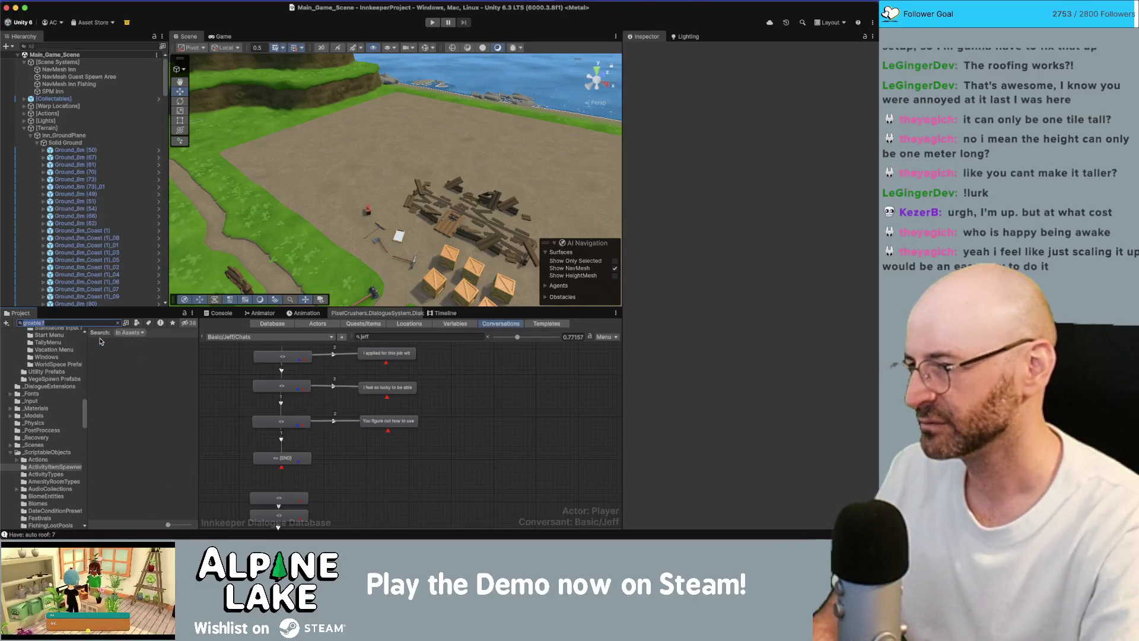
key(BackSpace)
key(BackSpace)
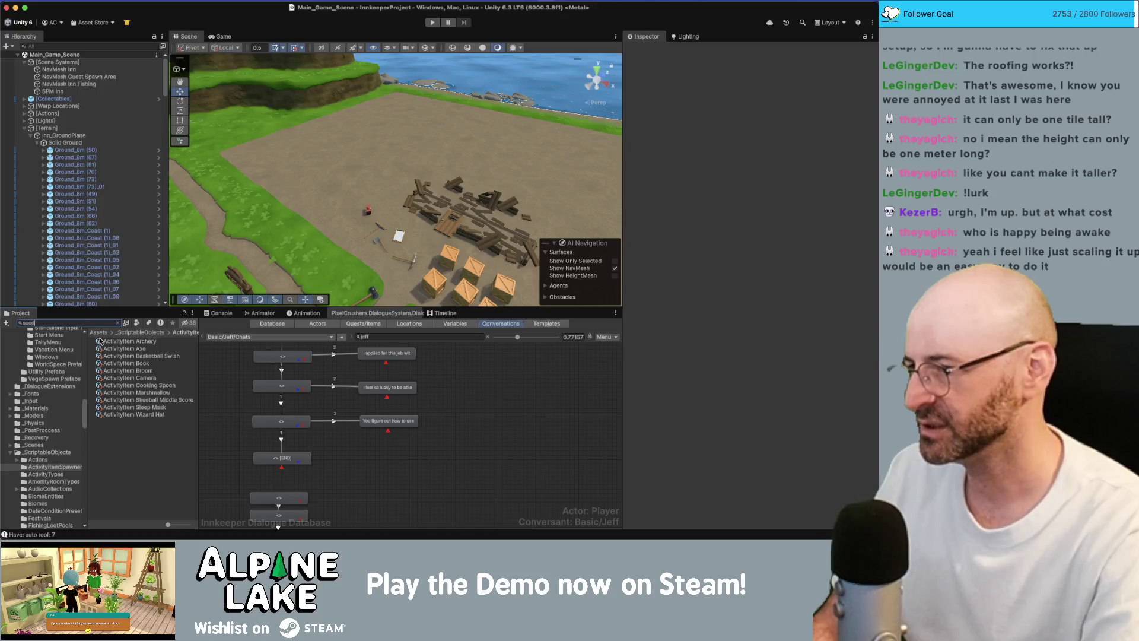
text(fern bush)
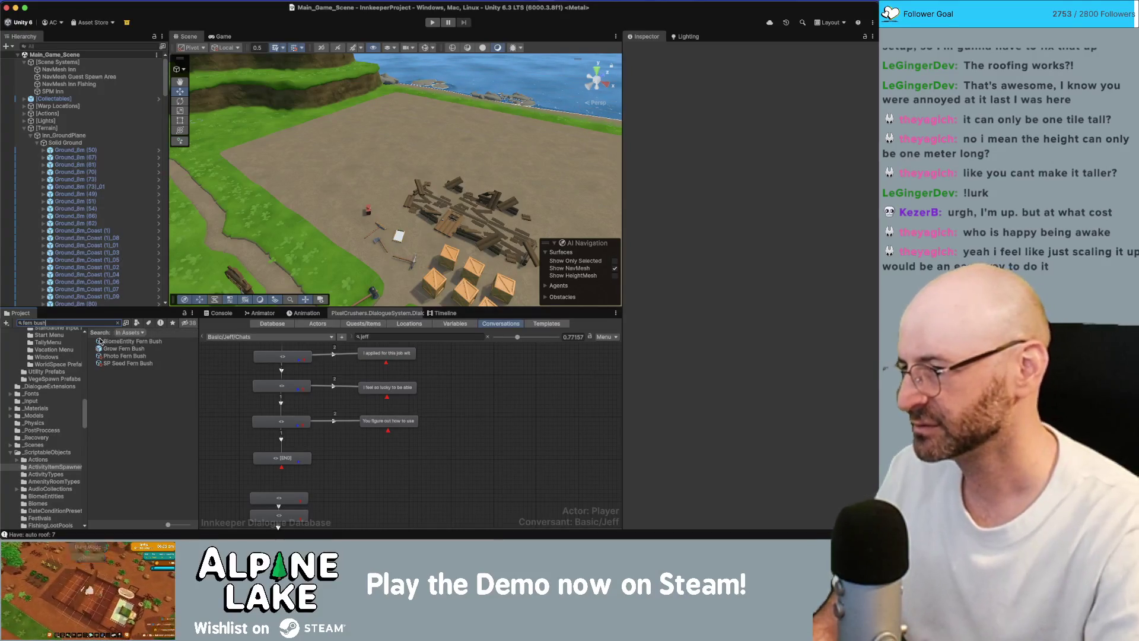
double_click(111, 349)
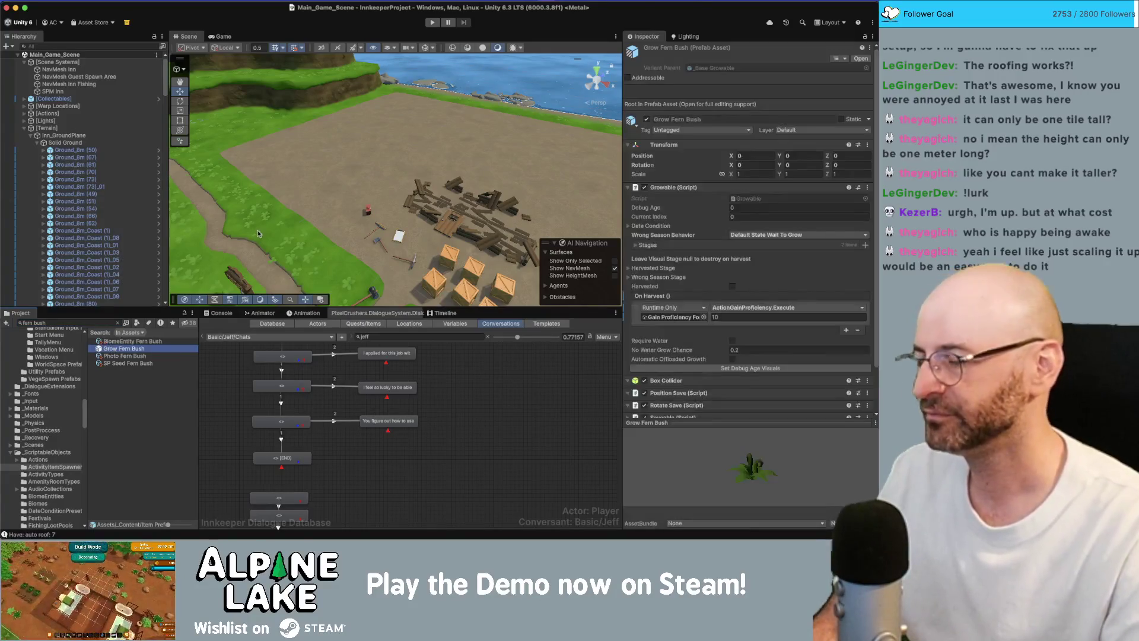
scroll(335, 223, up, 3)
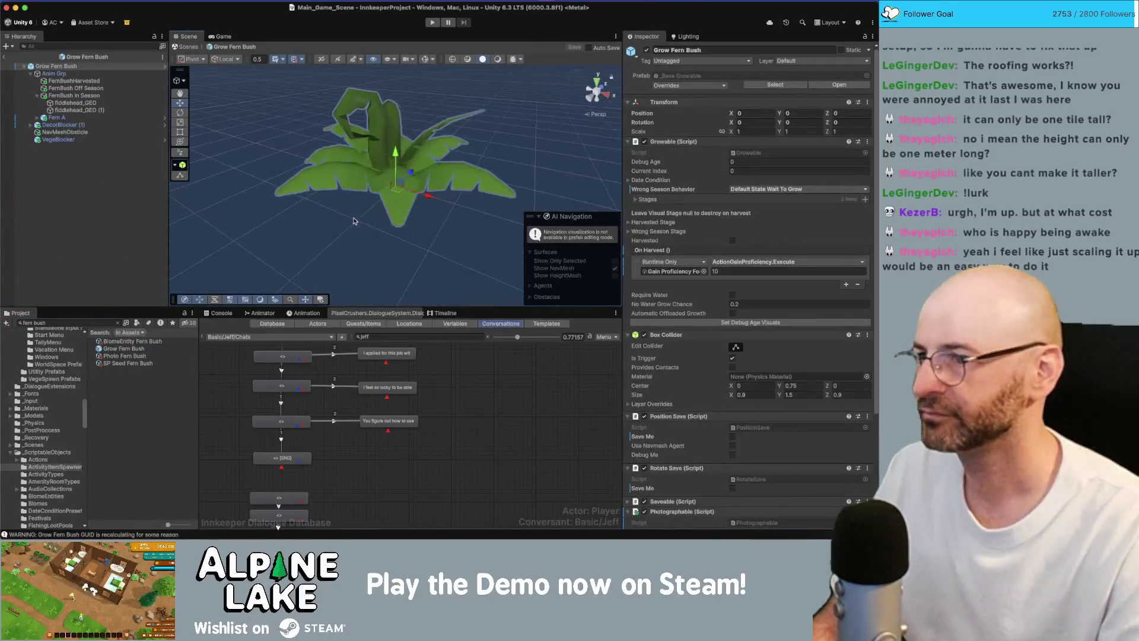
Look through the fern bush's children — Anim Grp, in-season fern, VegeBlocker — and select its NavMeshObstacle
drag(335, 224, 432, 296)
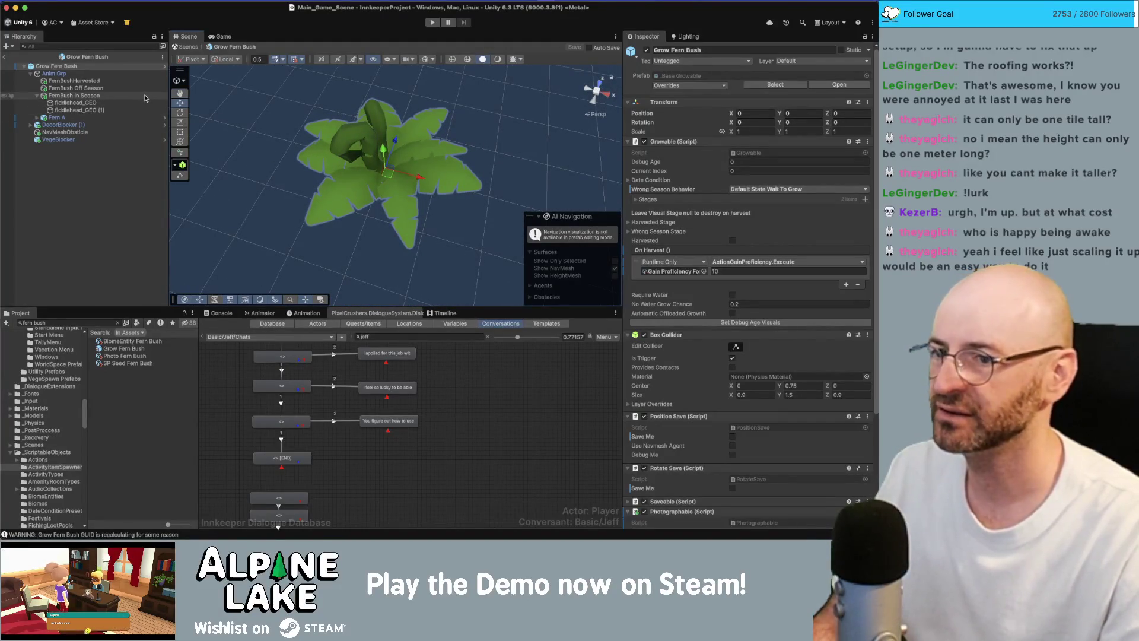
click(121, 73)
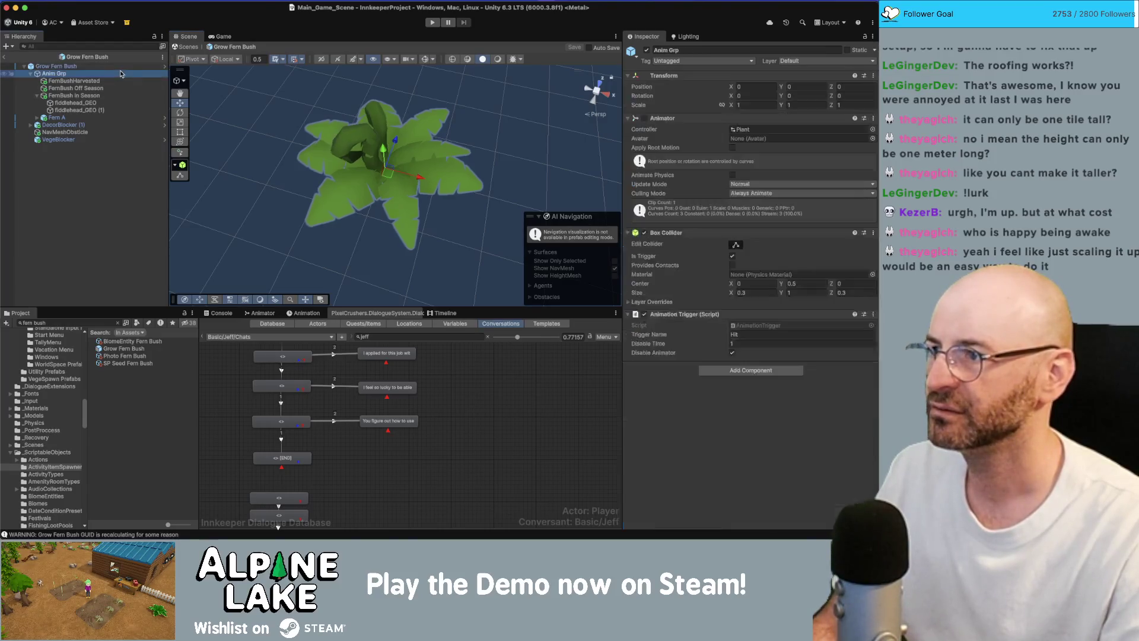
key(Down)
key(Down)
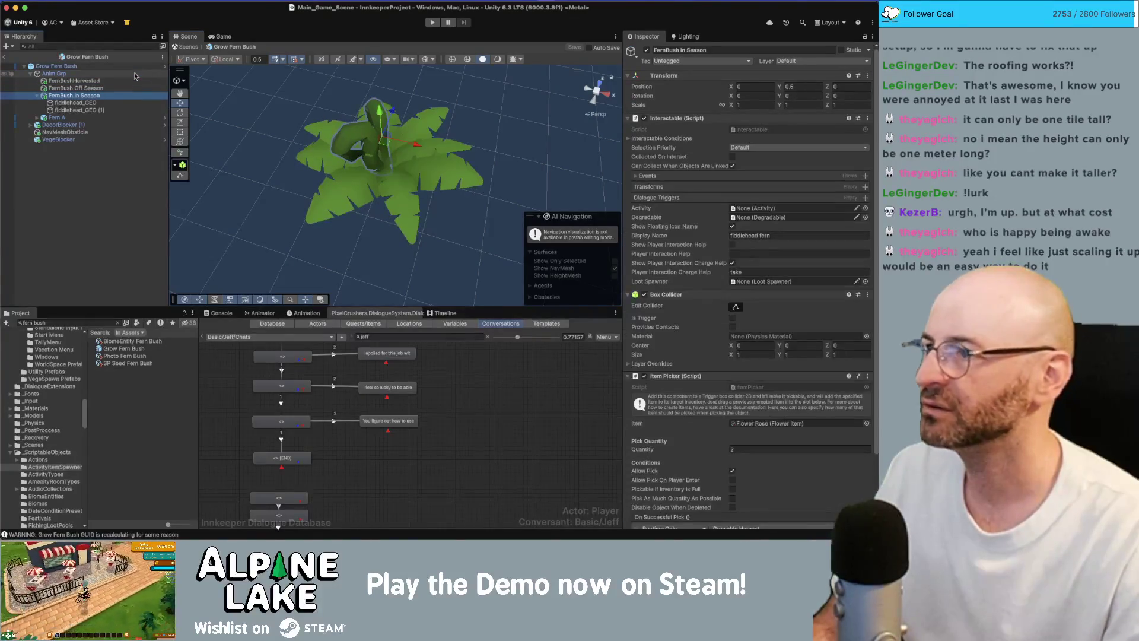
key(Up)
key(Down)
key(Down)
key(Down)
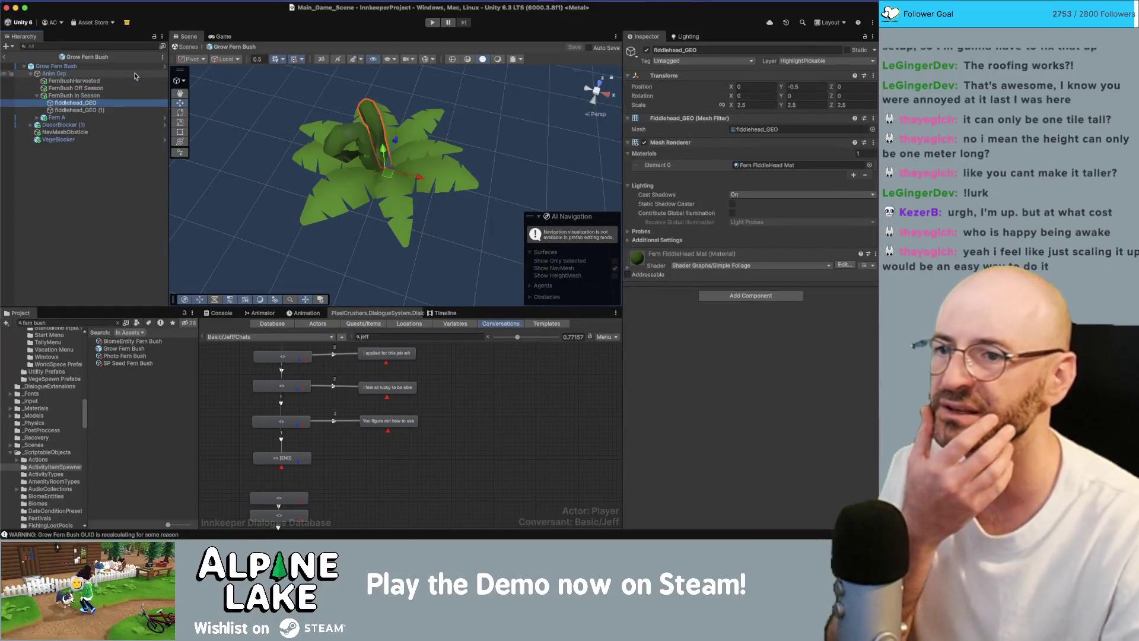
key(Up)
key(Up)
key(Up)
key(Up)
key(Up)
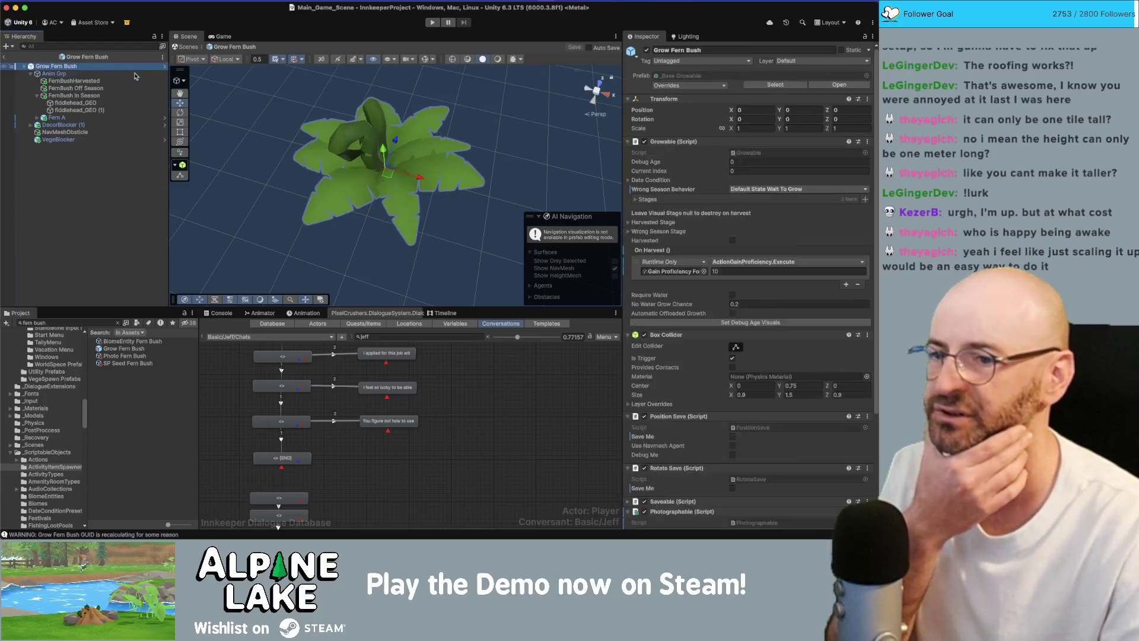
scroll(662, 350, down, 5)
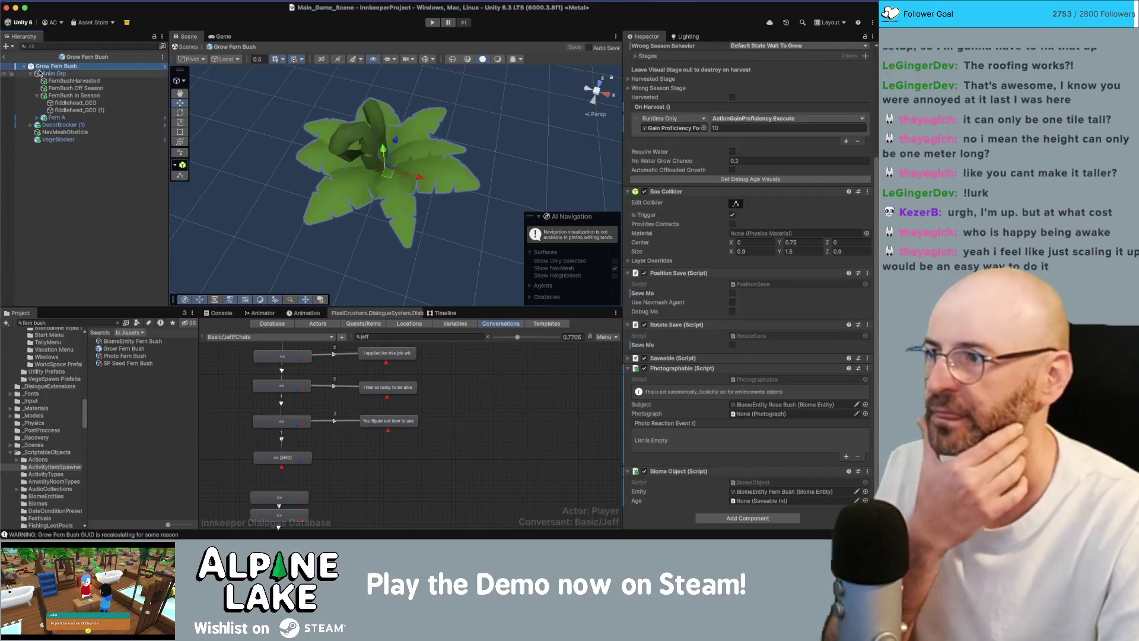
click(105, 139)
key(Up)
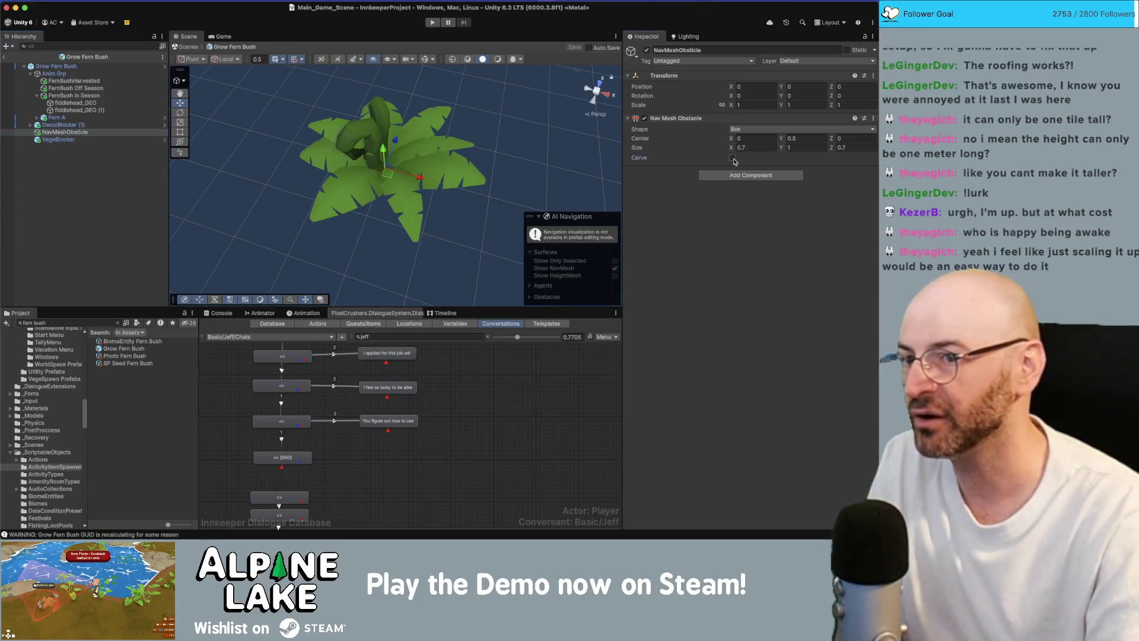
Enable Carve on the Nav Mesh Obstacle and check the obstacle box against the Fern A mesh
click(641, 157)
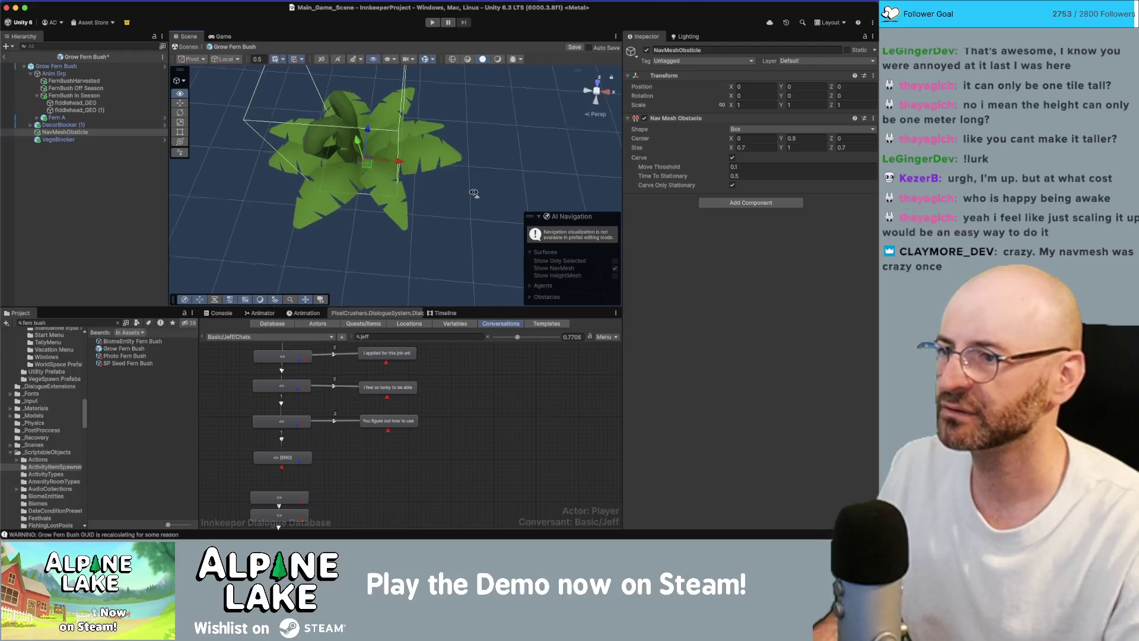
drag(475, 199, 465, 188)
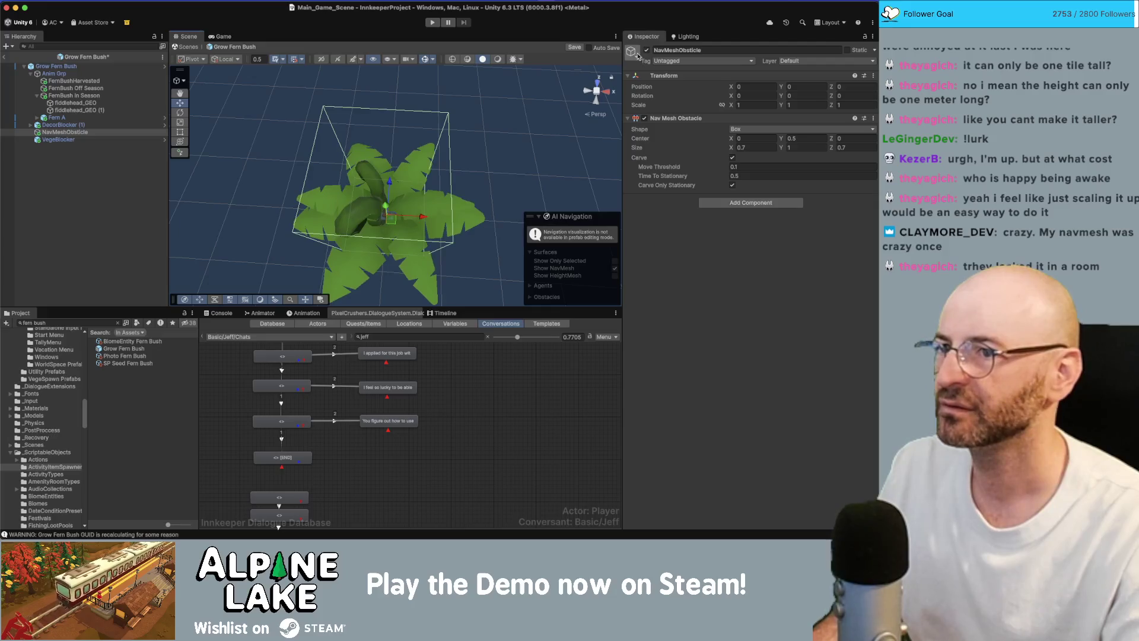
click(57, 118)
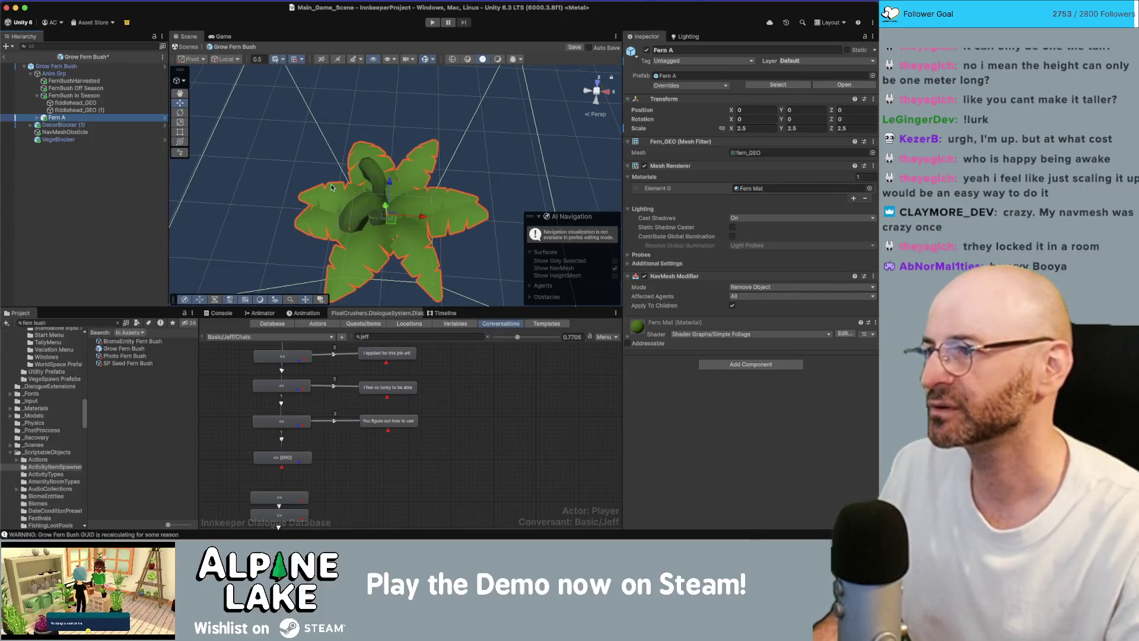
click(117, 130)
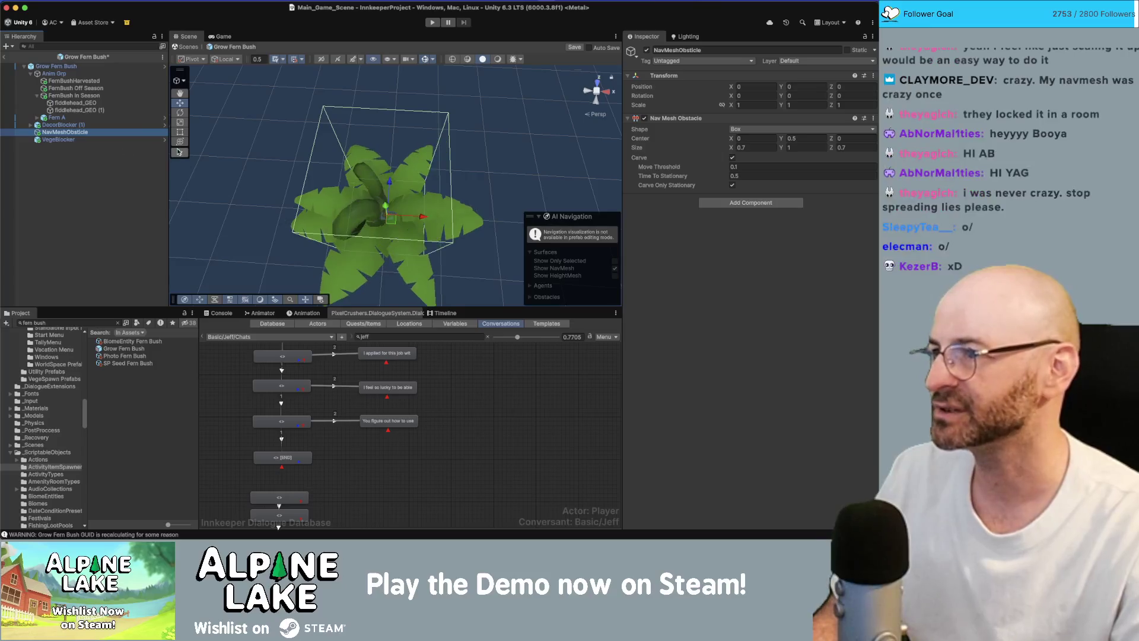
Shrink the obstacle box to 0.4 × 0.4 and orbit to check it around the fern
click(756, 148)
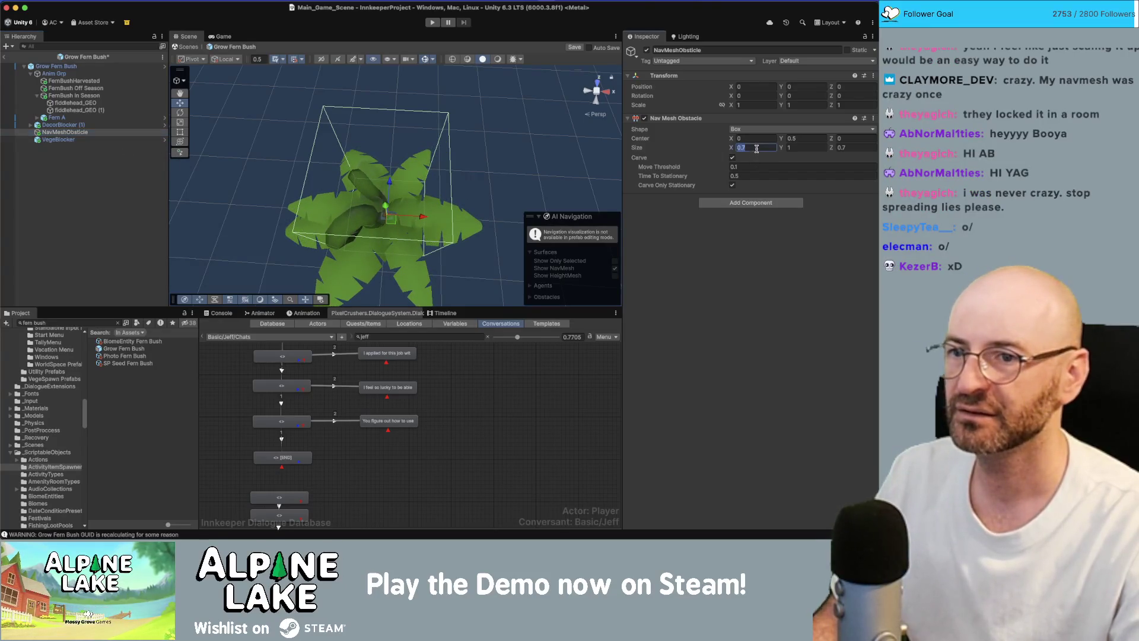
text(0.5)
key(Tab)
key(Tab)
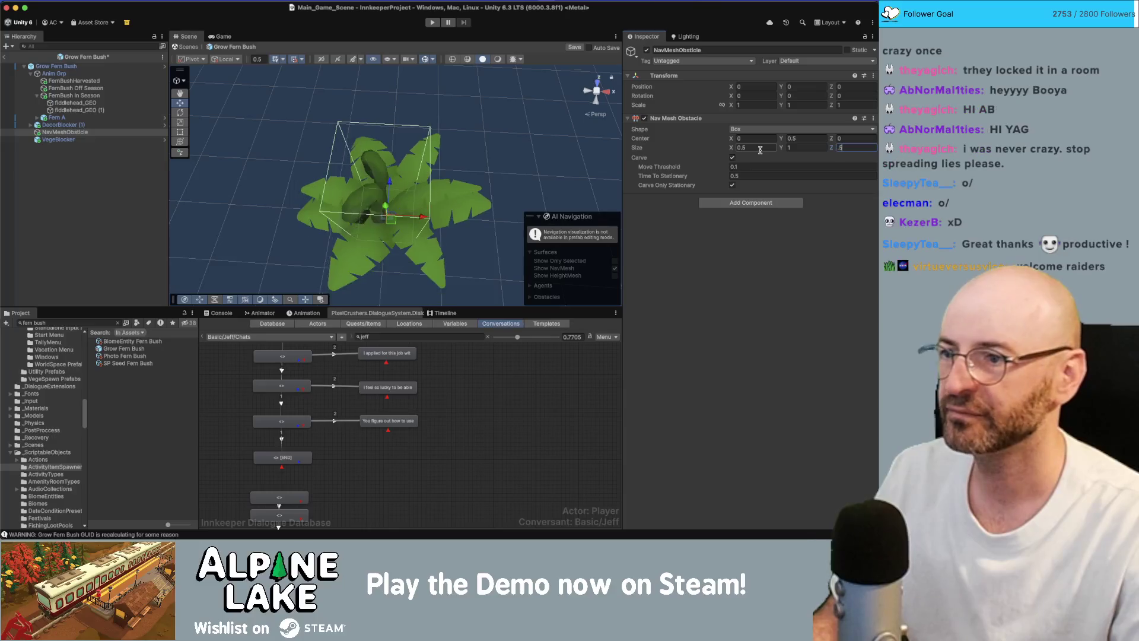
key(shift+Tab)
key(shift+Tab)
text(0.4)
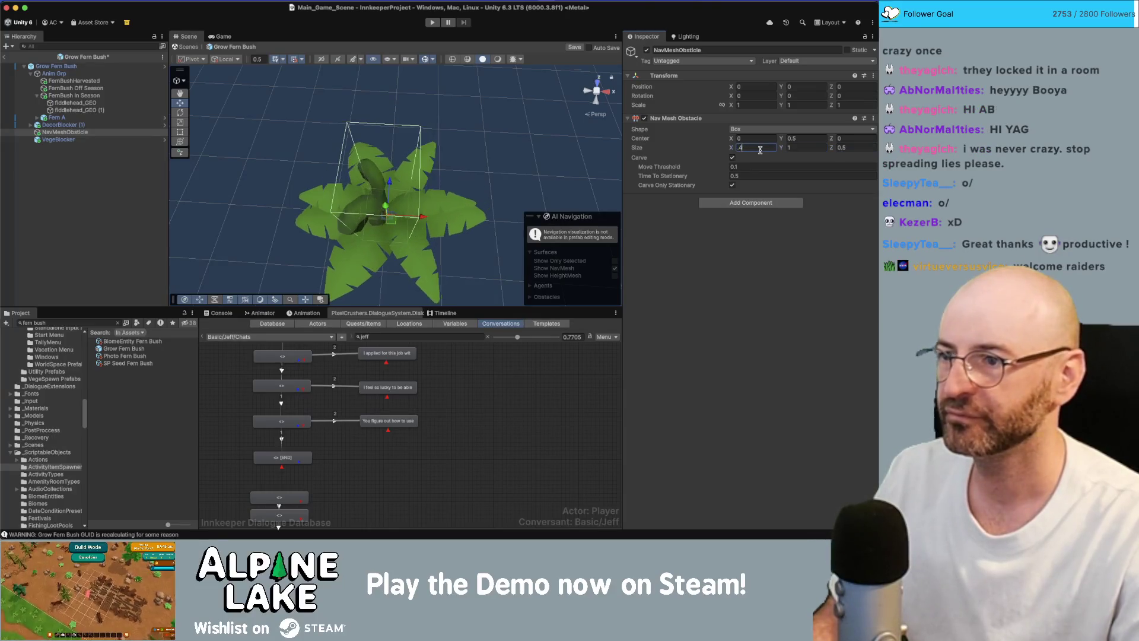
key(Tab)
key(Tab)
text(0.4)
key(Return)
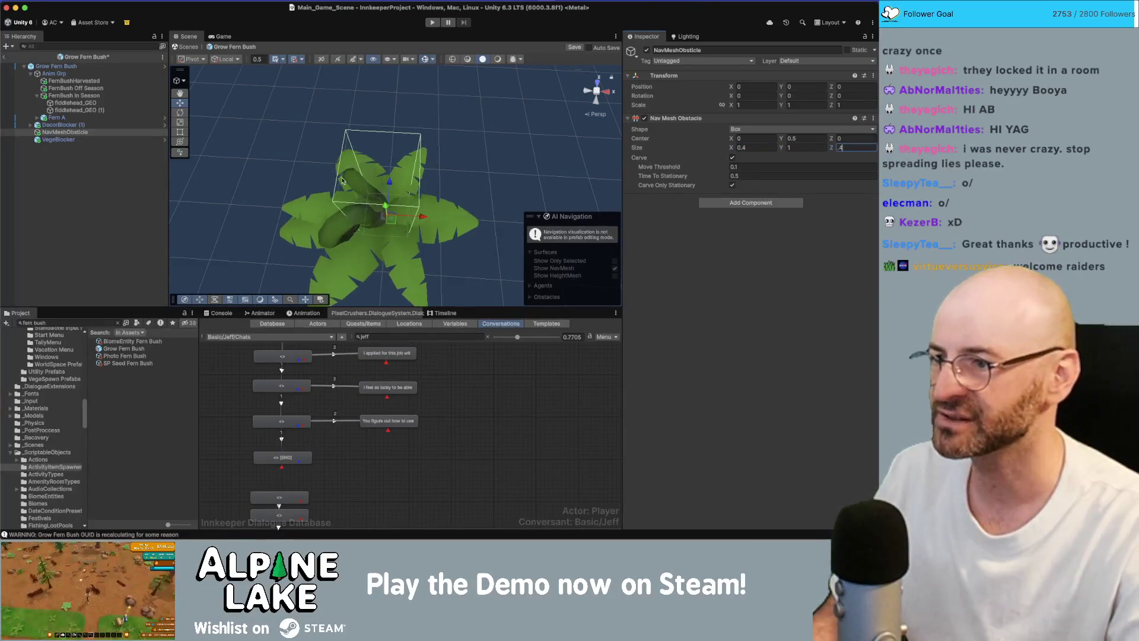
mouse_move(383, 204)
mouse_down()
mouse_move(404, 190)
mouse_move(715, 163)
mouse_up()
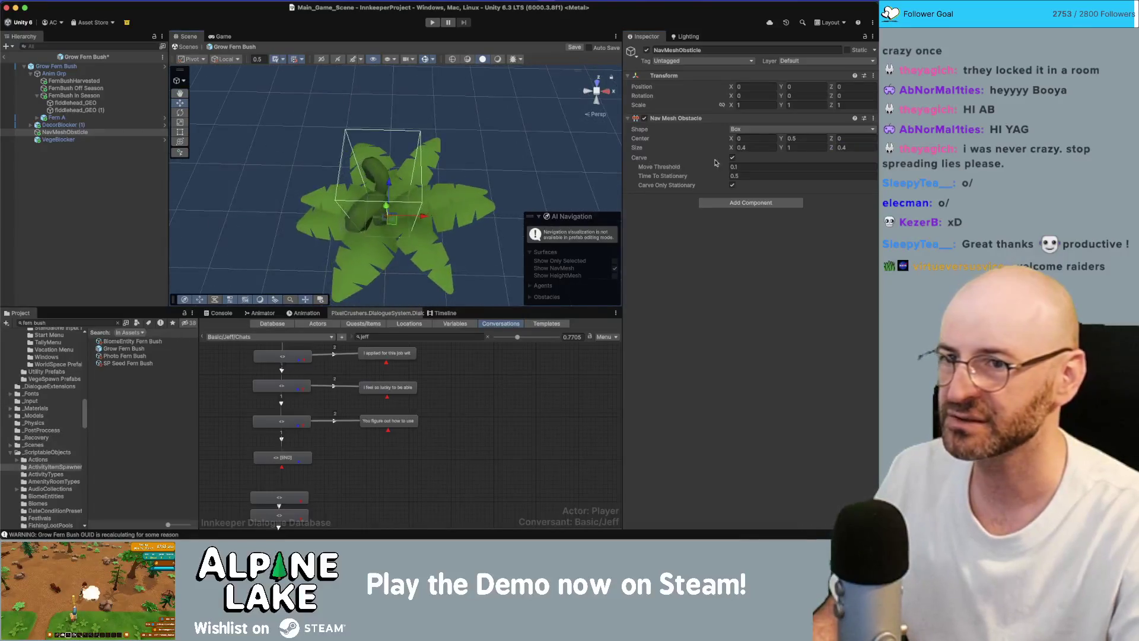
Change the obstacle to a capsule of radius 0.2 and height 1, then exit to Main_Game_Scene
click(755, 132)
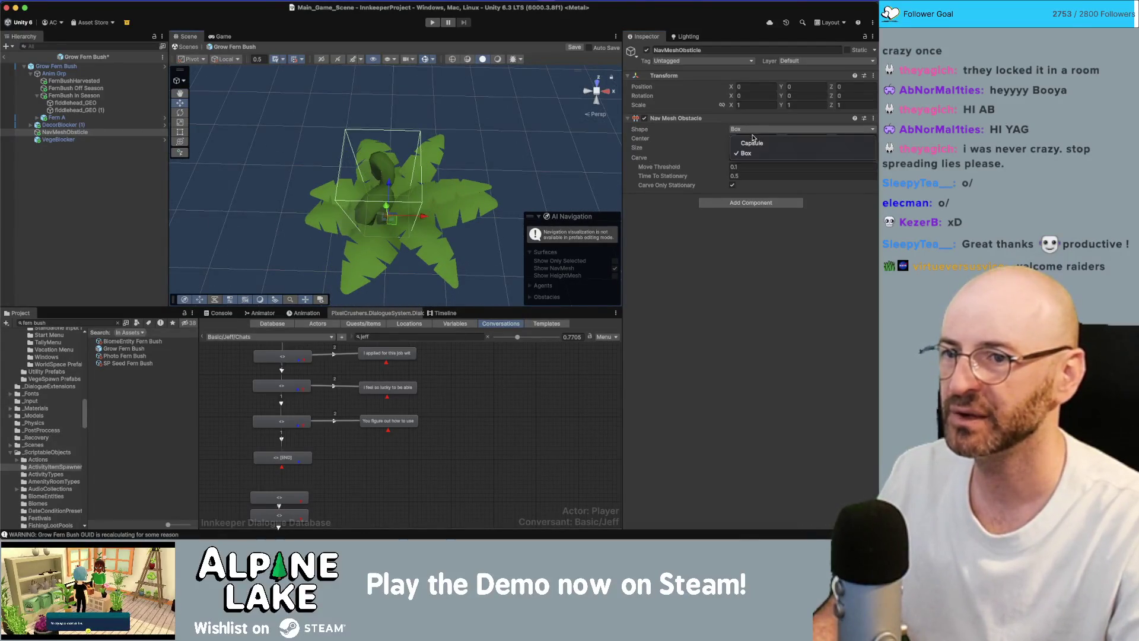
click(755, 140)
mouse_move(383, 160)
mouse_down()
mouse_move(409, 153)
mouse_move(462, 91)
mouse_up()
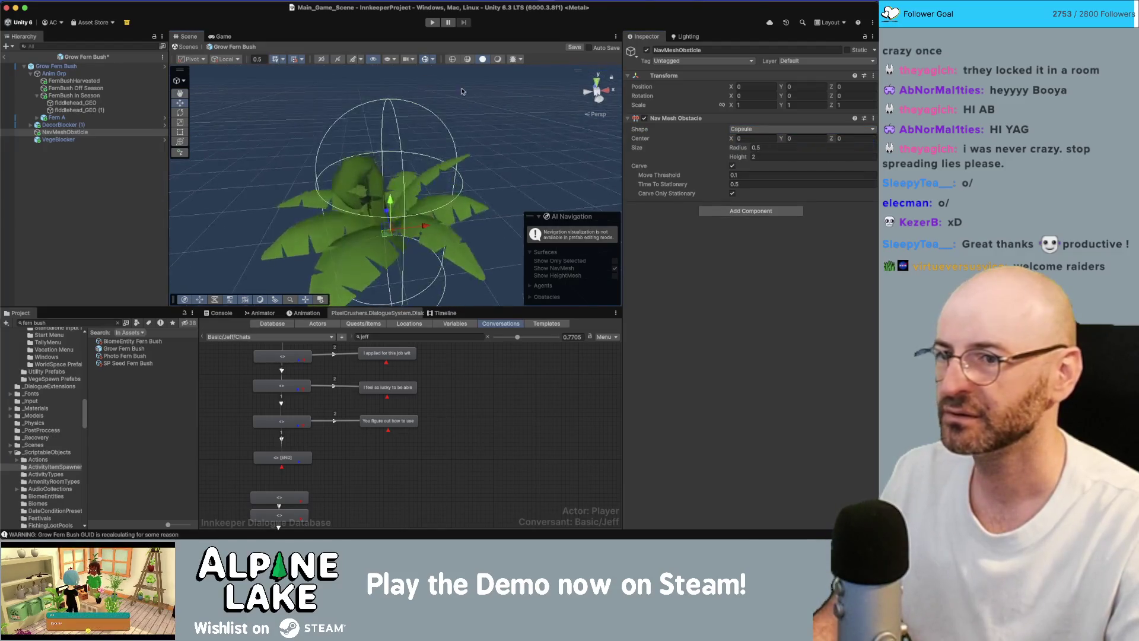
click(776, 148)
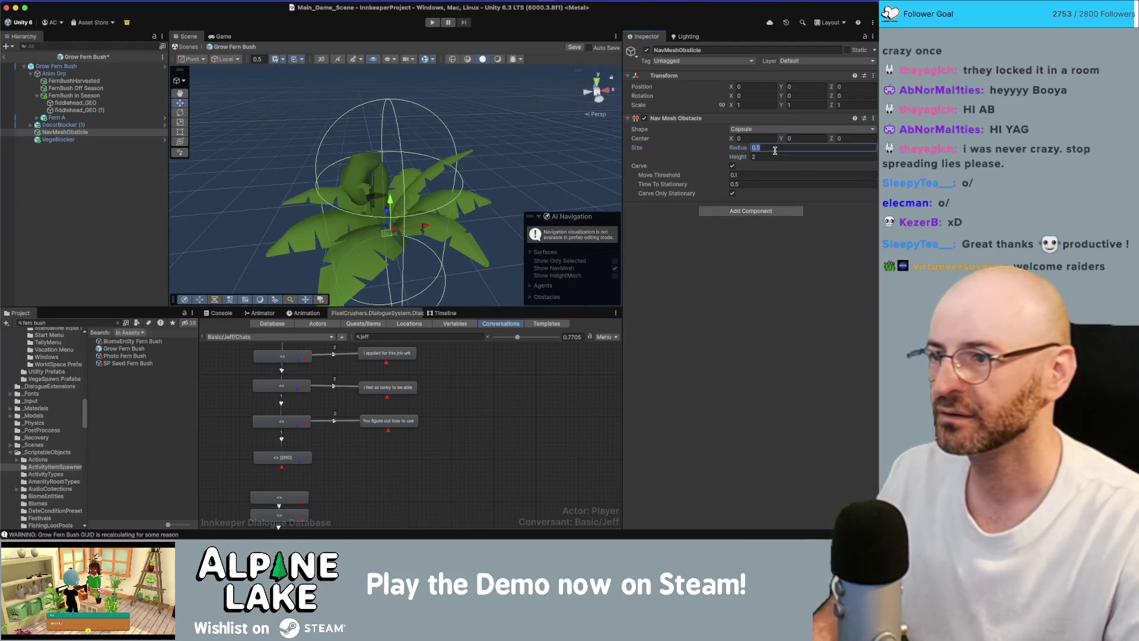
text(0.2)
key(Tab)
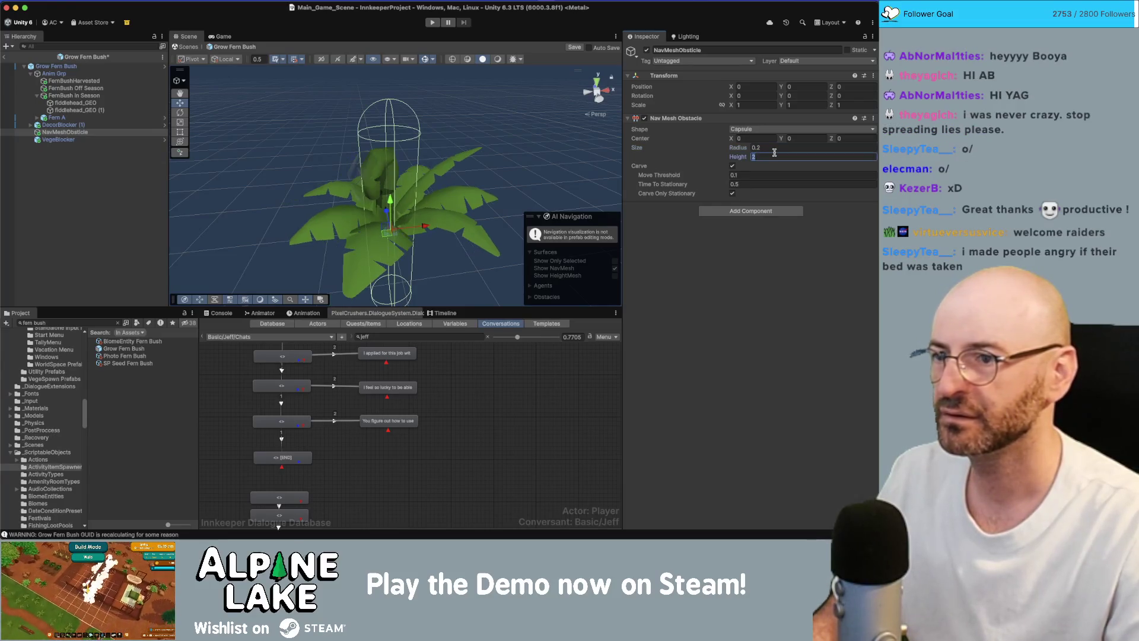
text(1)
drag(499, 124, 451, 175)
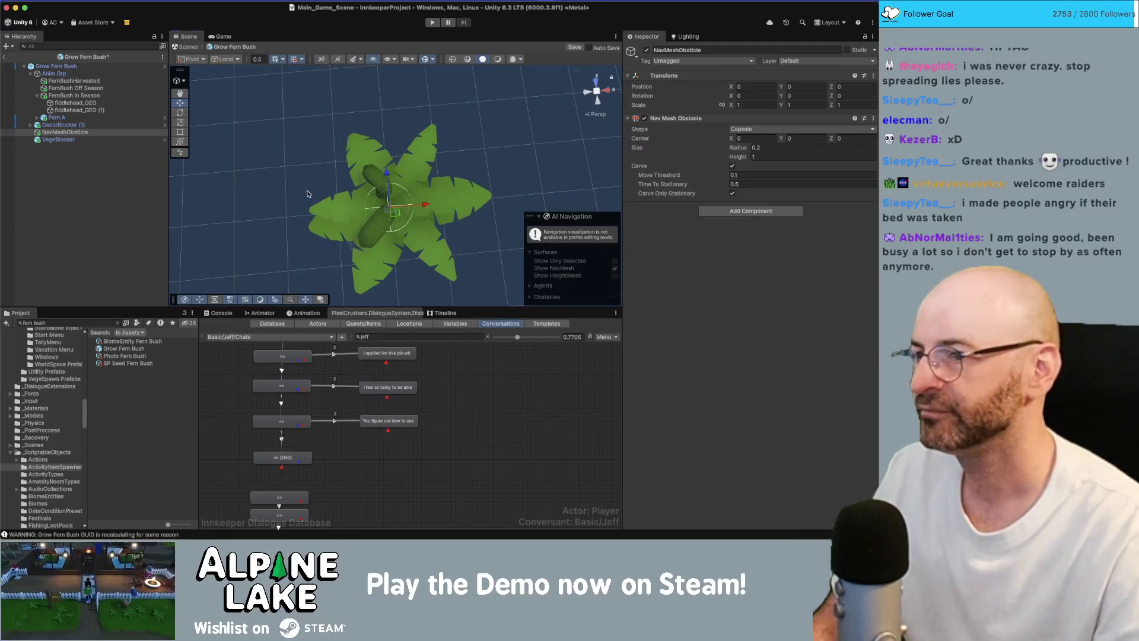
click(7, 57)
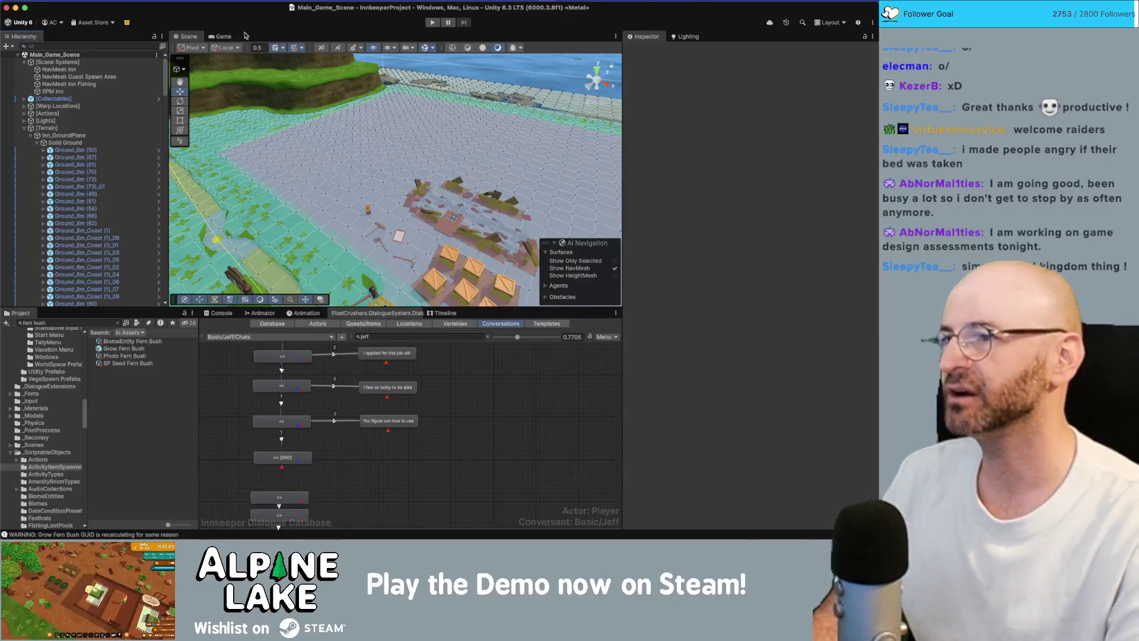
Switch off the NavMesh gizmo display and orbit around the inn grounds
click(426, 47)
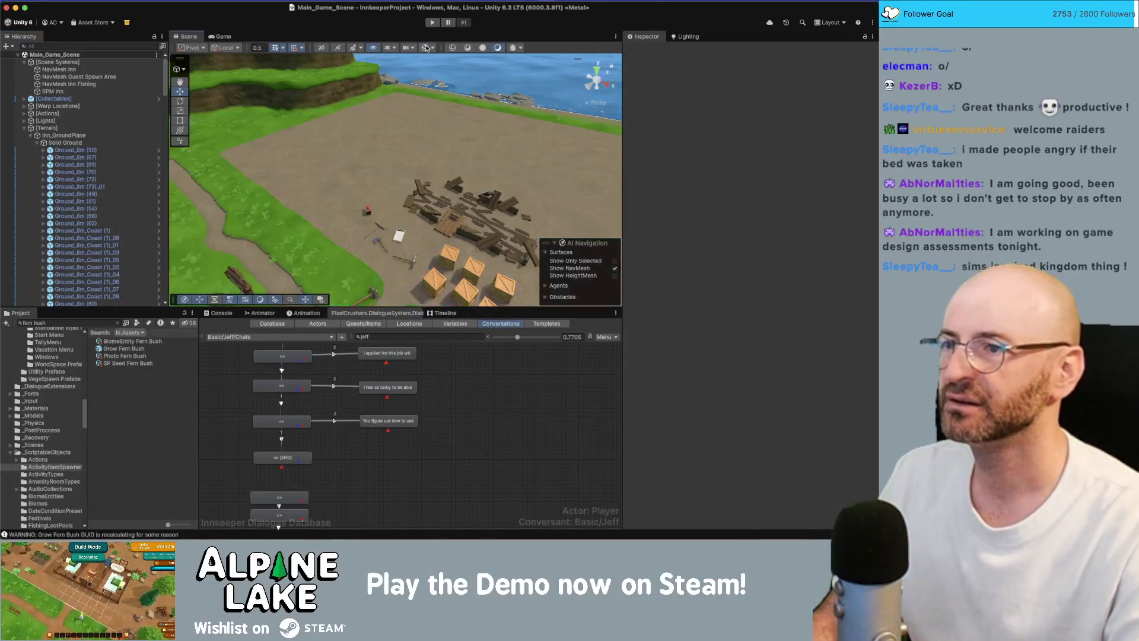
drag(417, 108, 520, 156)
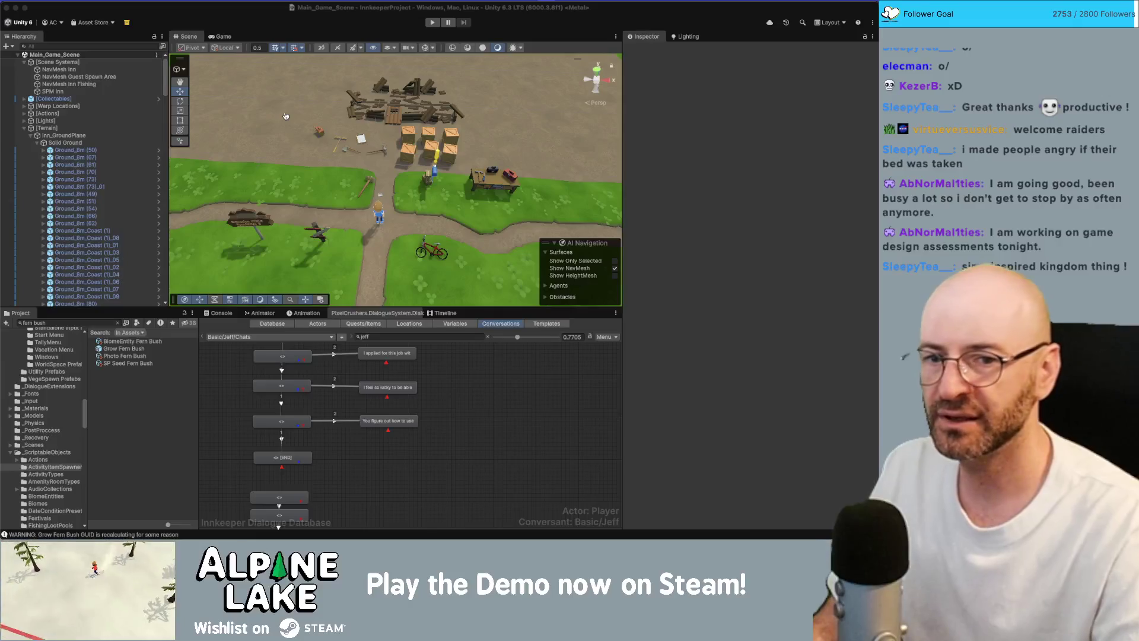
key(super+Tab)
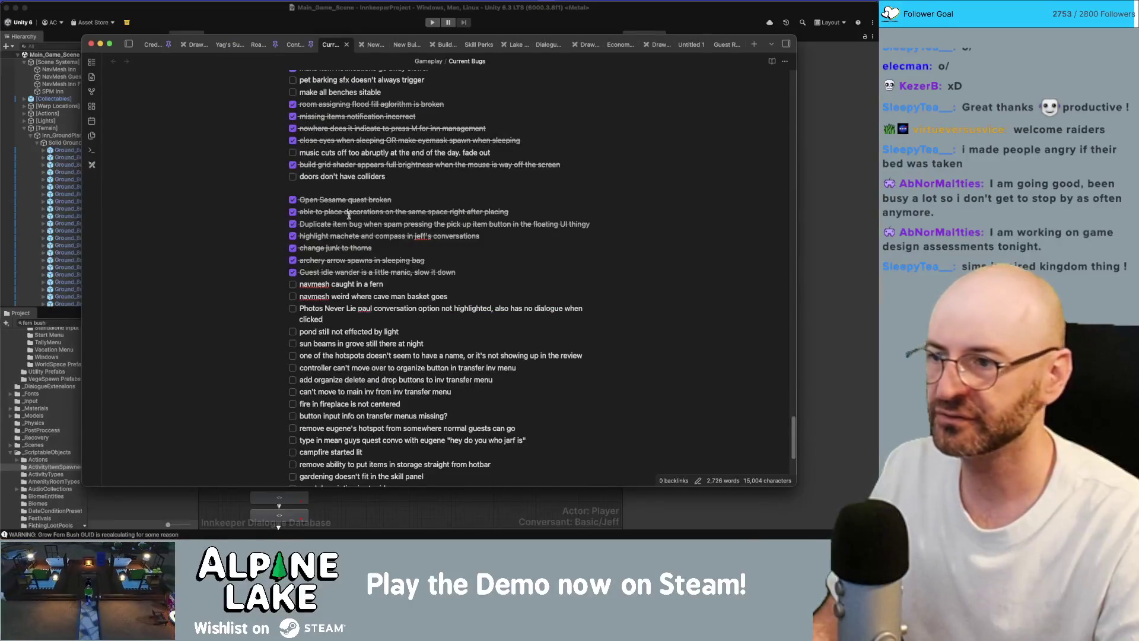
scroll(349, 214, down, 5)
scroll(337, 181, up, 4)
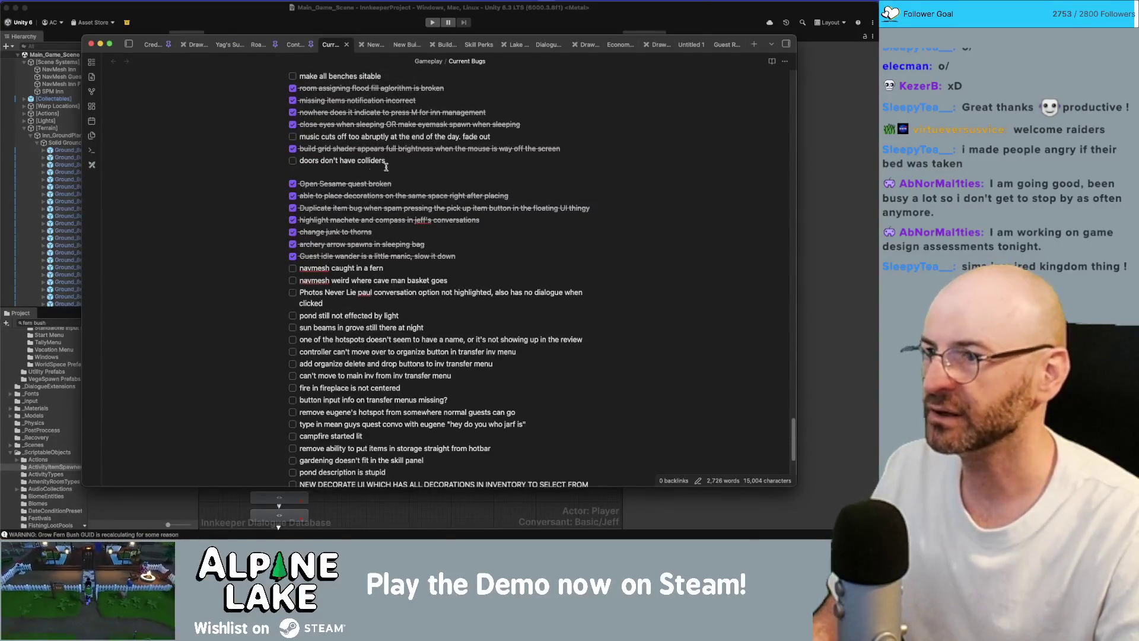
scroll(396, 179, down, 1)
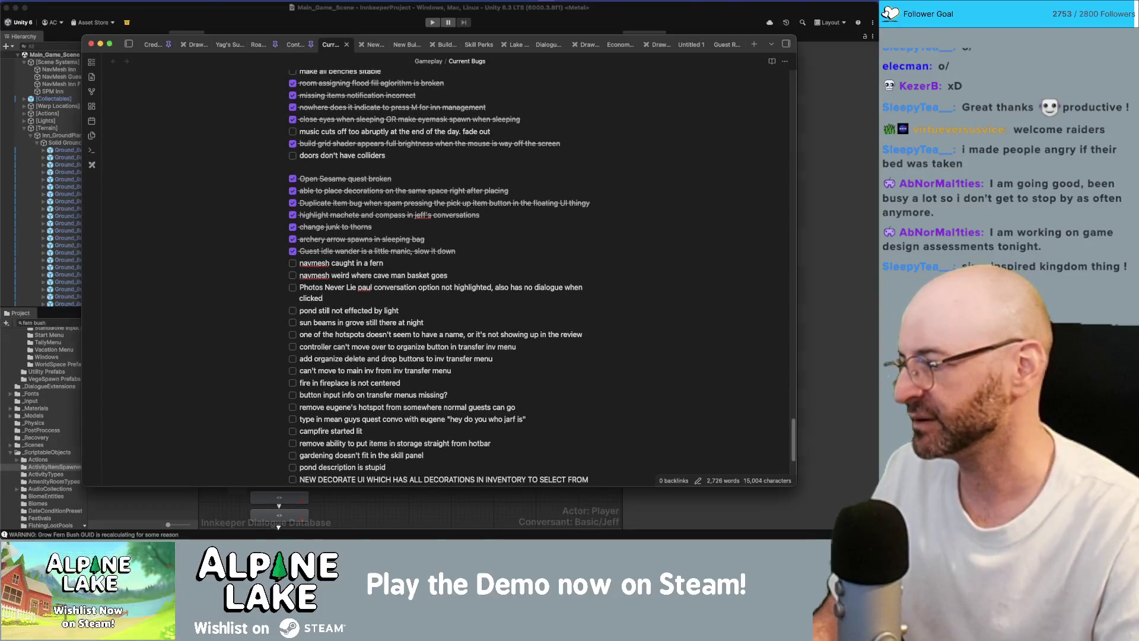
key(super+Tab)
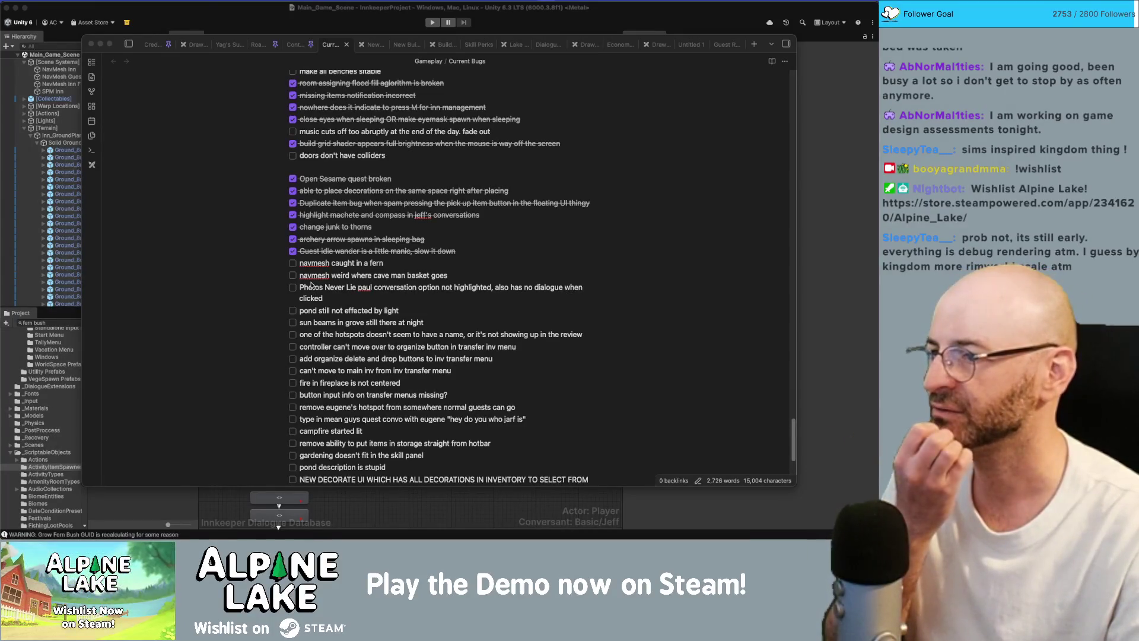
key(super+Tab)
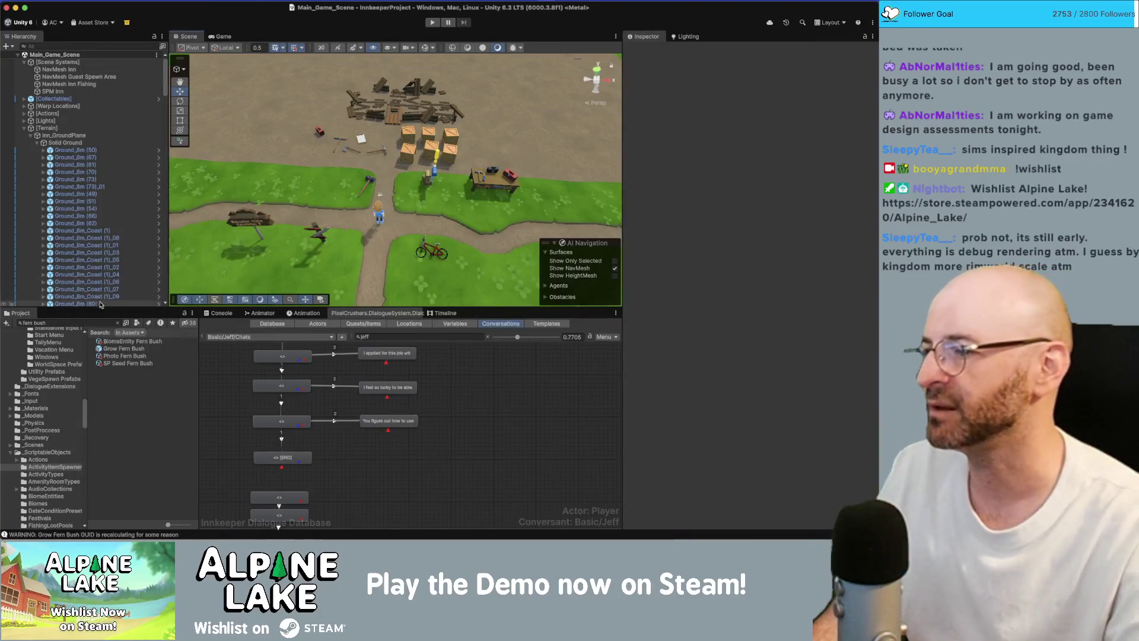
Add Cave_Scene to the open scenes by dragging it from the project assets into the Hierarchy
click(69, 109)
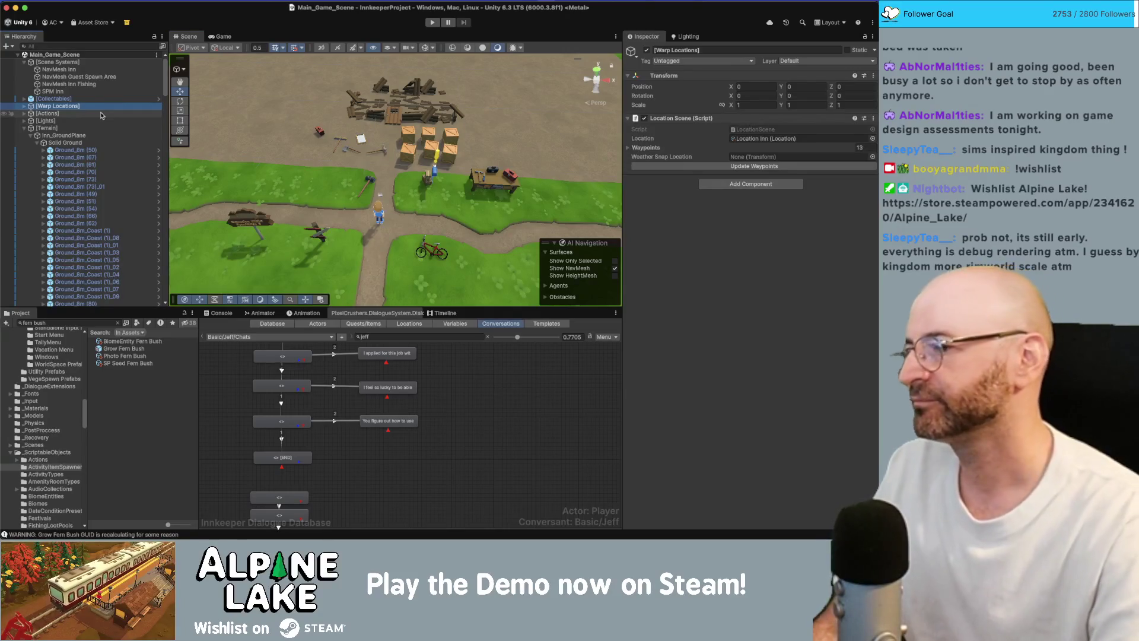
click(74, 322)
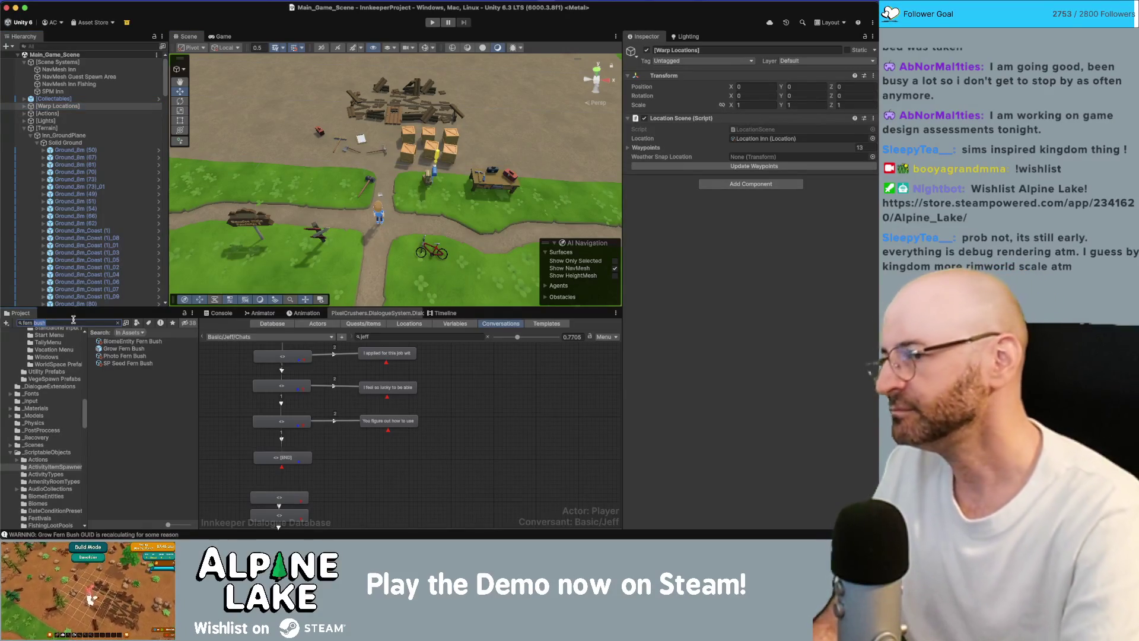
text(leaves)
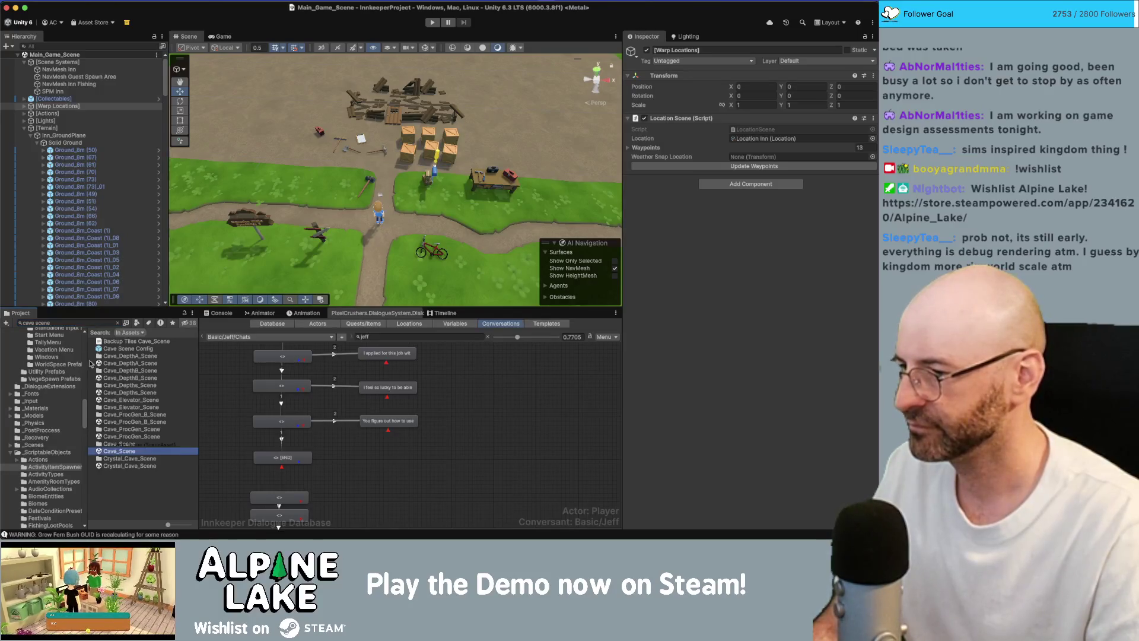
drag(76, 232, 31, 157)
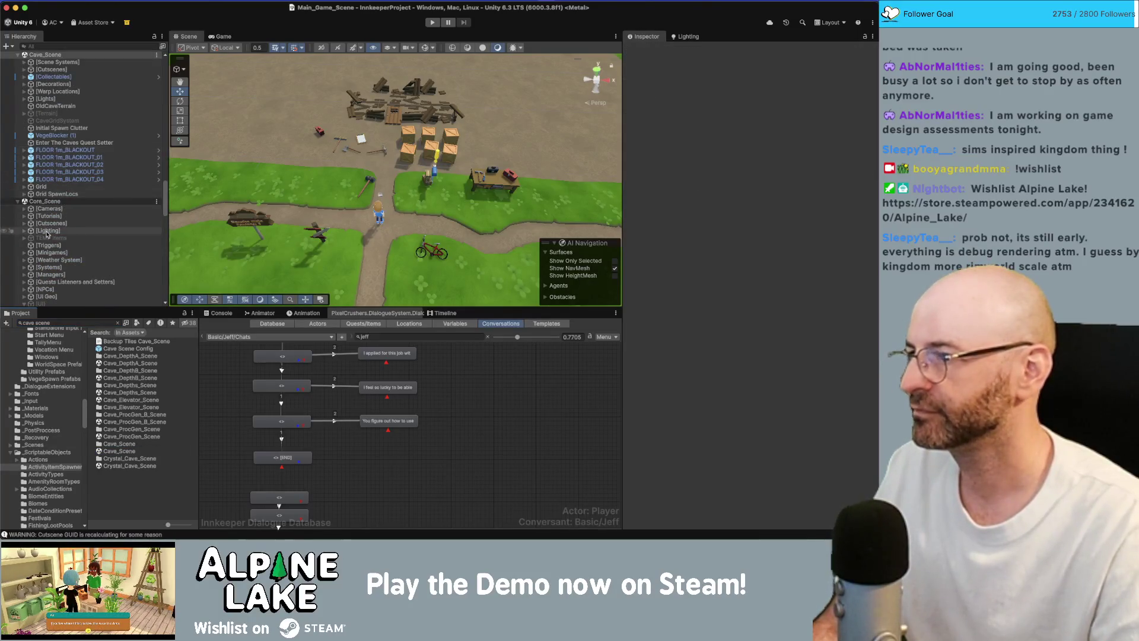
scroll(47, 236, up, 5)
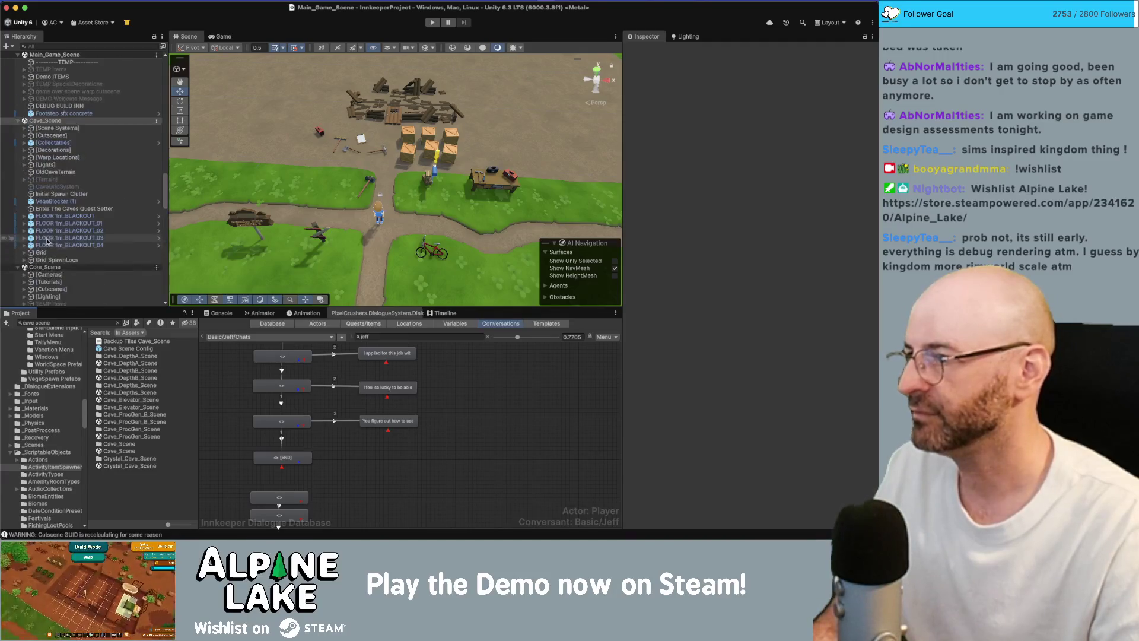
scroll(47, 242, down, 3)
scroll(54, 223, down, 5)
scroll(60, 201, down, 3)
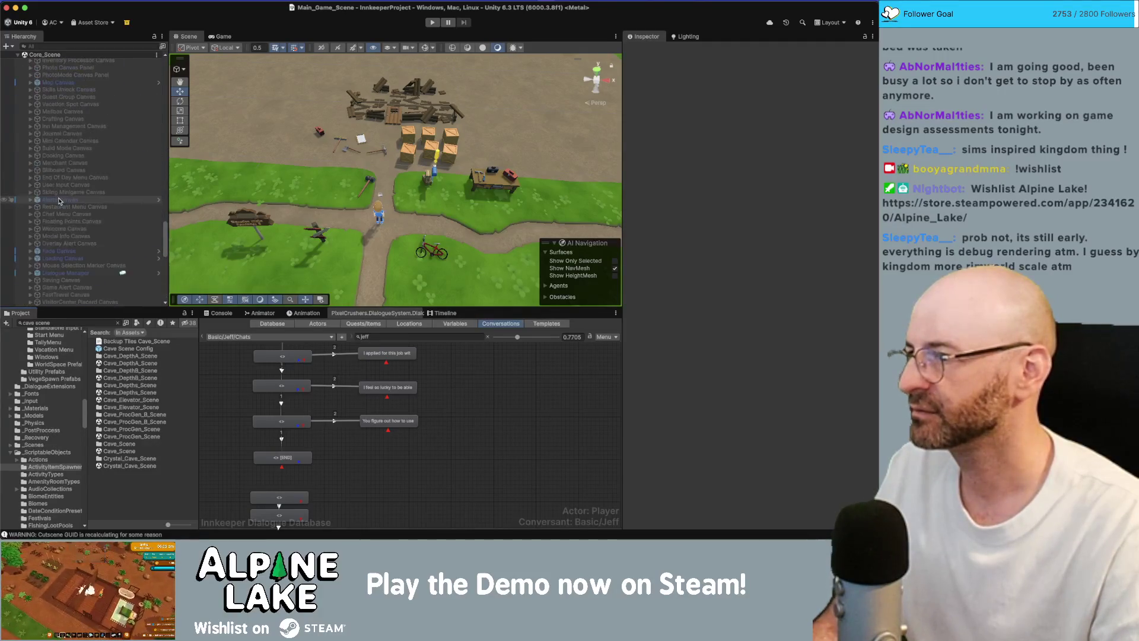
Collapse the Player and Main_Game_Scene hierarchies and expand Cave_Scene to list its objects
click(59, 201)
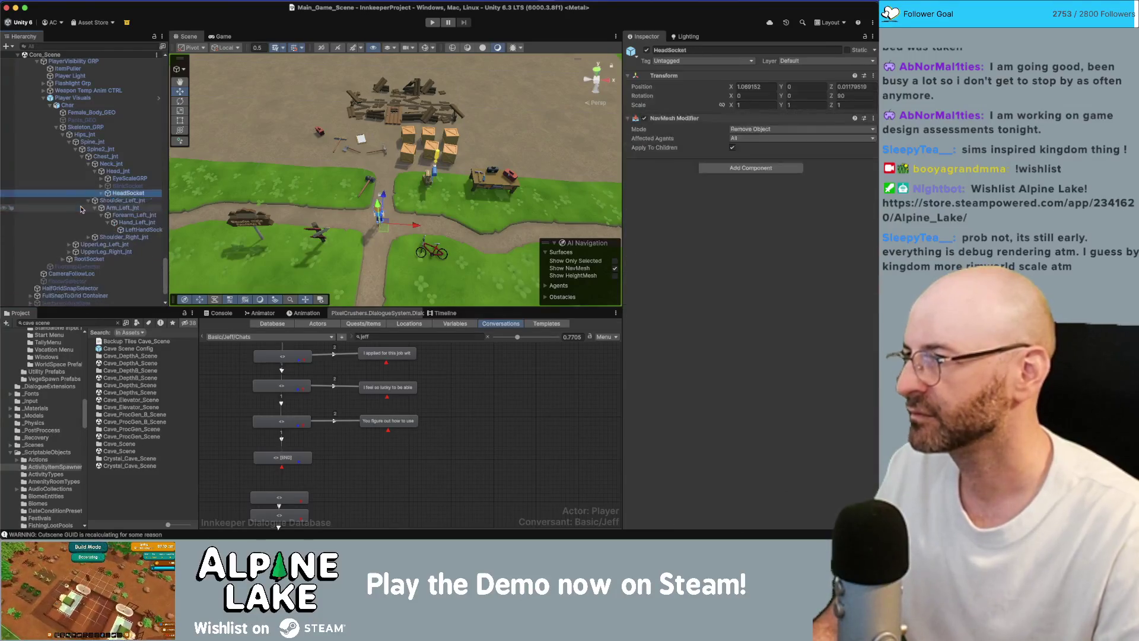
key(Left)
key(Left)
key(Left)
key(Left)
key(Left)
key(Left)
key(Left)
key(Left)
key(Left)
key(Left)
key(Left)
key(Left)
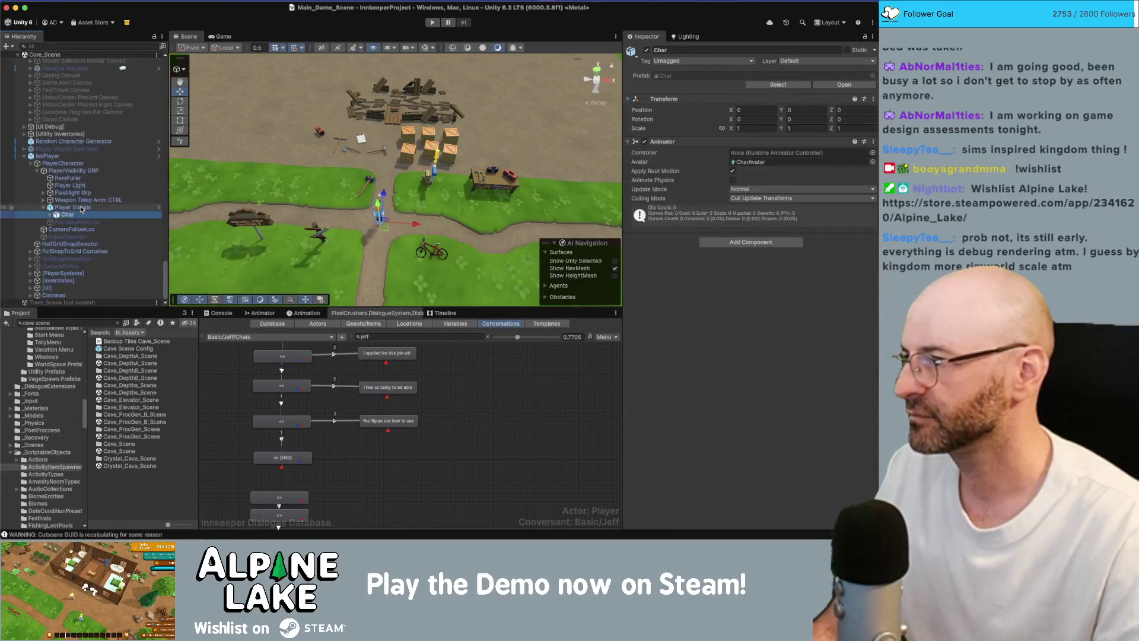
key(Left)
key(Left)
key(Left)
key(Left)
key(Left)
key(Left)
key(Up)
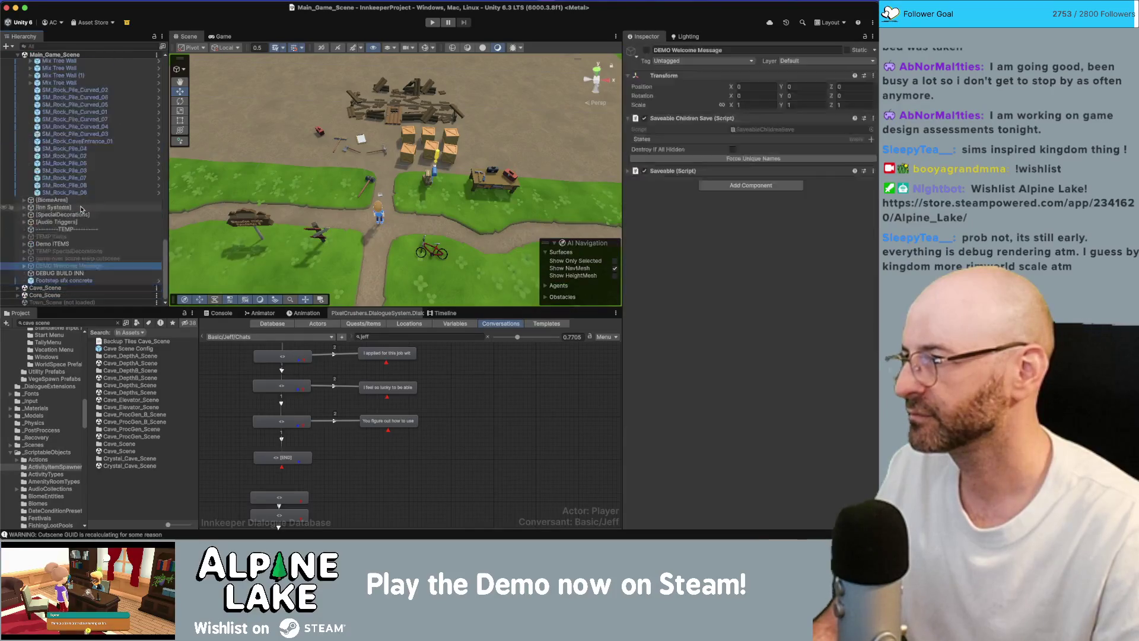
key(Left)
key(Left)
key(Down)
key(Right)
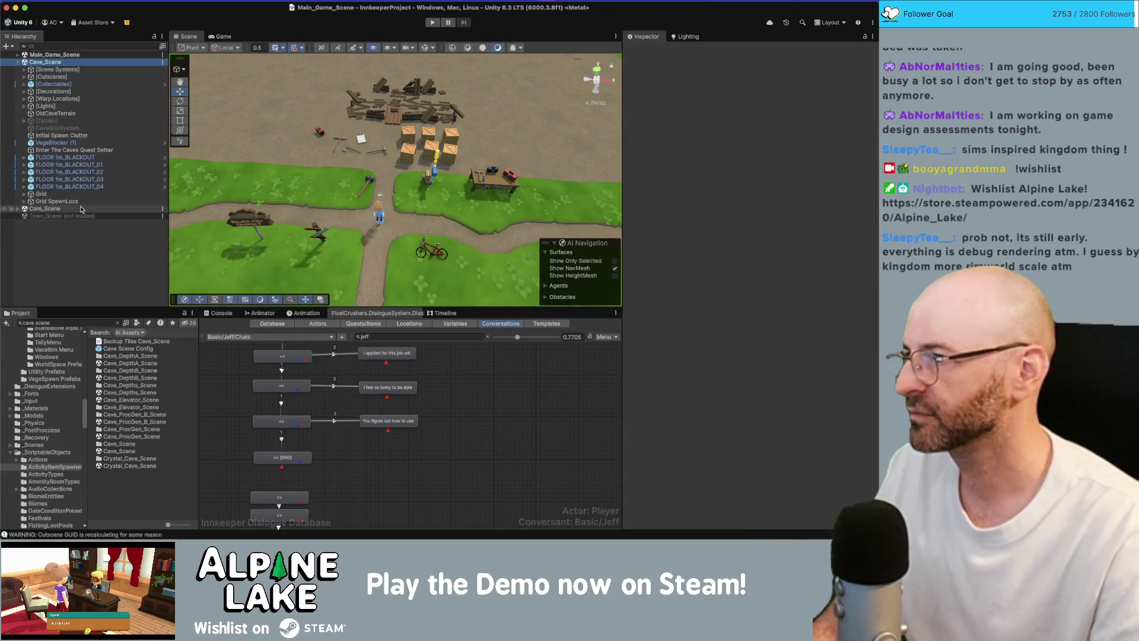
Frame FLOOR 1m_BLACKOUT_02, show the baked NavMesh and select the pulley spool piece
double_click(69, 172)
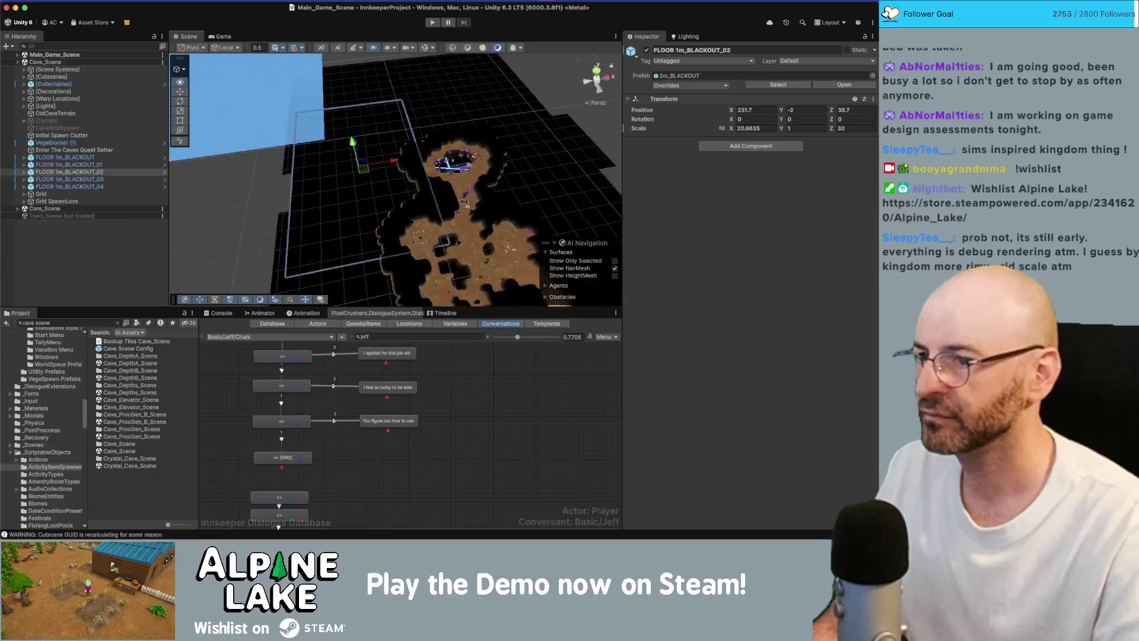
scroll(463, 201, up, 3)
scroll(462, 202, up, 3)
scroll(461, 201, up, 3)
scroll(458, 201, up, 3)
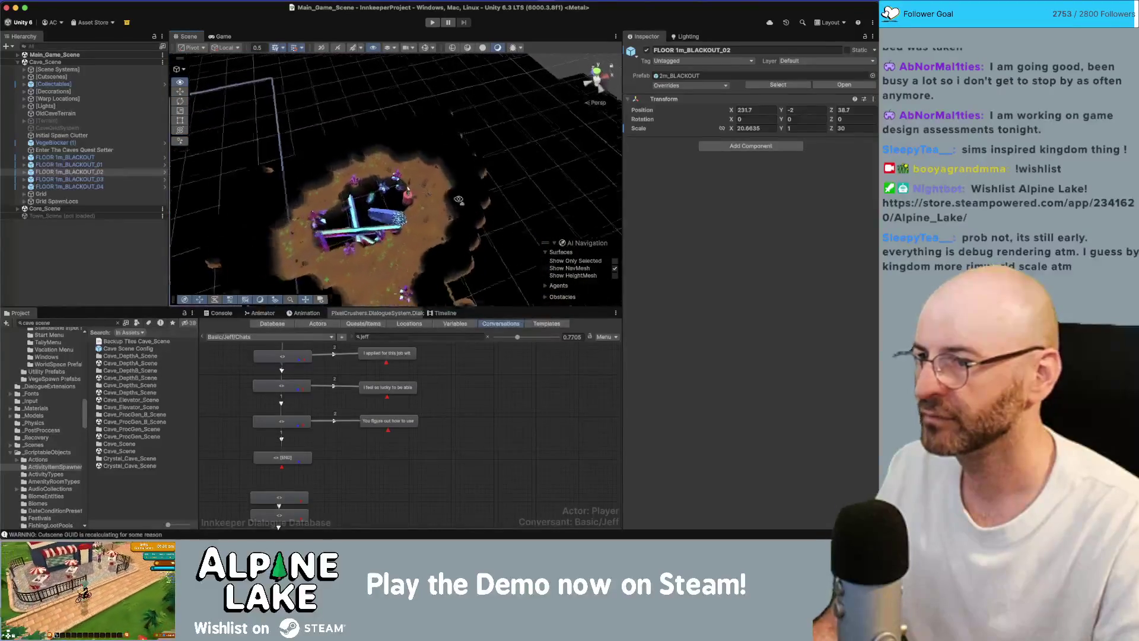
scroll(459, 199, up, 3)
scroll(448, 206, up, 3)
scroll(437, 215, up, 3)
scroll(416, 228, up, 2)
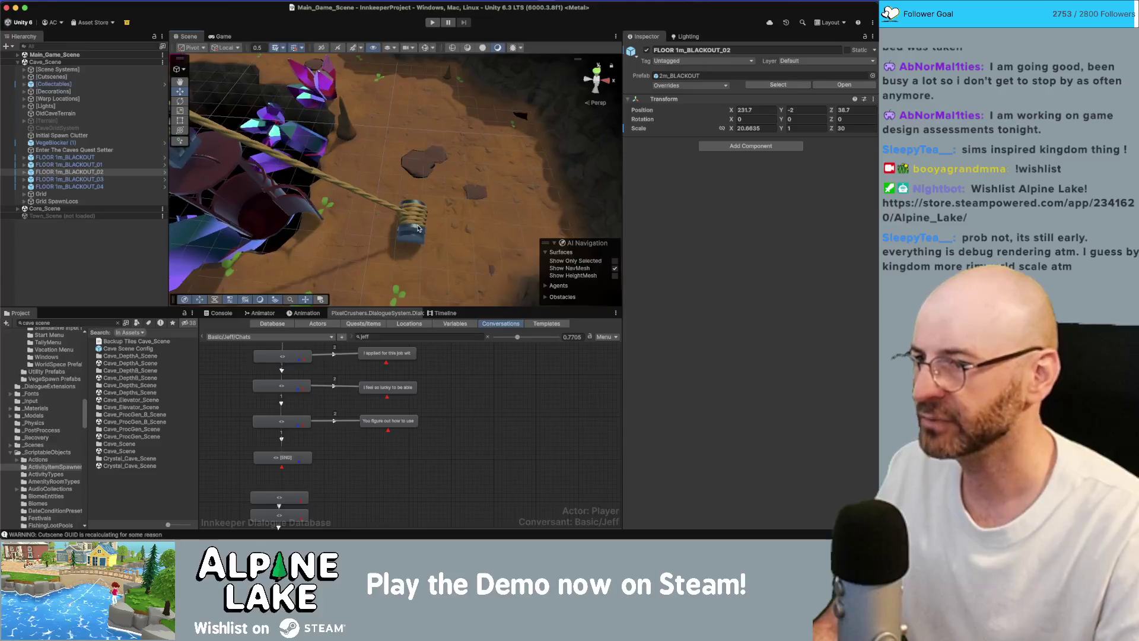
drag(419, 228, 427, 154)
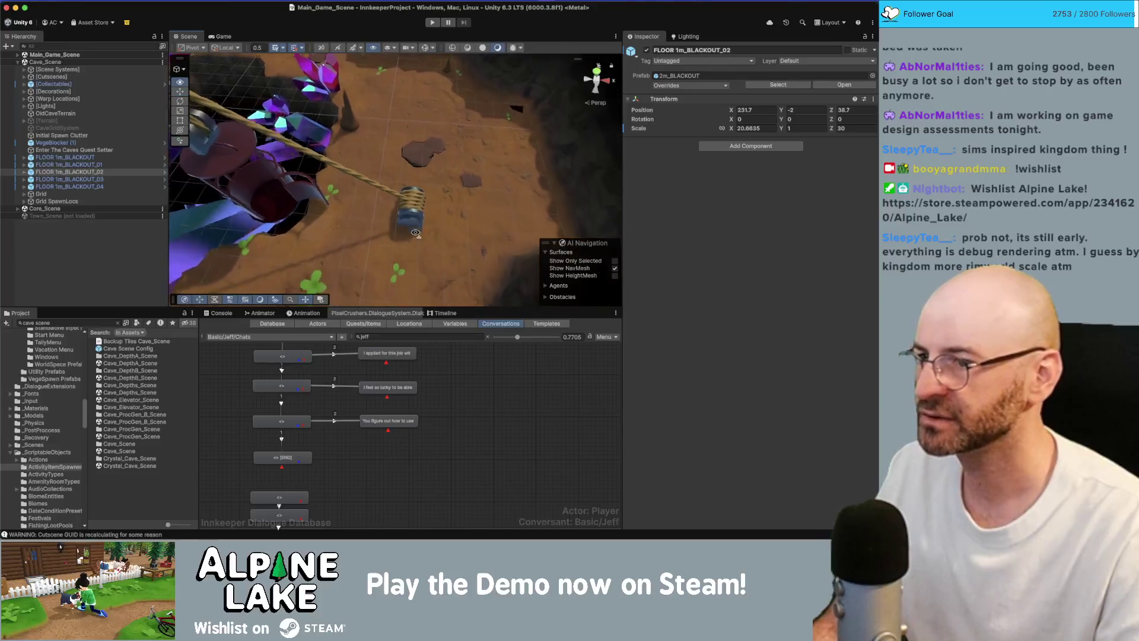
click(425, 47)
drag(418, 177, 419, 164)
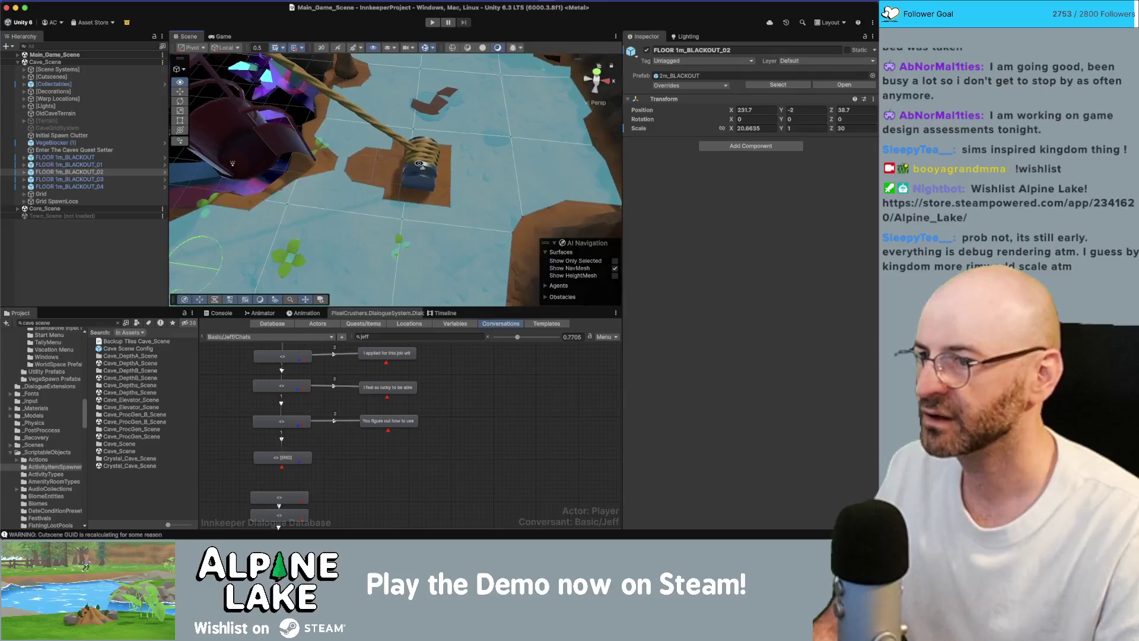
click(412, 169)
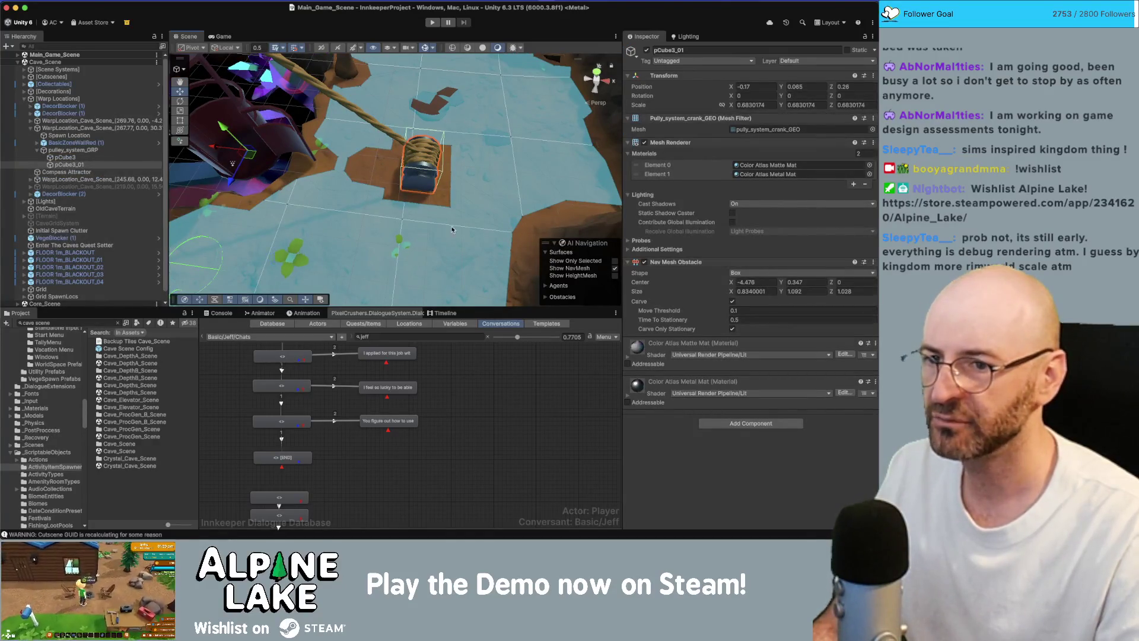
Give pulley_system_GRP a NavMesh Modifier set to Remove Object
click(93, 157)
click(94, 150)
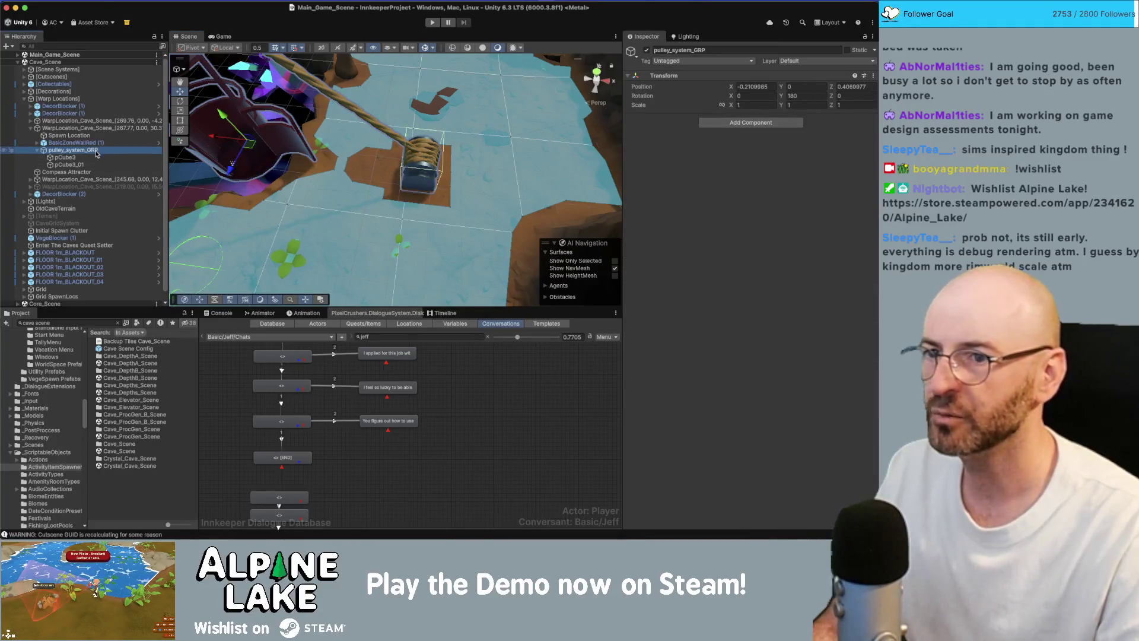
click(93, 157)
click(95, 150)
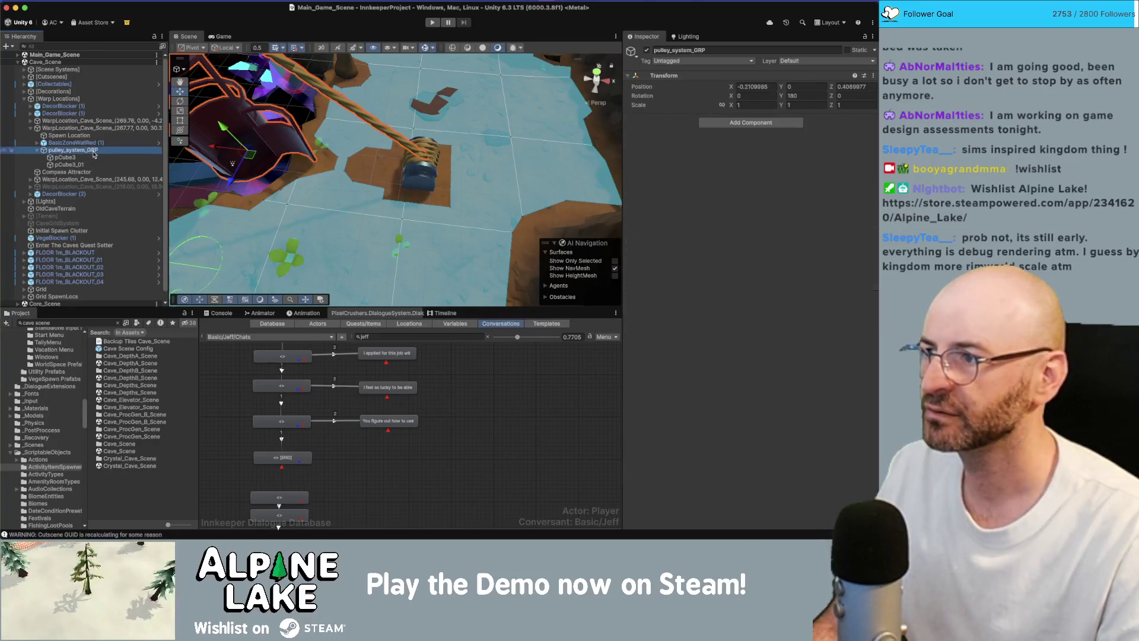
click(764, 124)
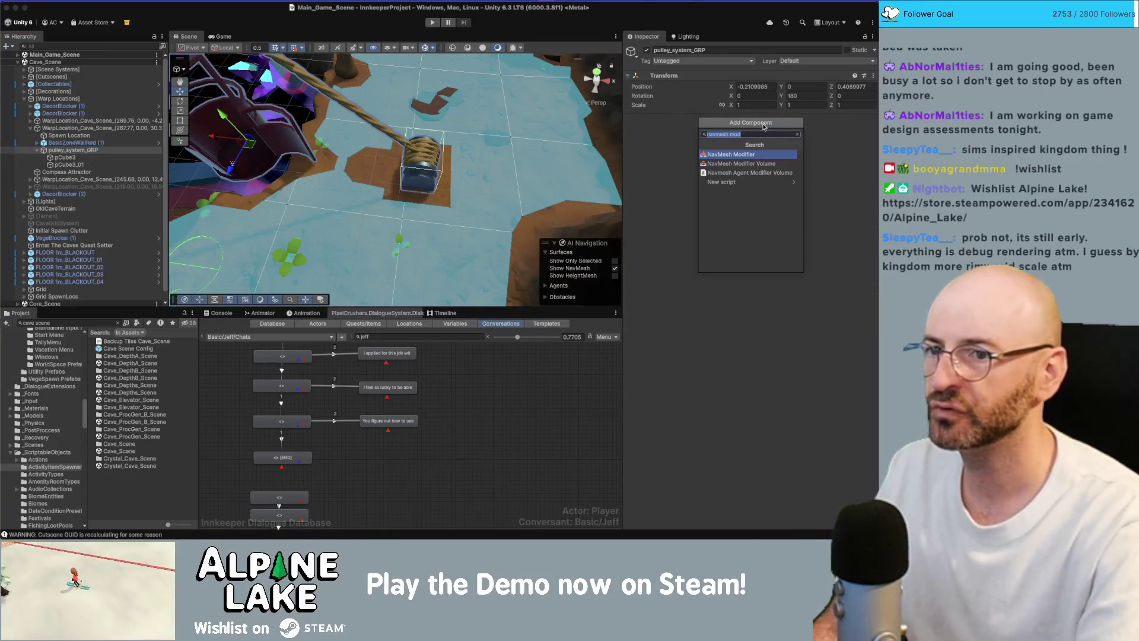
key(Return)
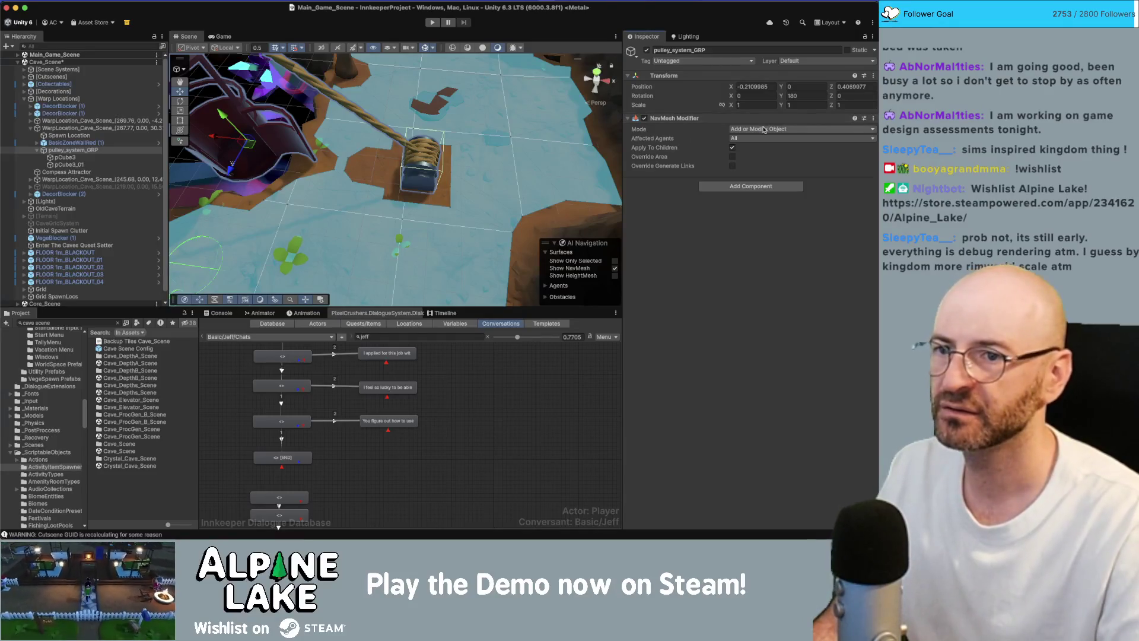
click(764, 129)
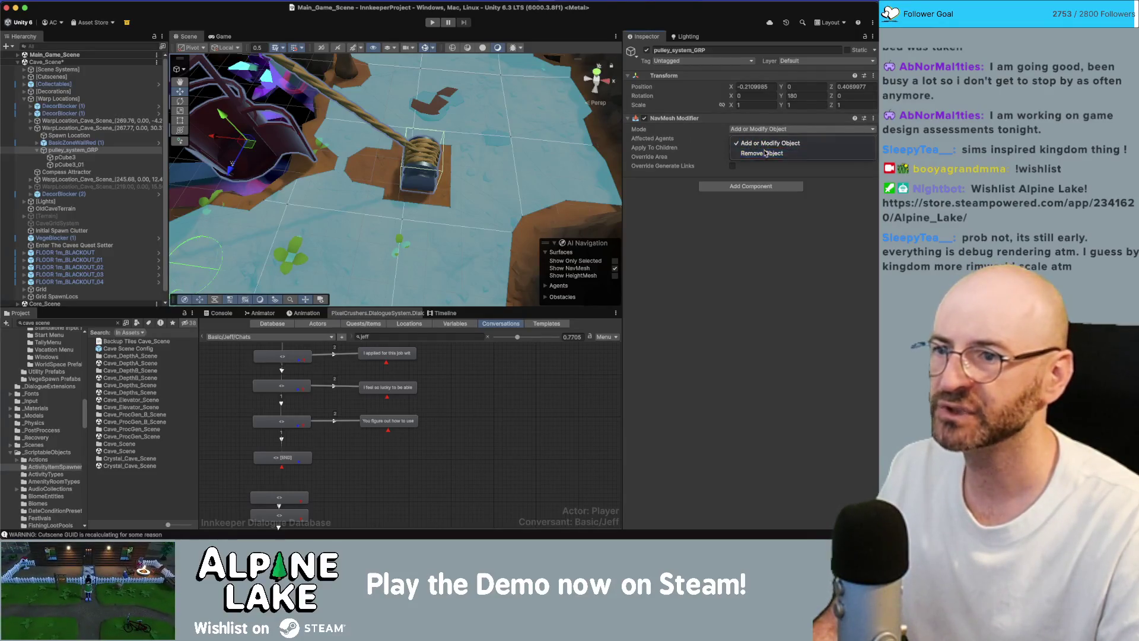
click(764, 154)
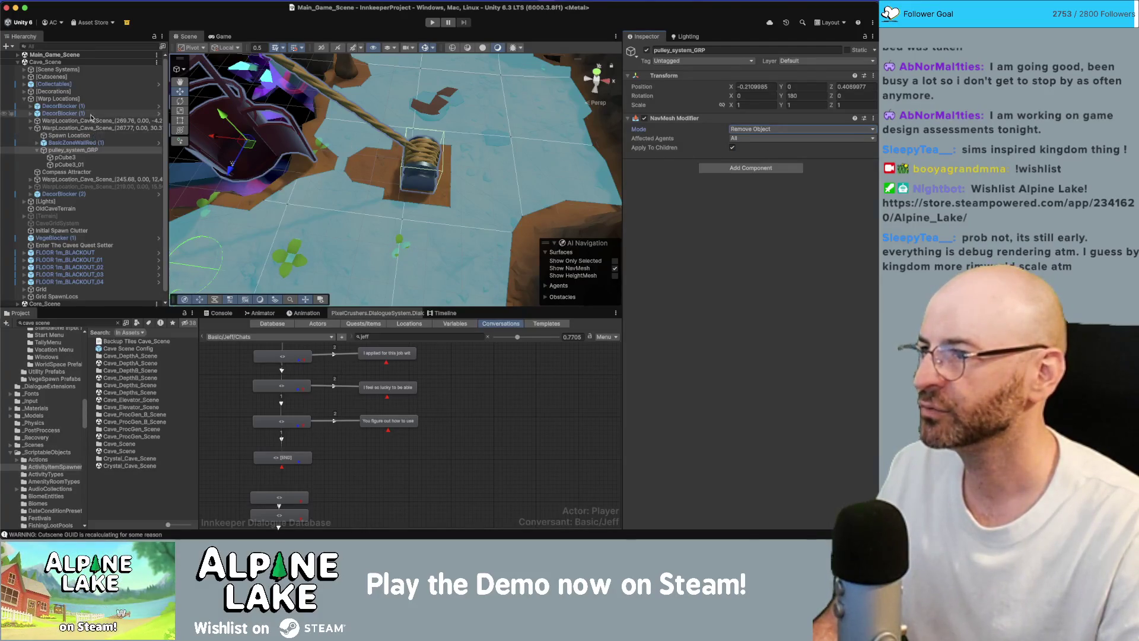
Rebake the cave Navmesh surface and check the result around the spool
click(97, 70)
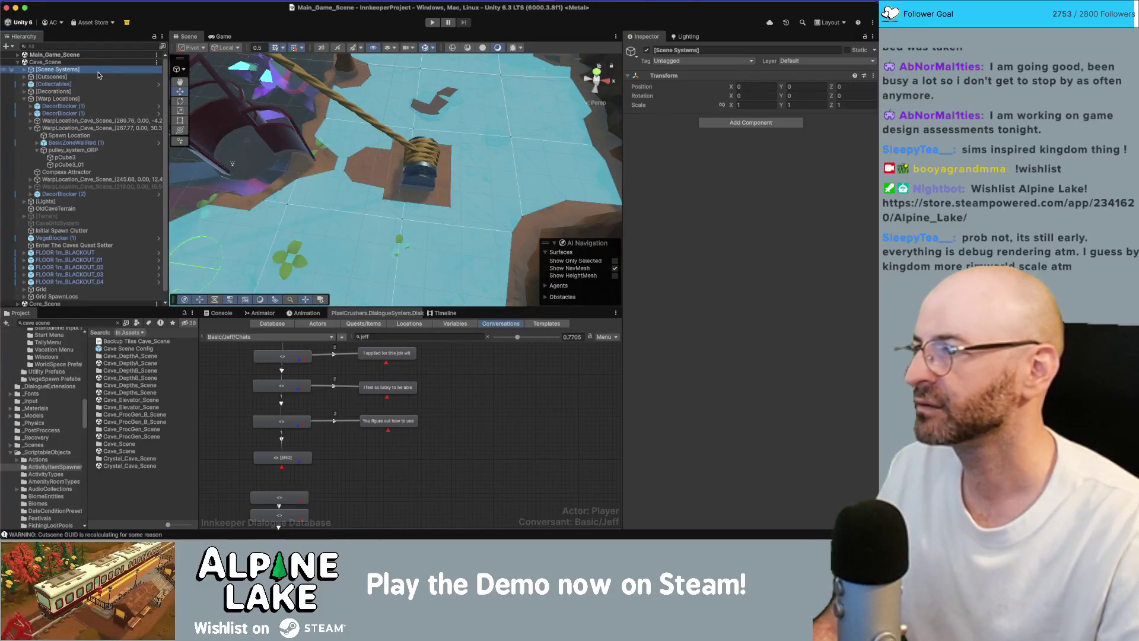
key(Right)
click(89, 83)
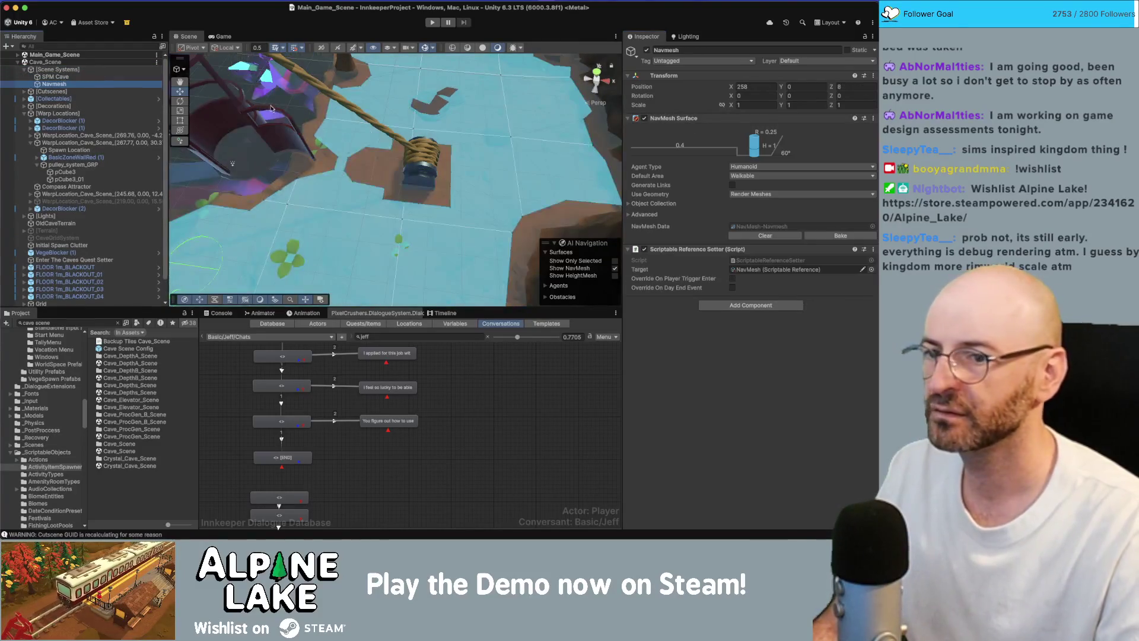
click(826, 236)
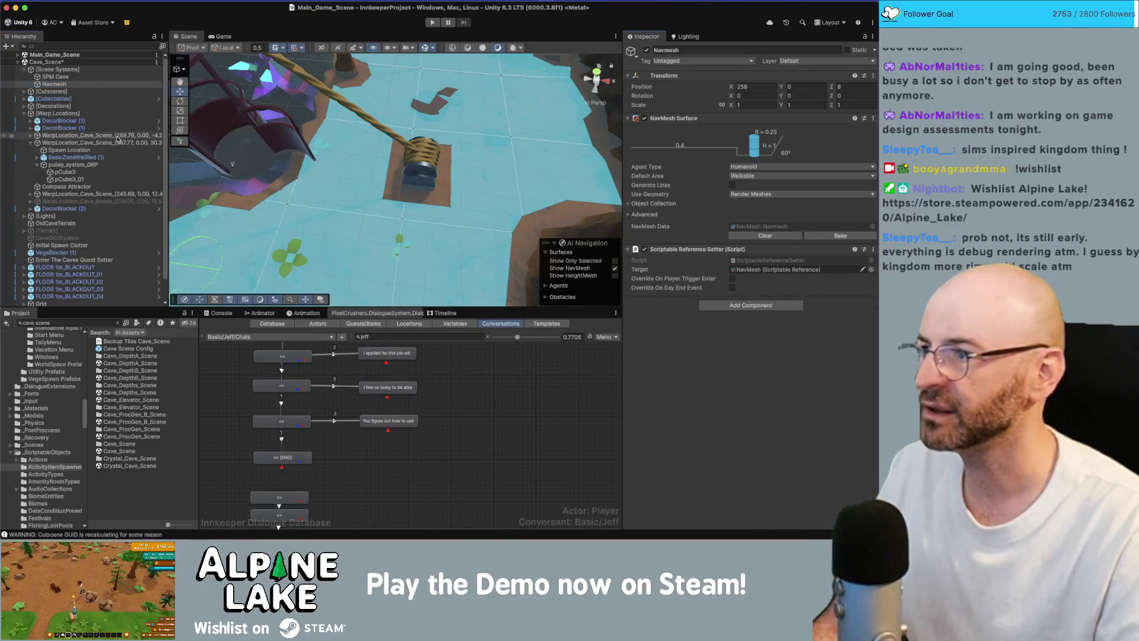
click(277, 124)
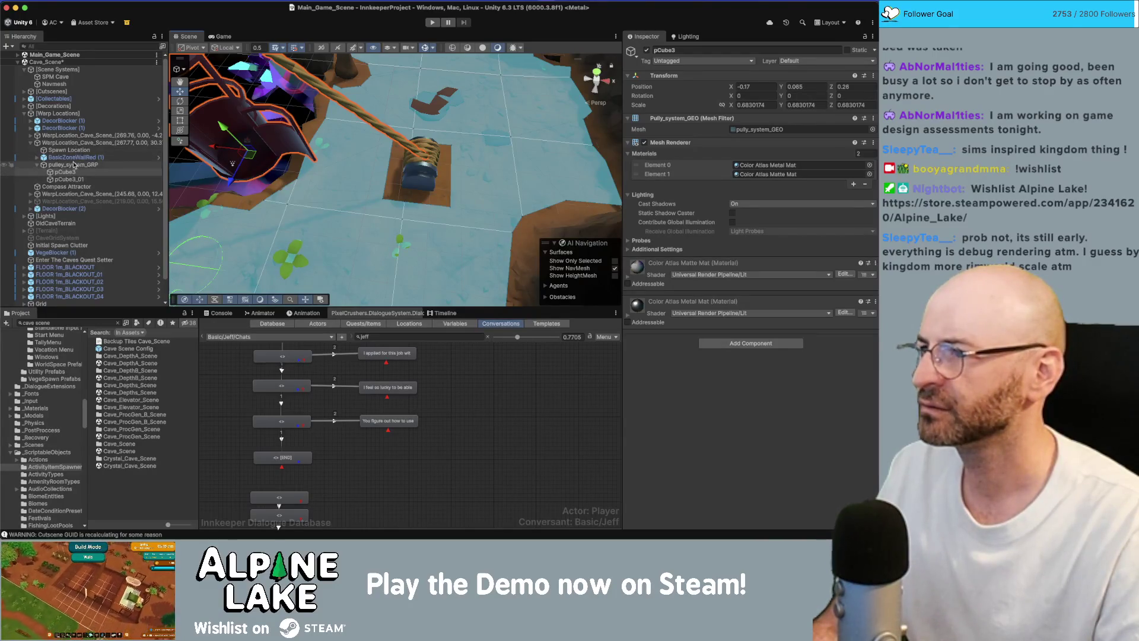
Frame the cave WarpLocation, unload Cave_Scene and bring the Obsidian bug notes forward
click(76, 142)
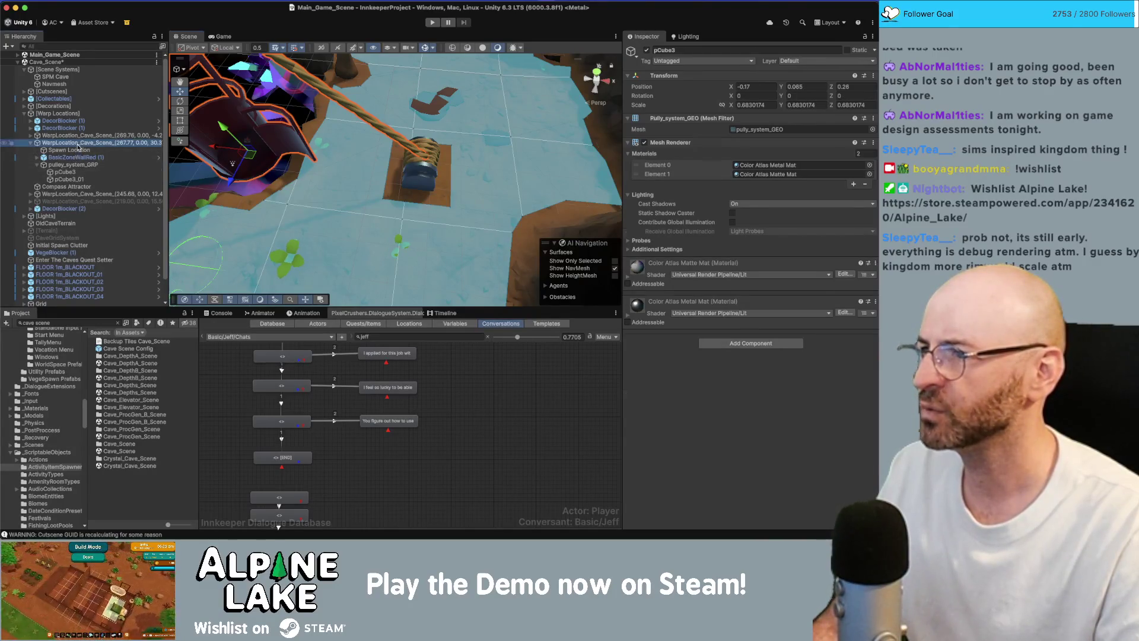
click(646, 52)
key(f)
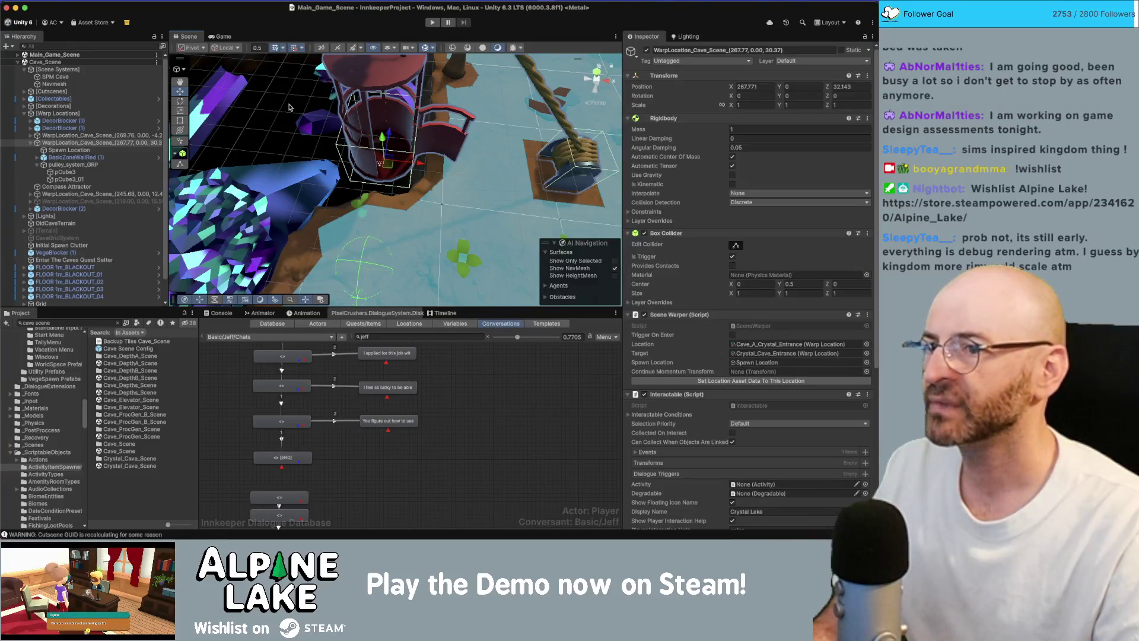
right_click(101, 68)
click(132, 121)
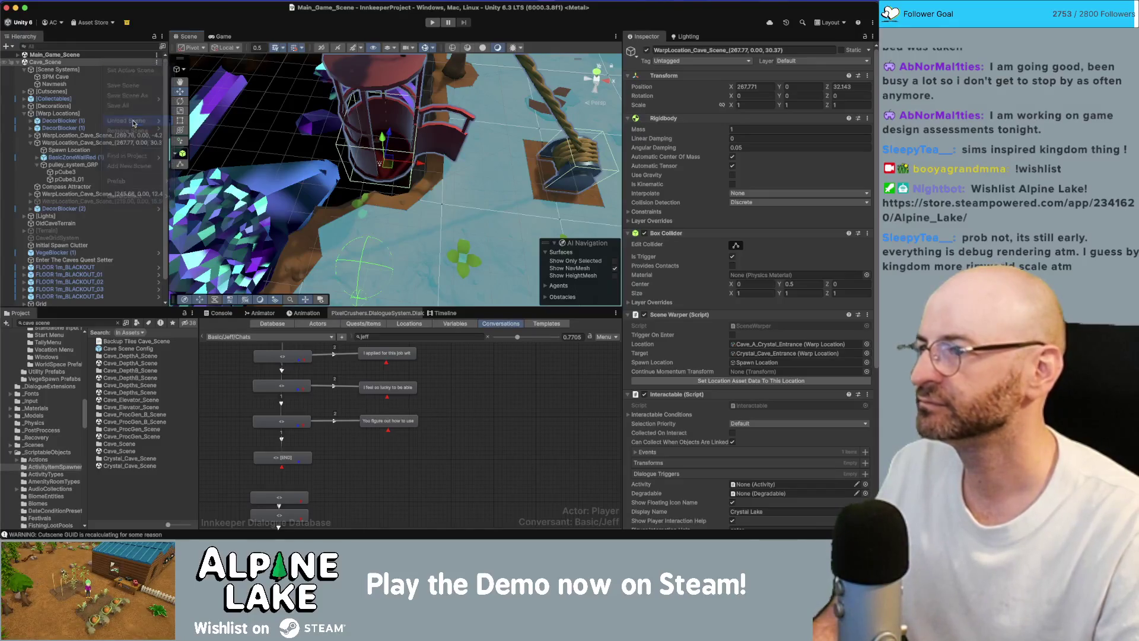
key(super+Tab)
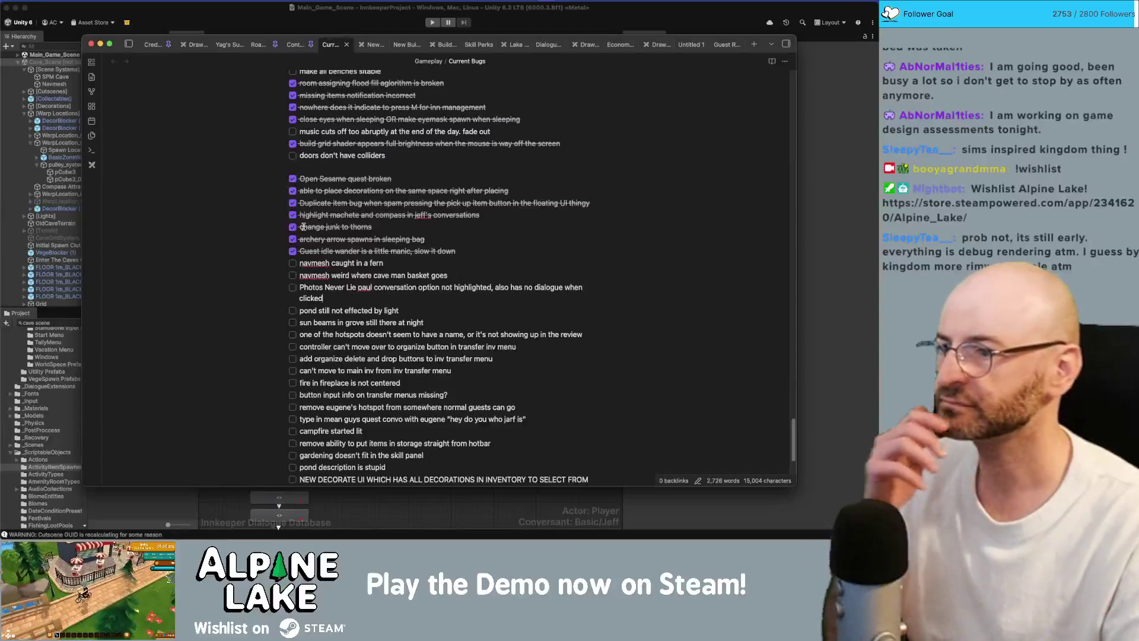
Tick off the navmesh-caught-in-a-fern bug and switch back to Unity
click(295, 272)
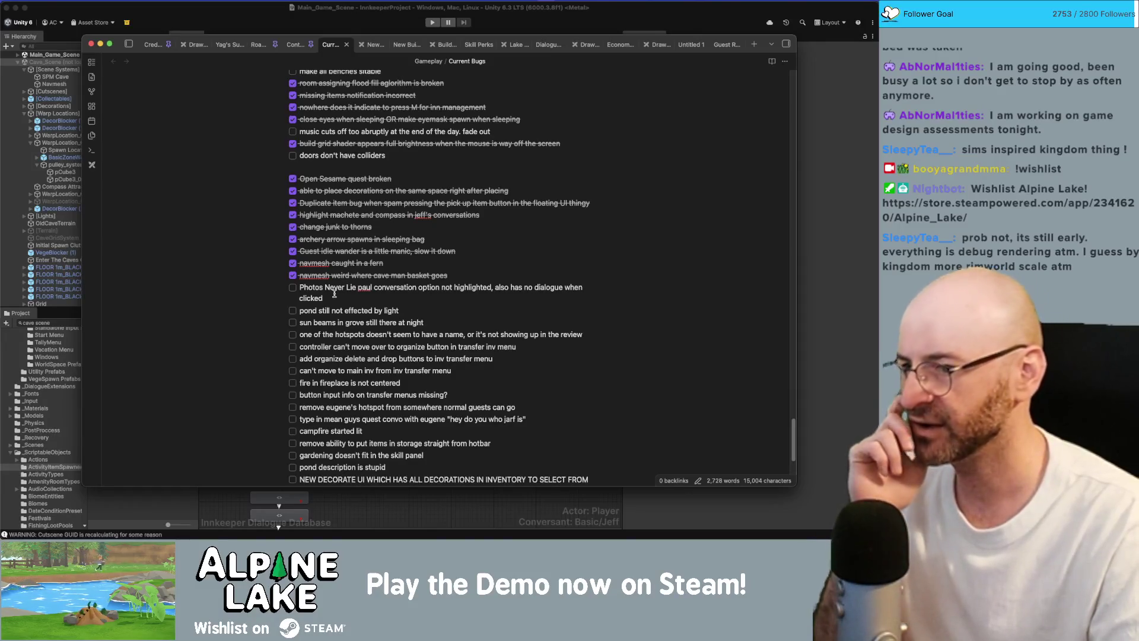
scroll(334, 294, down, 1)
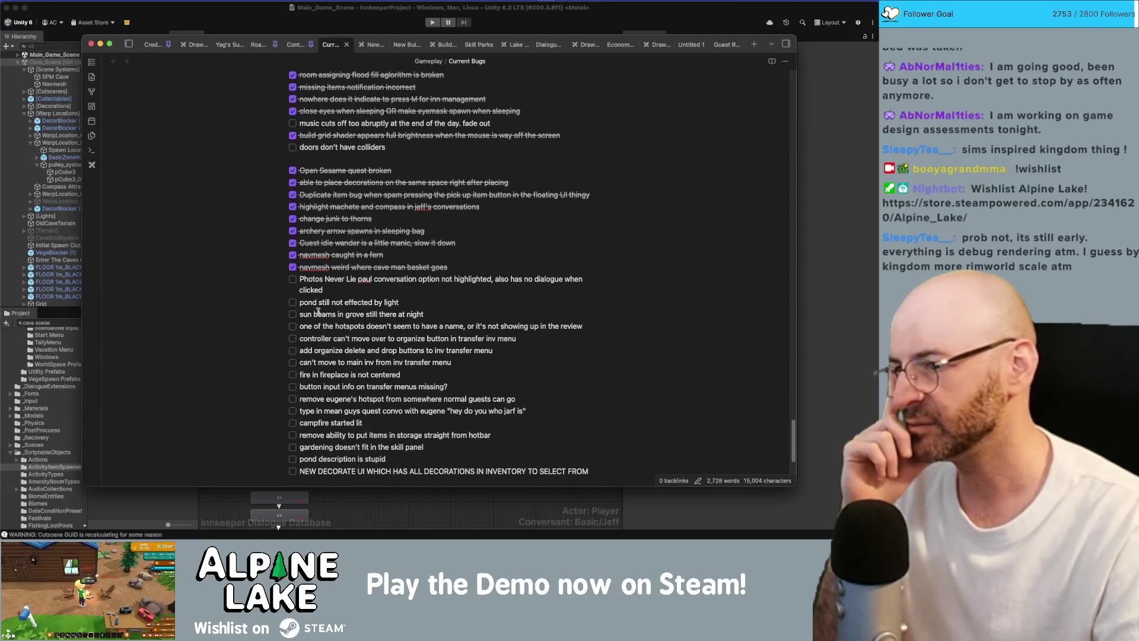
key(super+Tab)
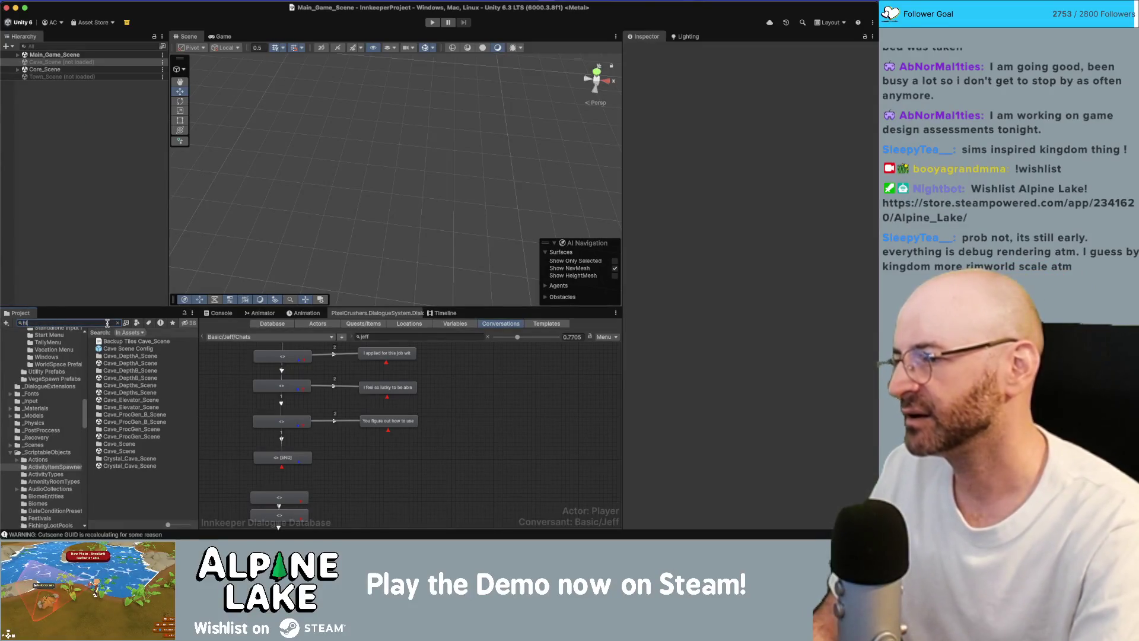
text(hikeloop_c)
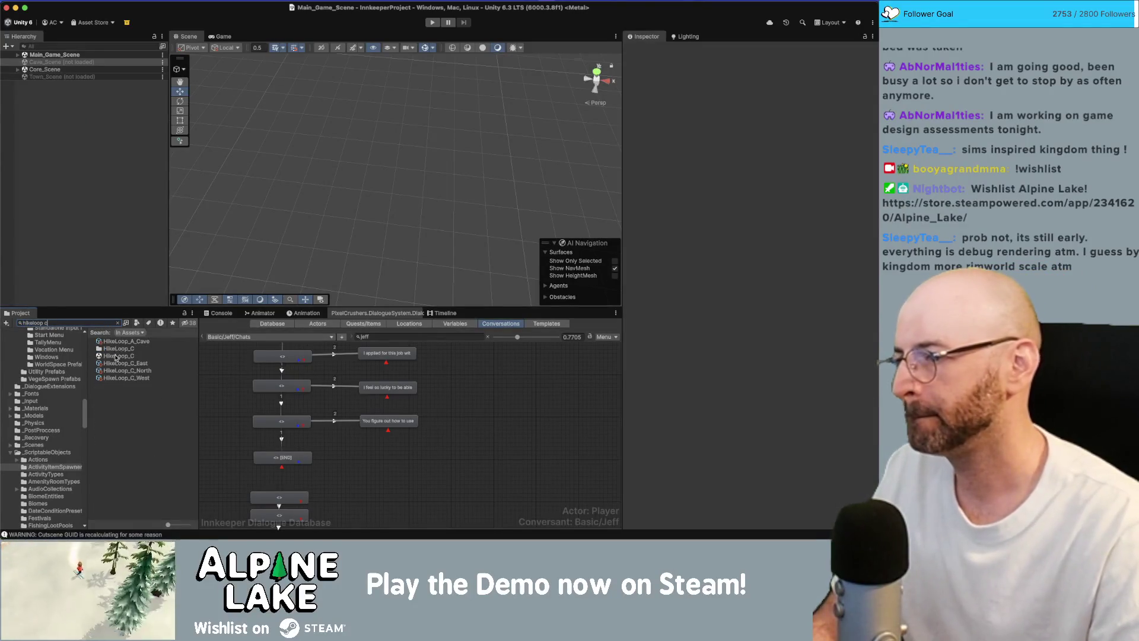
Select all SunBeams_Particle objects and review their Time Events' start 18:00, end 24:00 and emission settings
drag(118, 348, 82, 228)
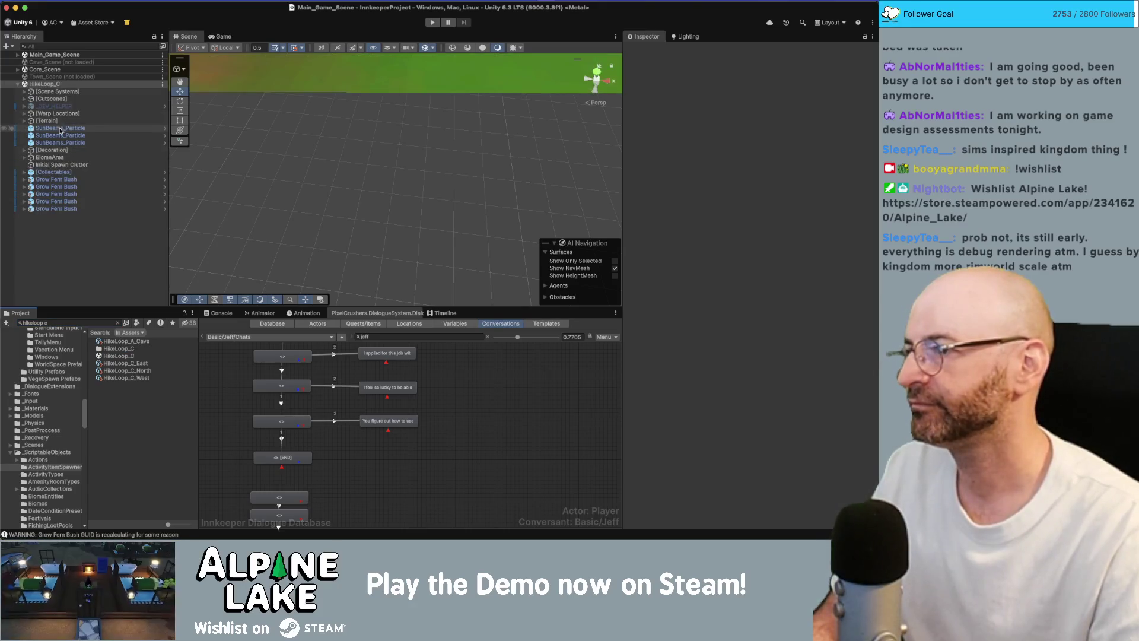
scroll(430, 169, down, 5)
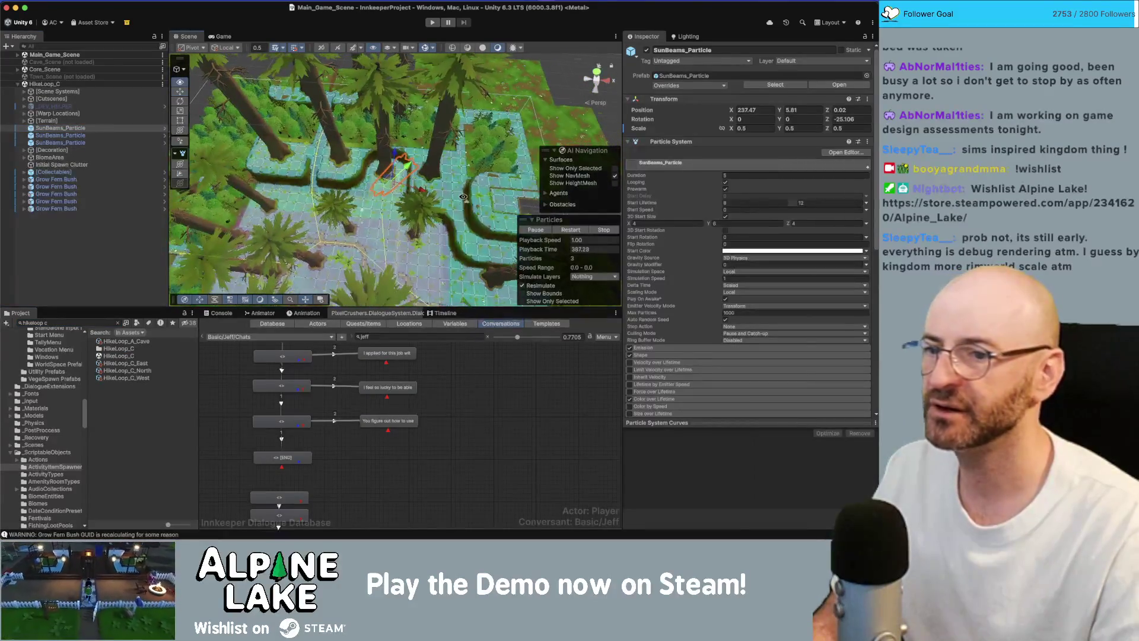
scroll(674, 277, down, 10)
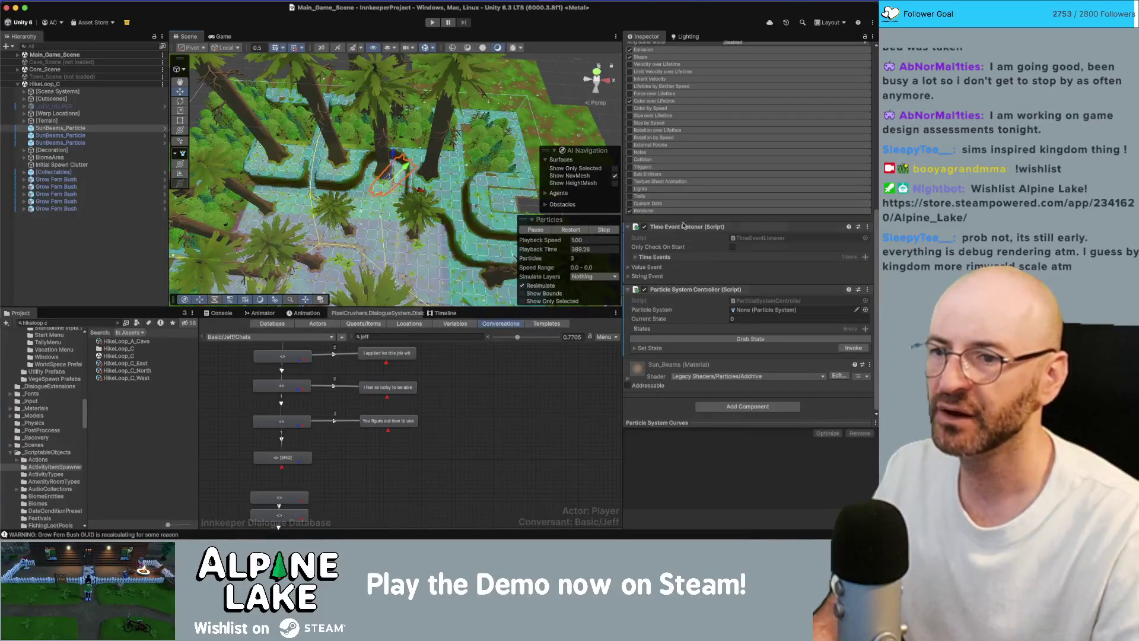
click(637, 256)
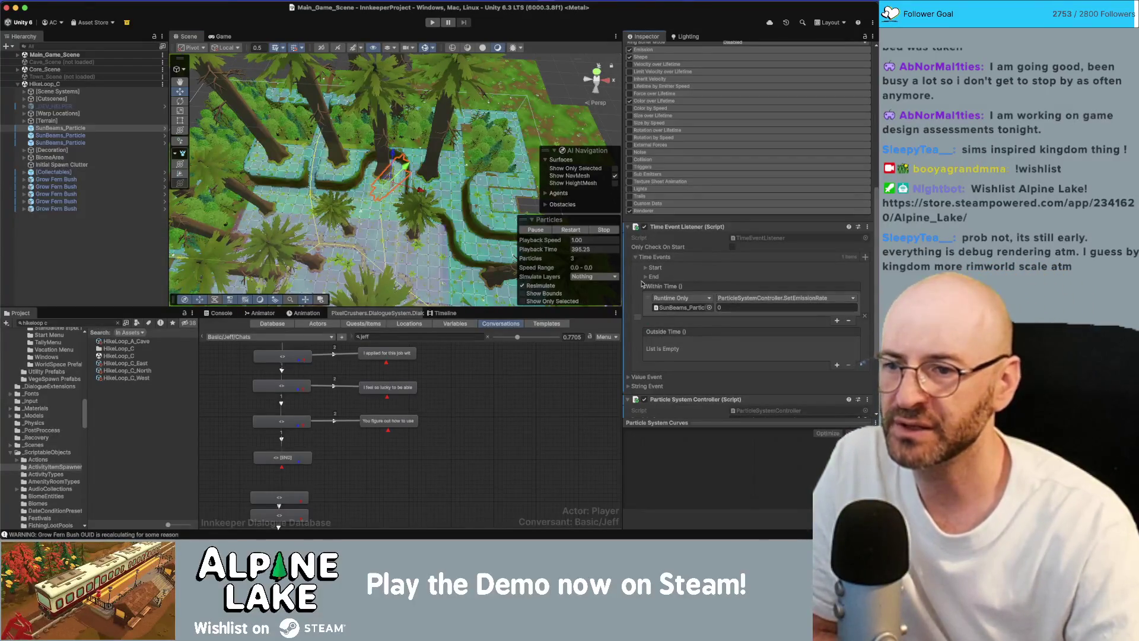
click(653, 267)
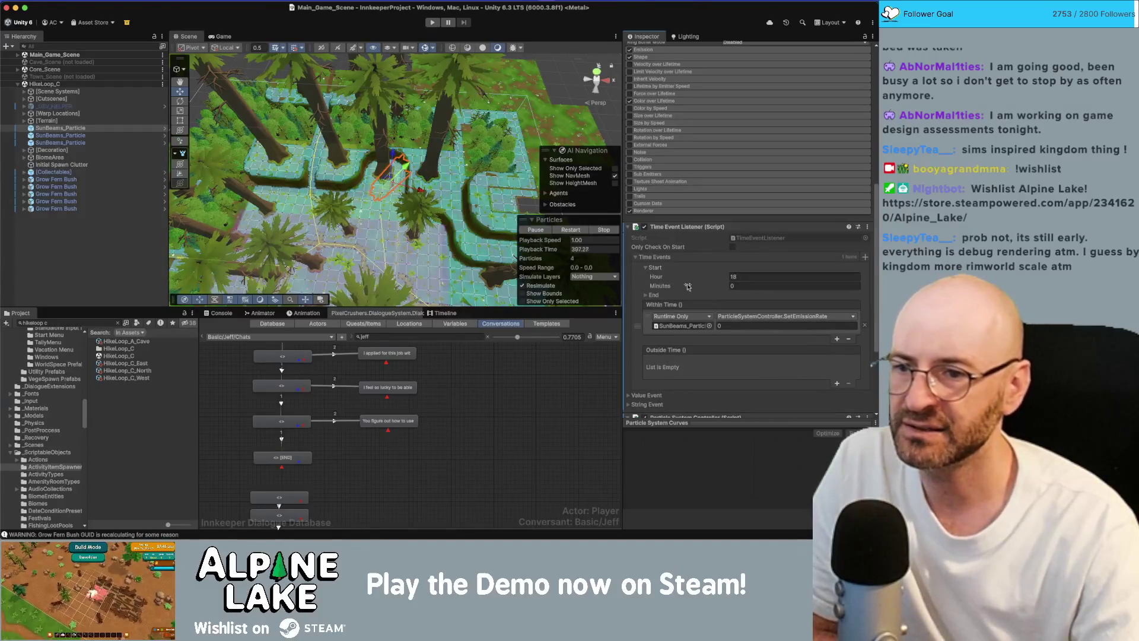
click(645, 296)
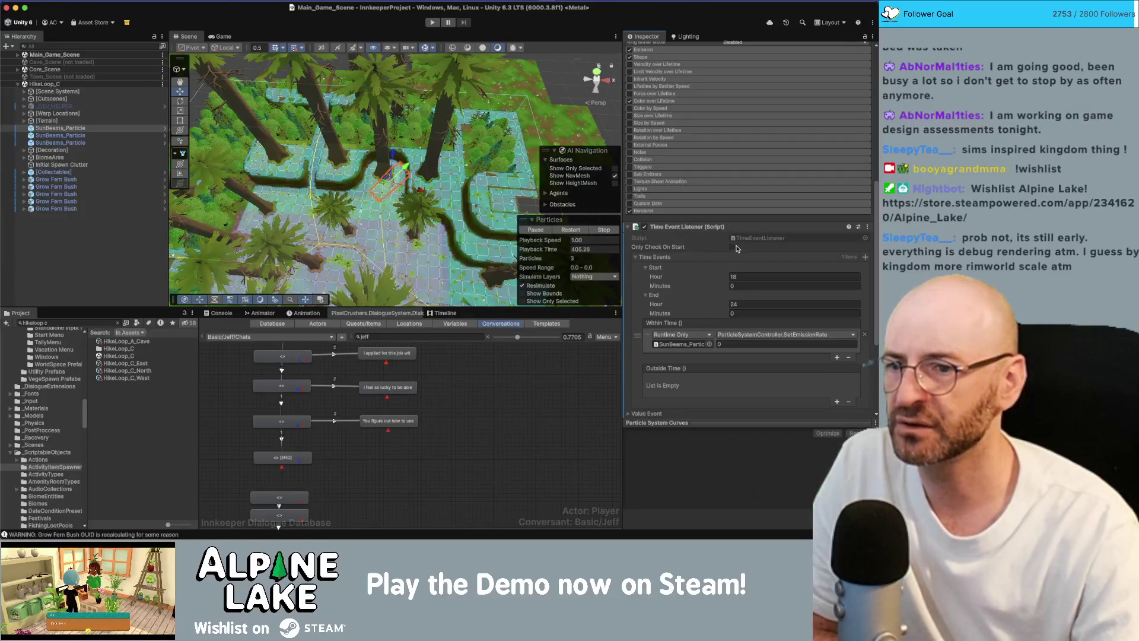
scroll(682, 282, down, 3)
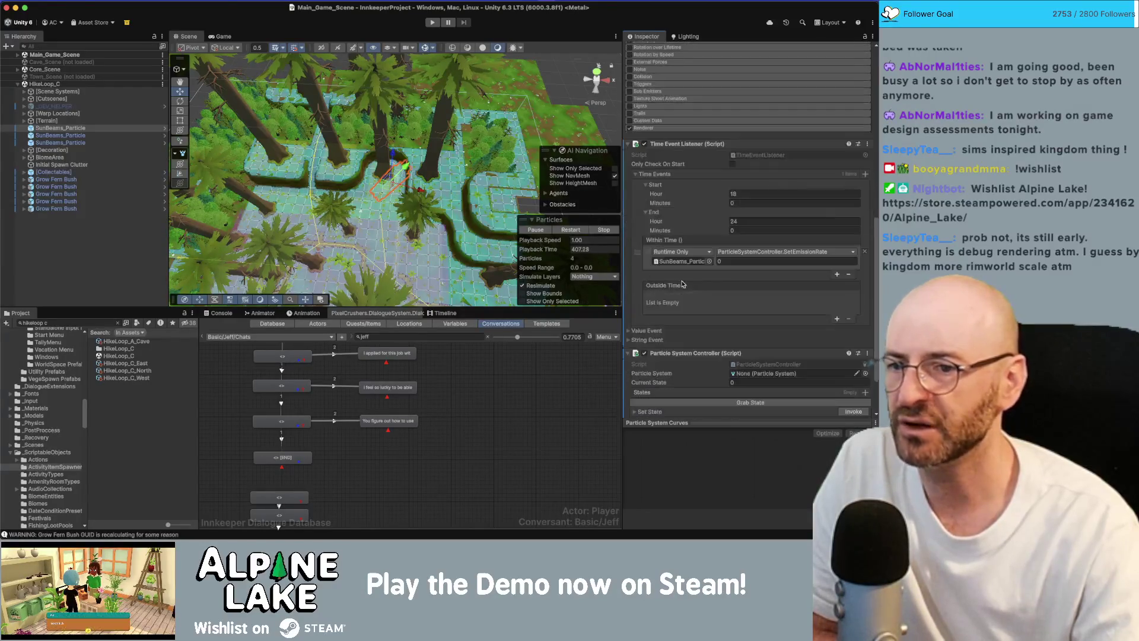
scroll(682, 283, down, 1)
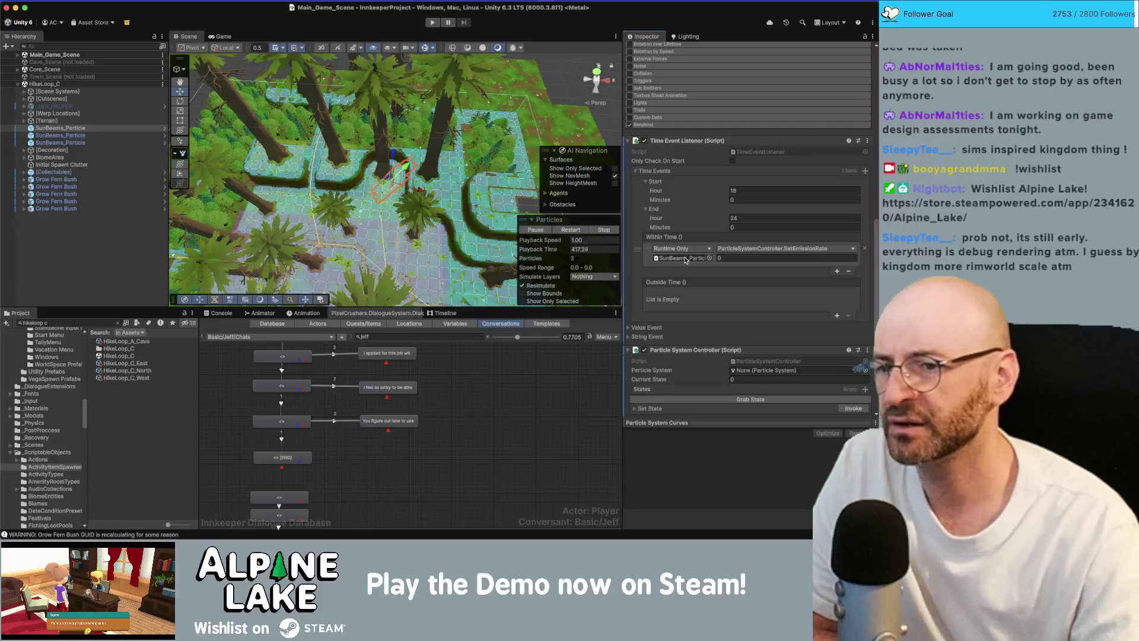
double_click(685, 259)
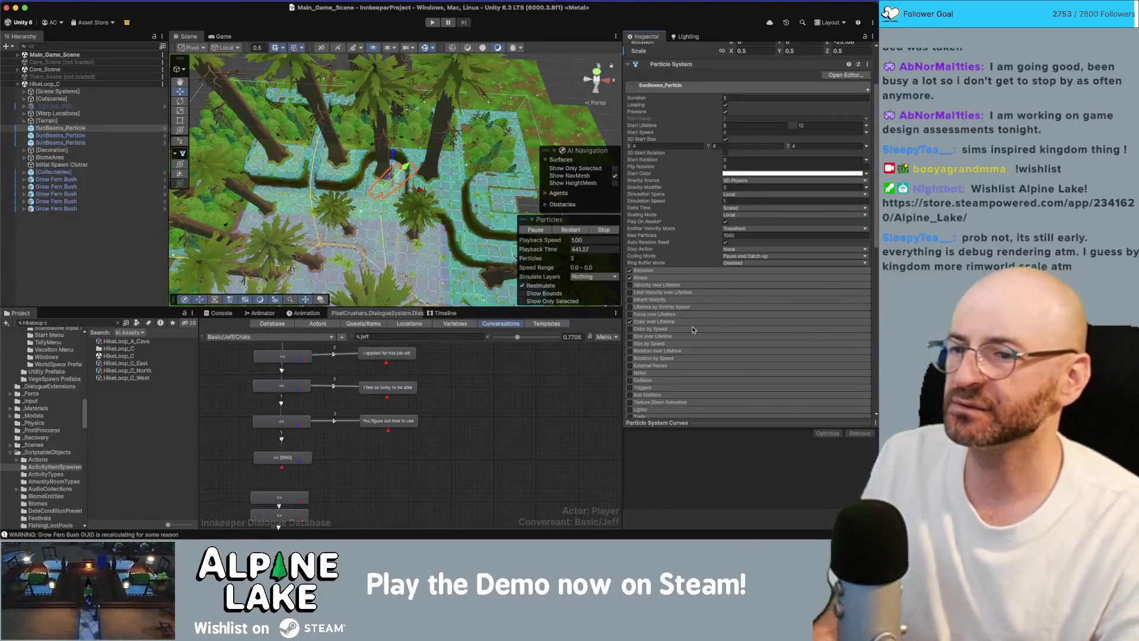
click(90, 241)
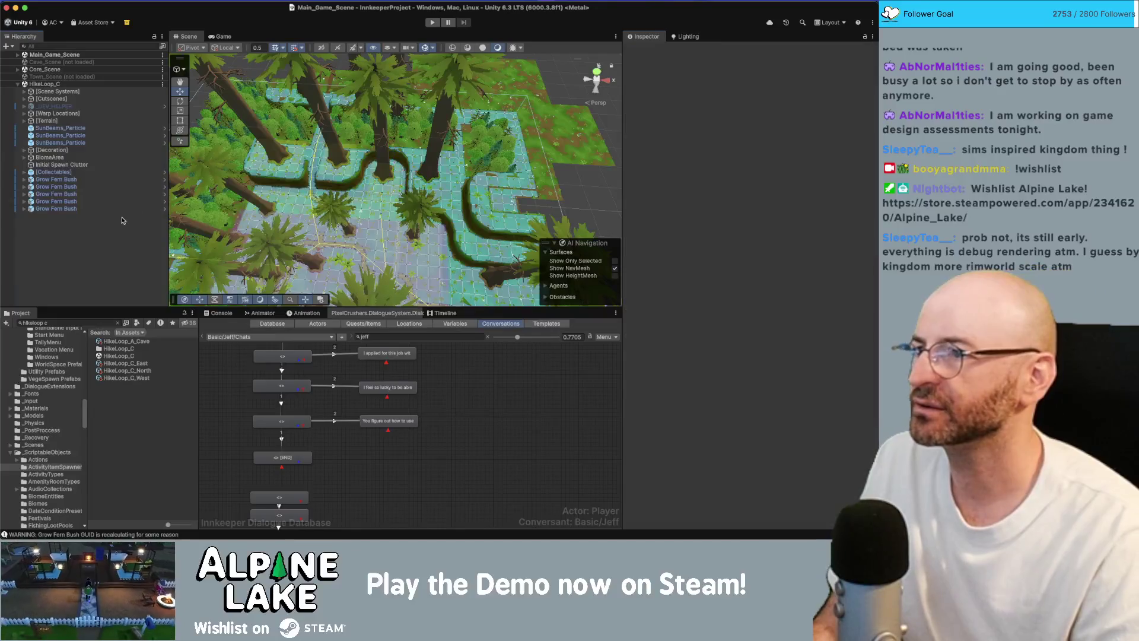
Start Play mode and ride from the village down to the visitor centre
click(435, 23)
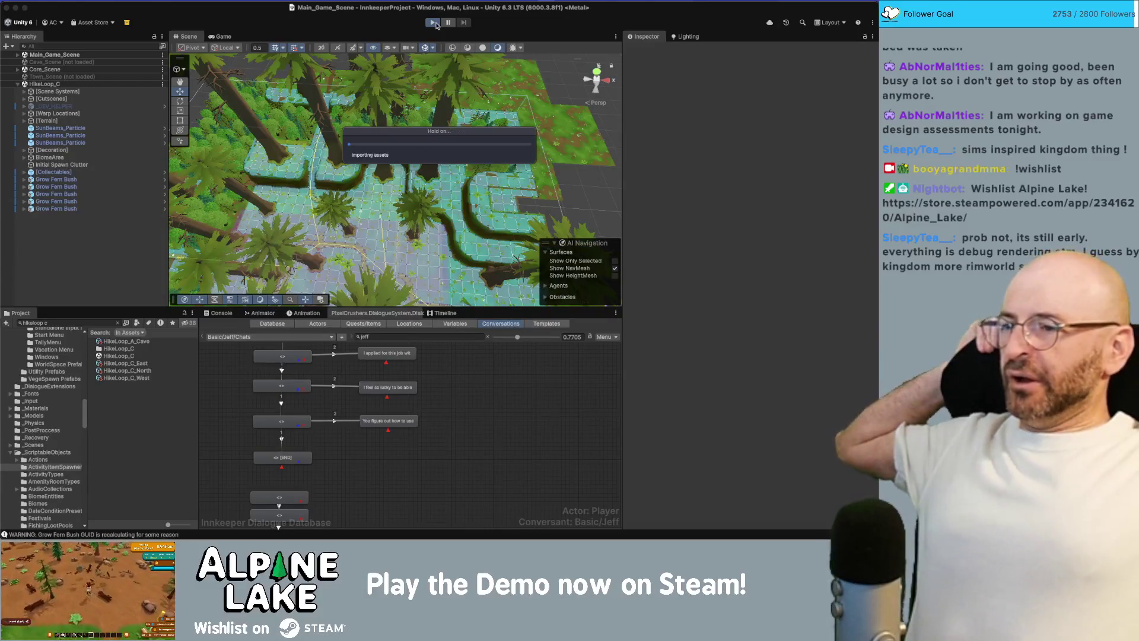
click(435, 23)
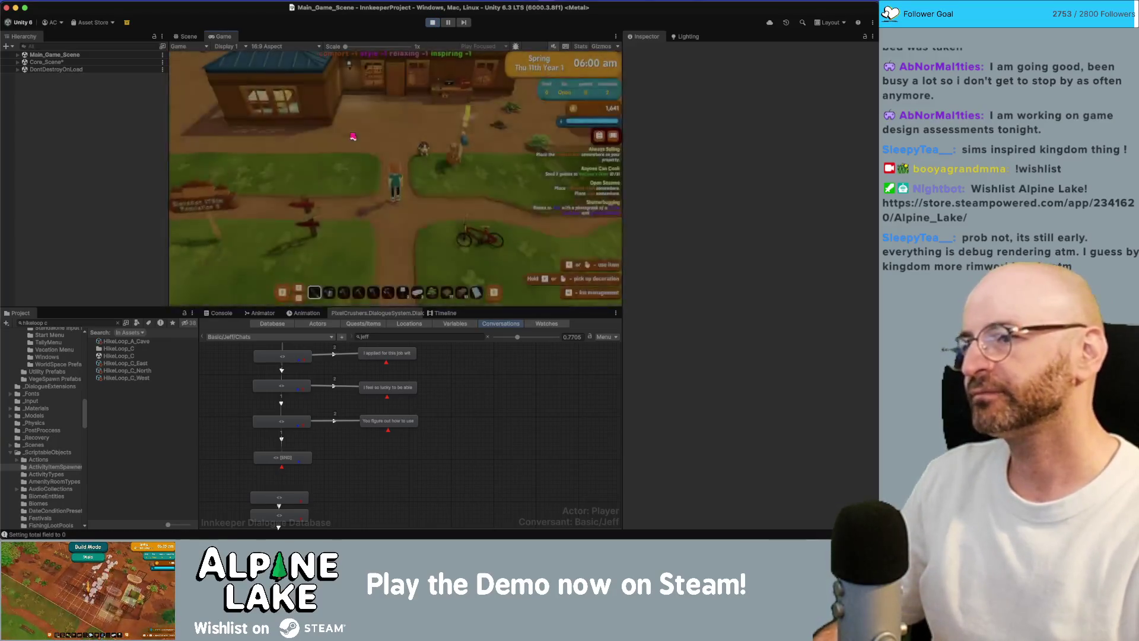
key(e)
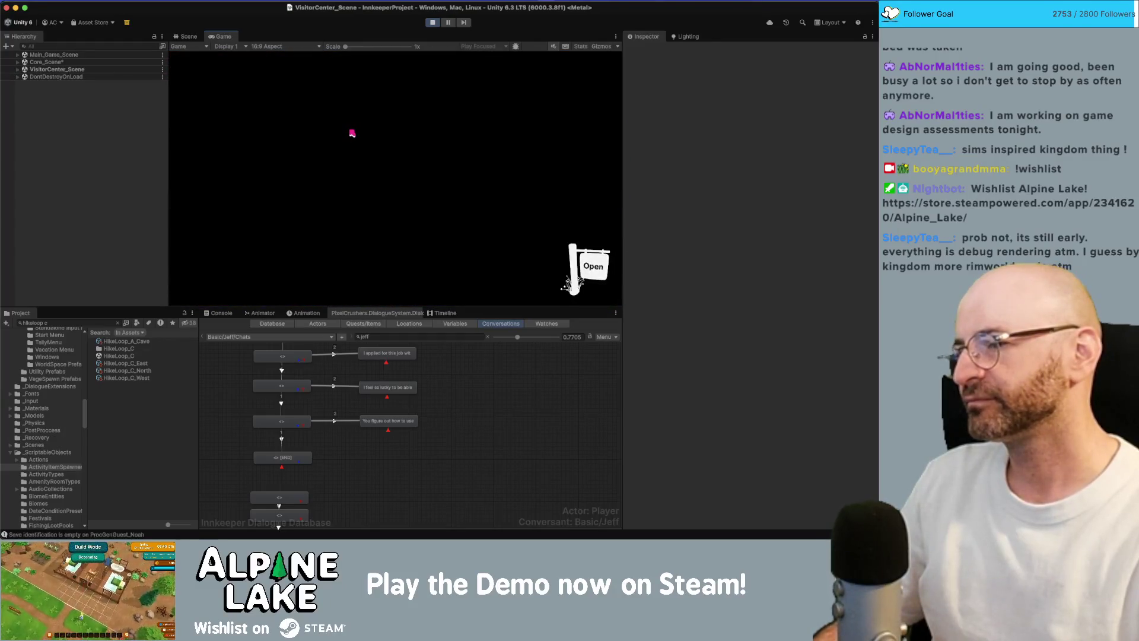
key(a)
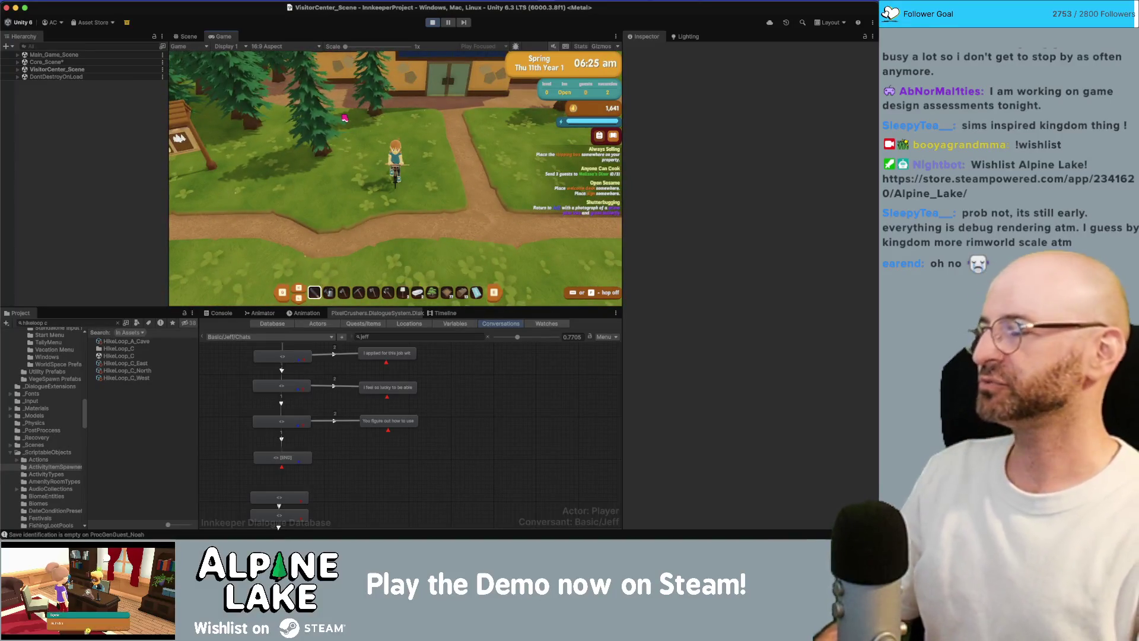
key(s)
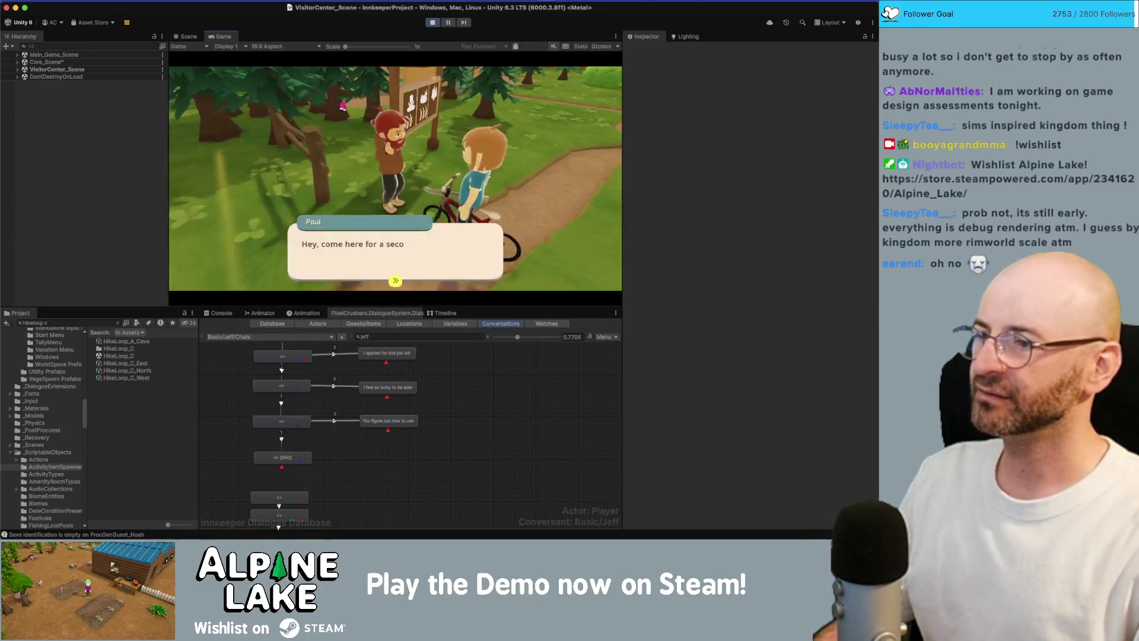
Advance through Paul's dialogue until the Prickly Menace task appears
click(396, 239)
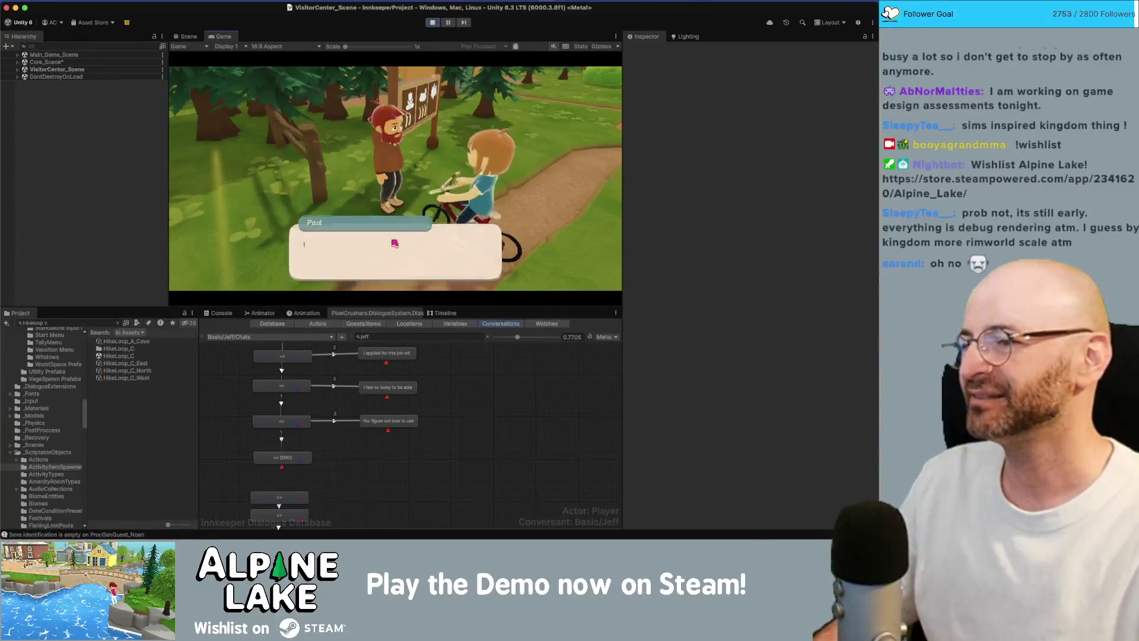
click(391, 244)
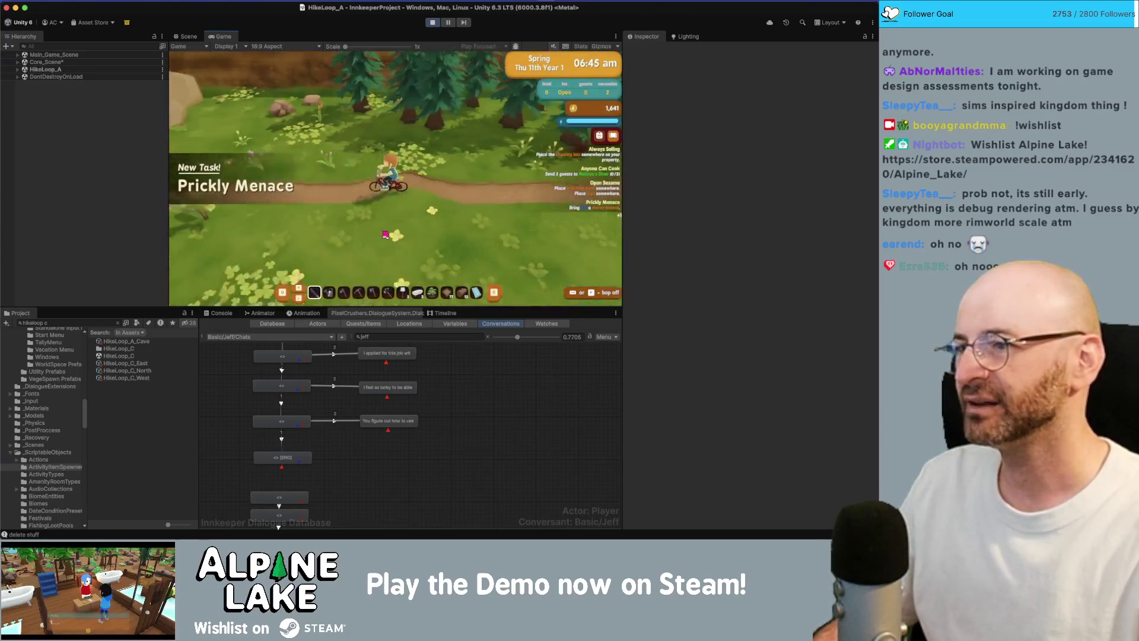
Ride the bike along the HikeLoop_A trail into HikeLoop_C's forest paths
key(w)
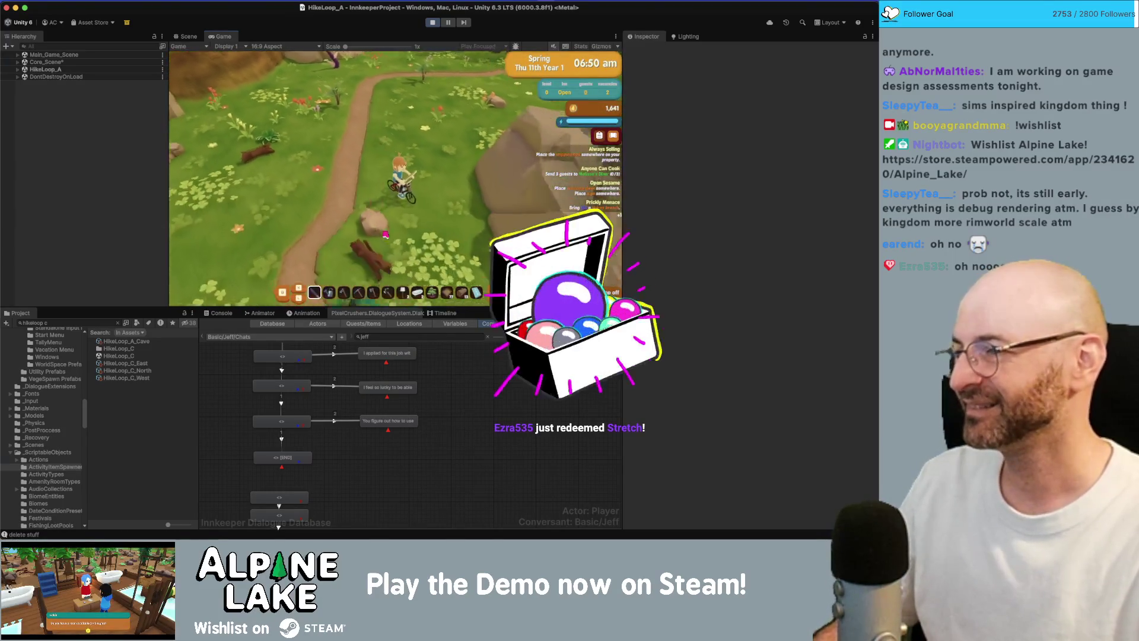
key(s)
key(s)
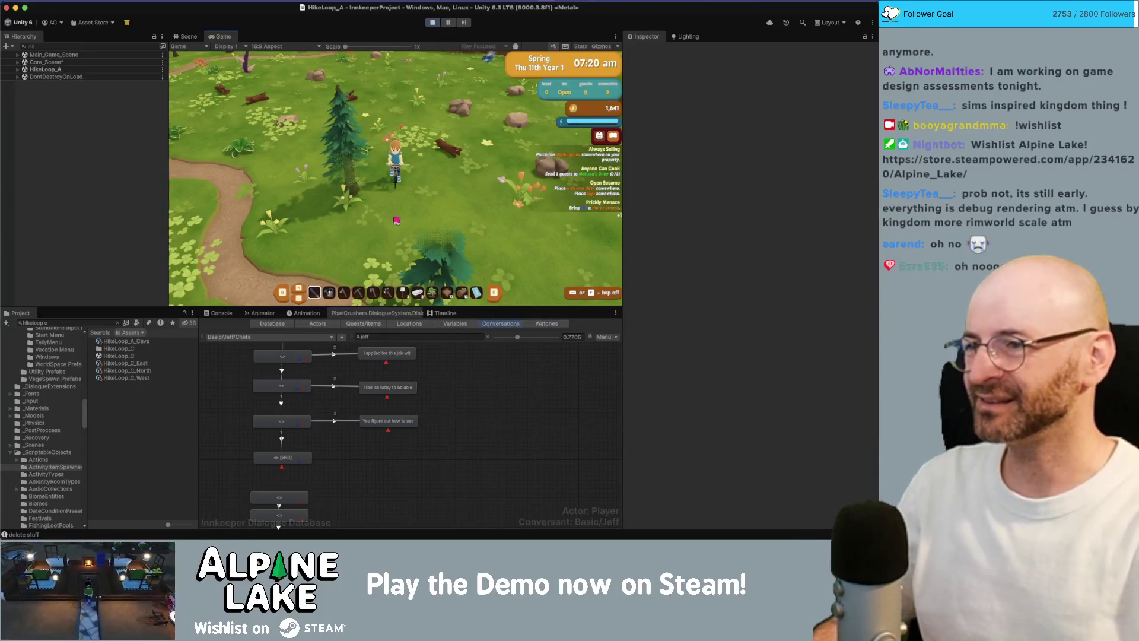
key(s)
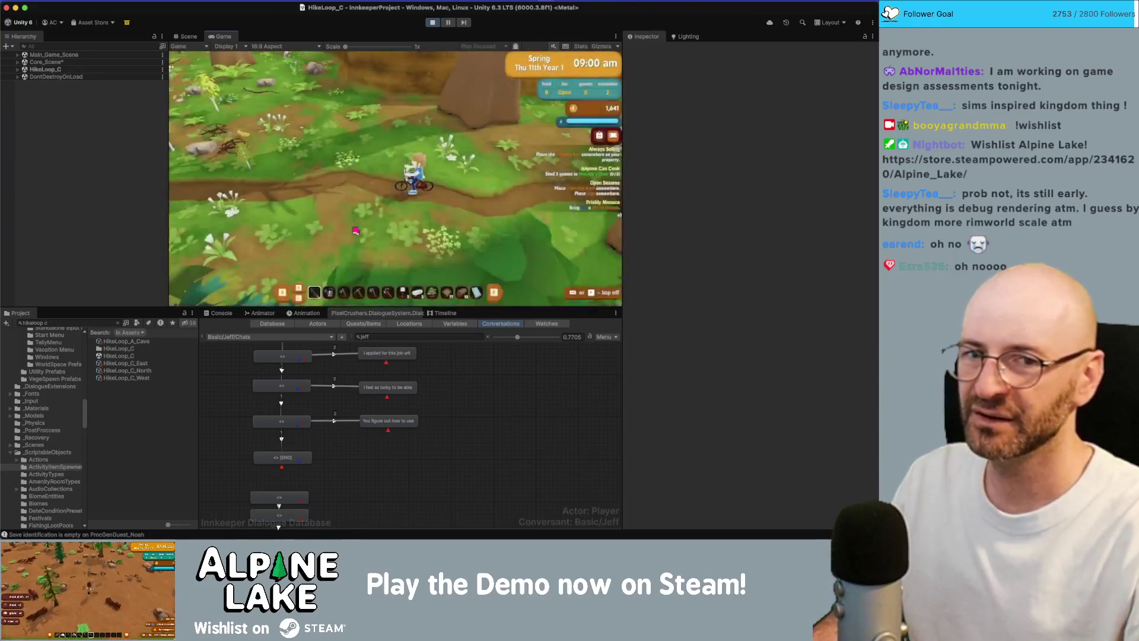
key(a)
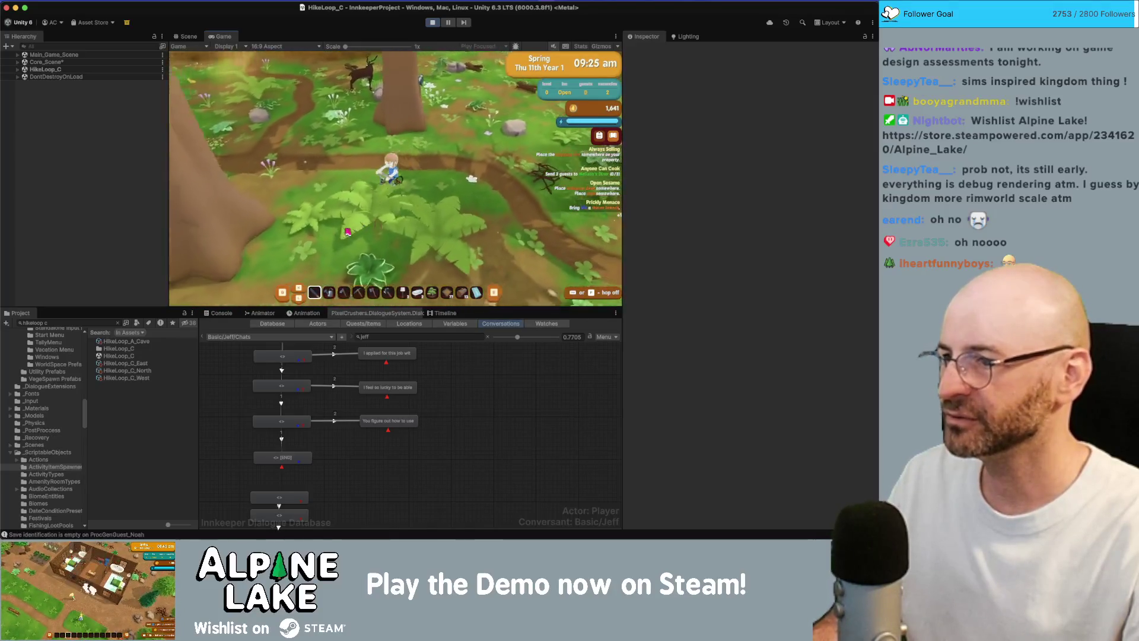
key(s)
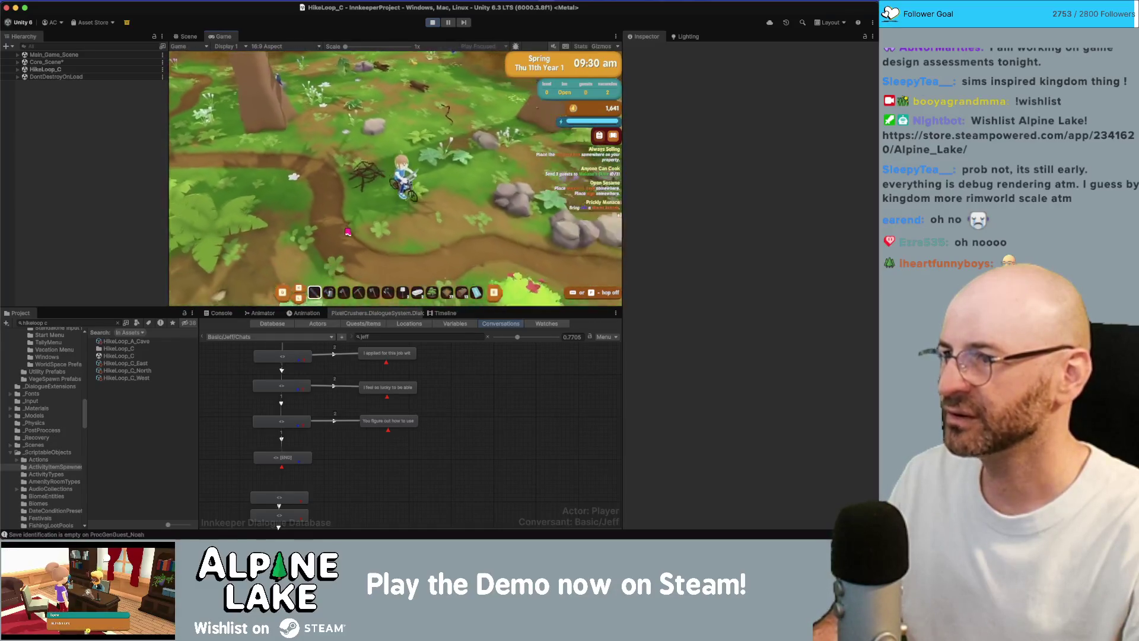
key(s)
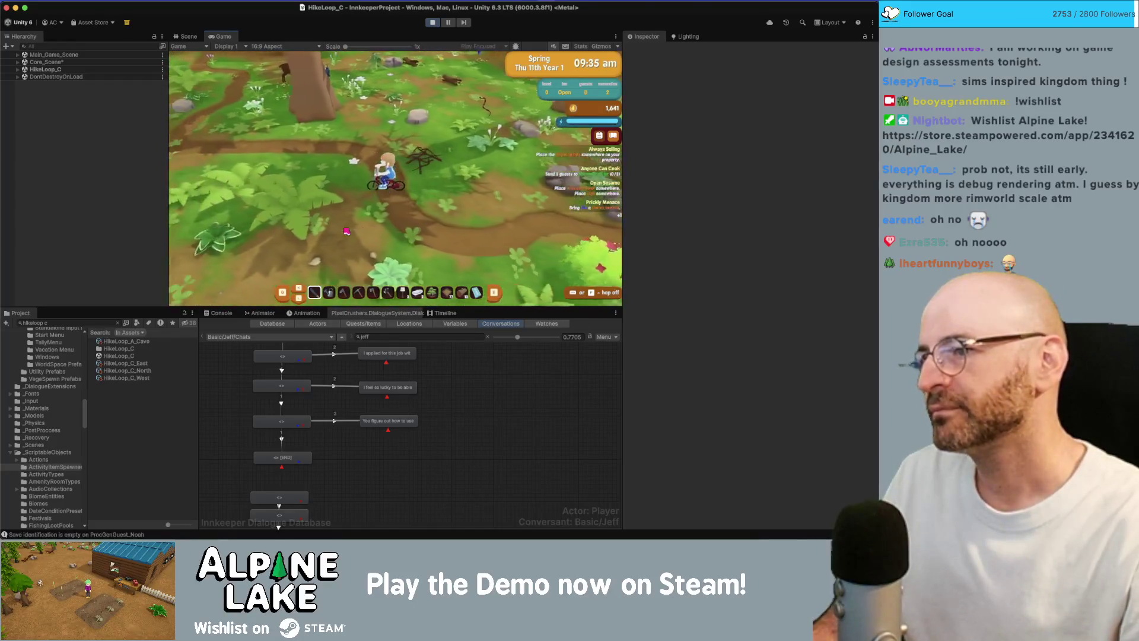
key(a)
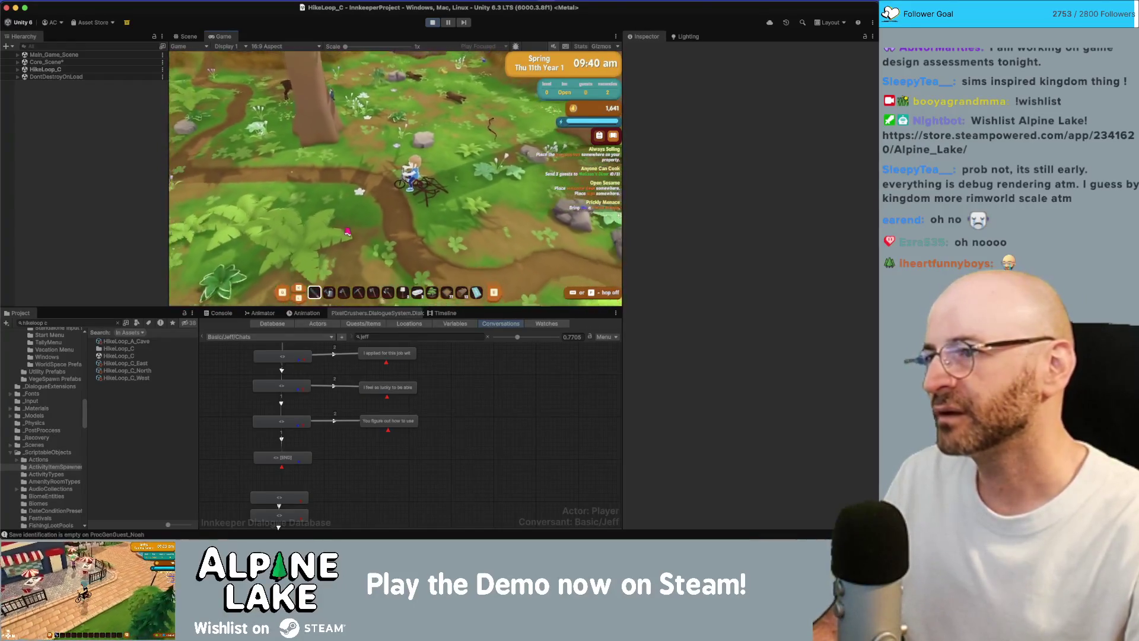
key(d)
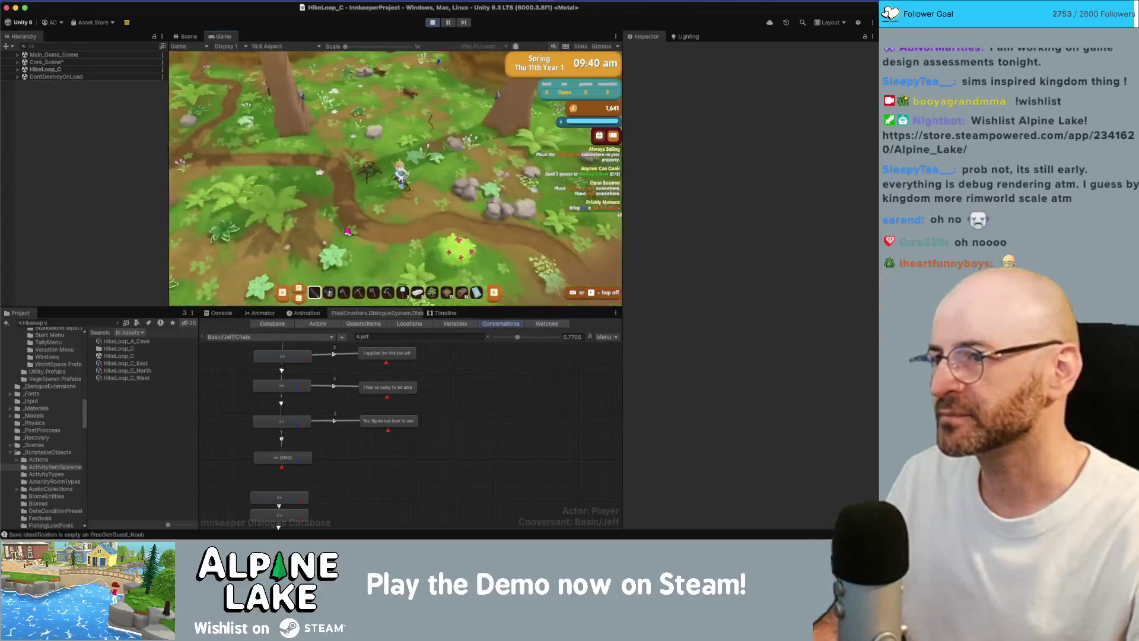
key(w)
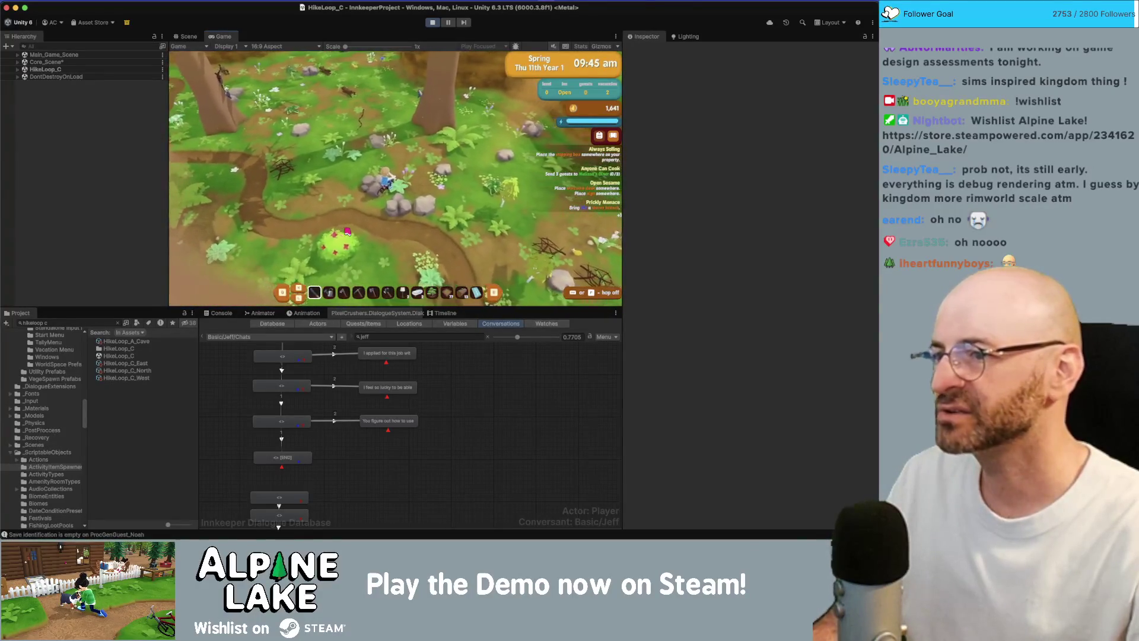
key(d)
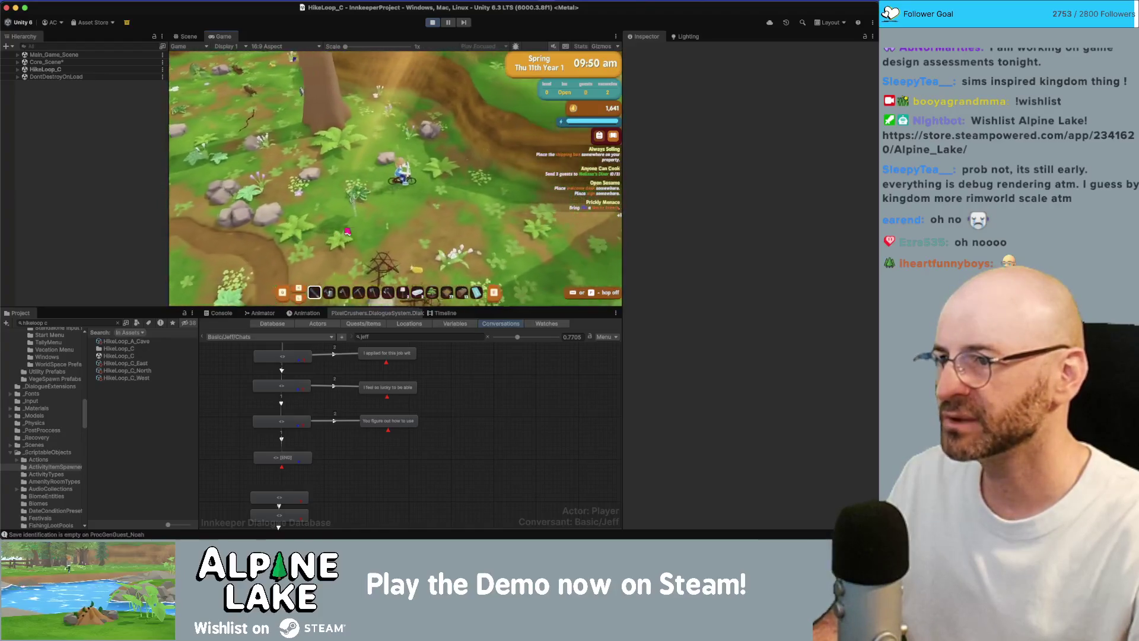
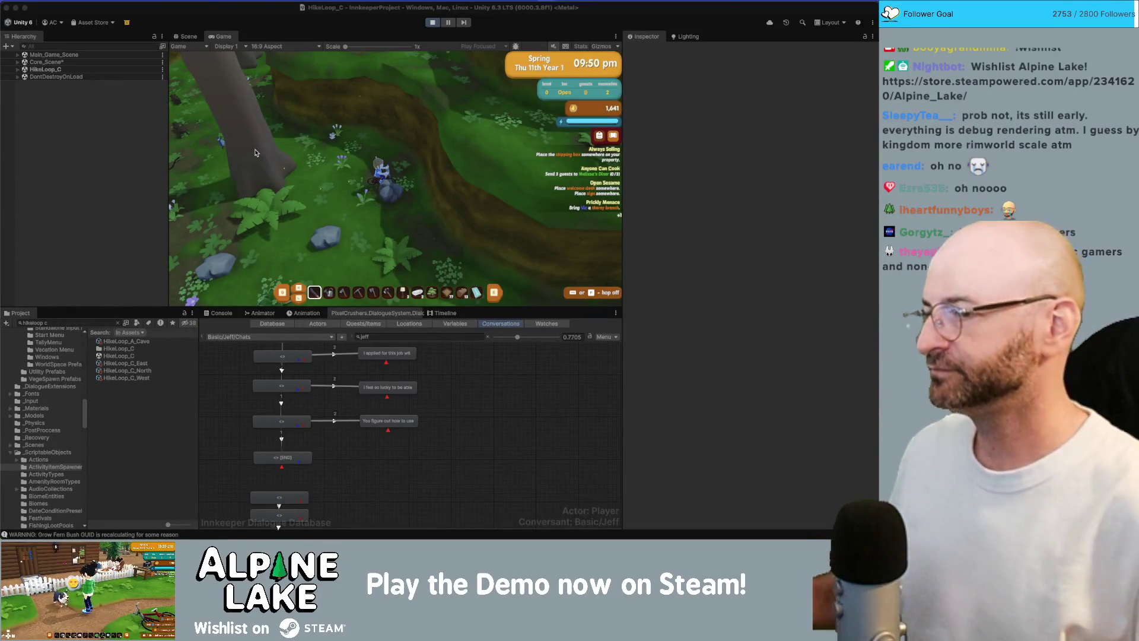
Walk the character south into a new forest area, then north past the large tree trunks up the path
key(s)
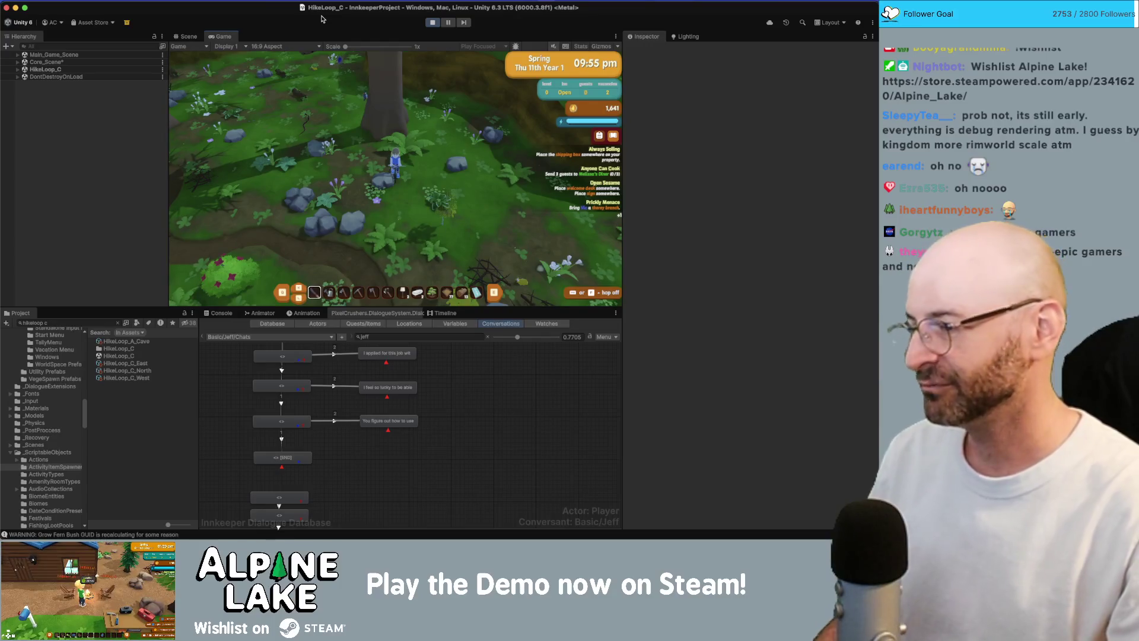
key(s)
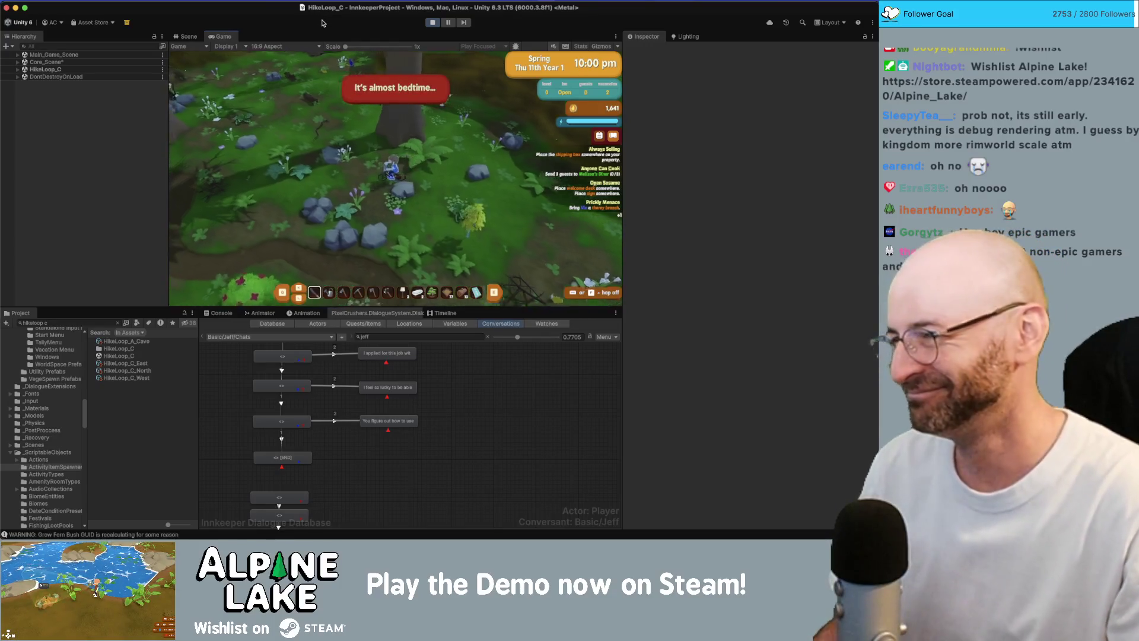
key(s)
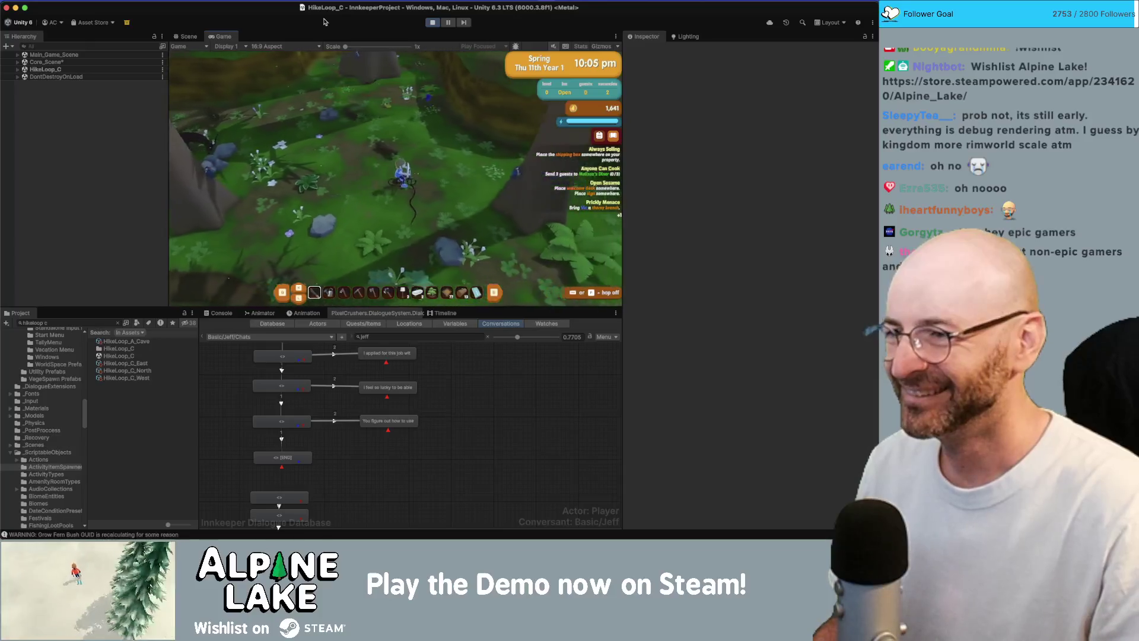
key(d)
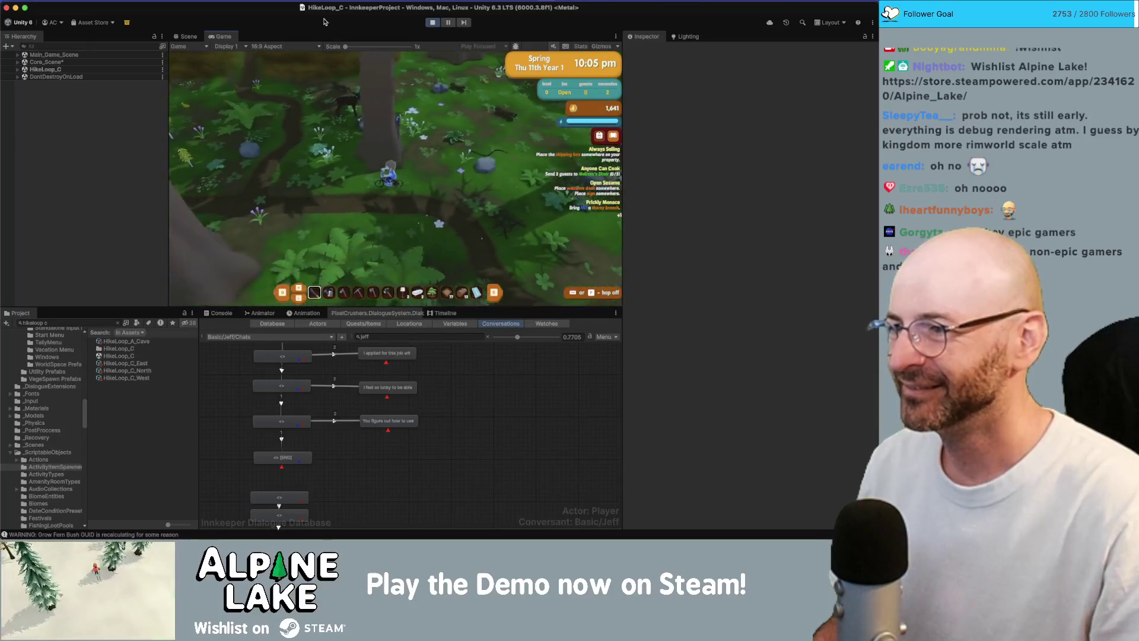
key(w)
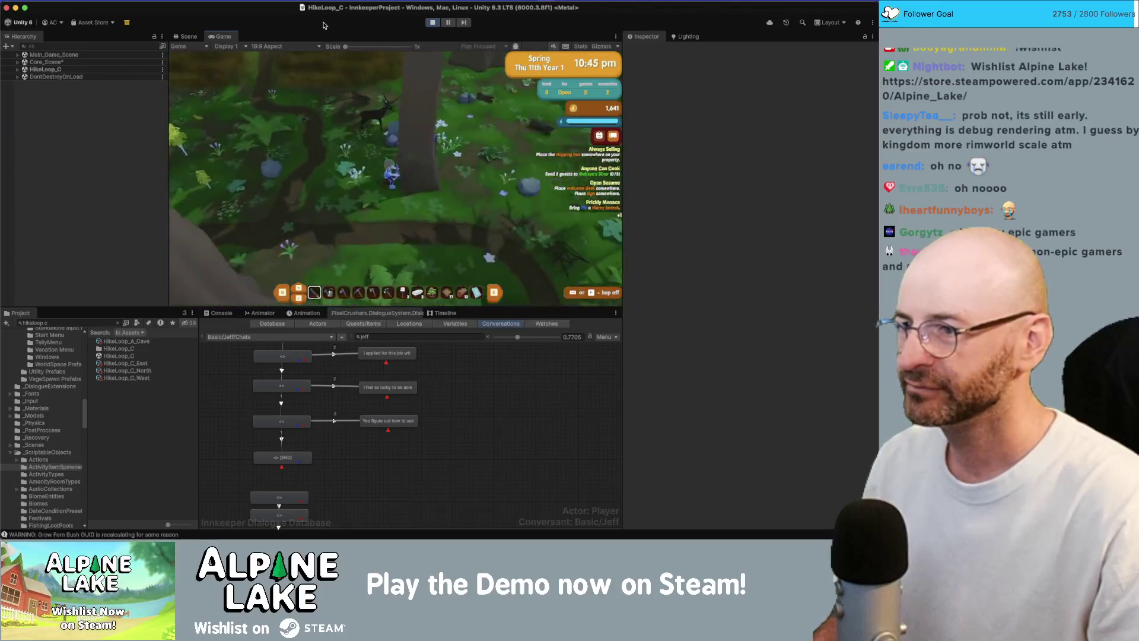
key(w)
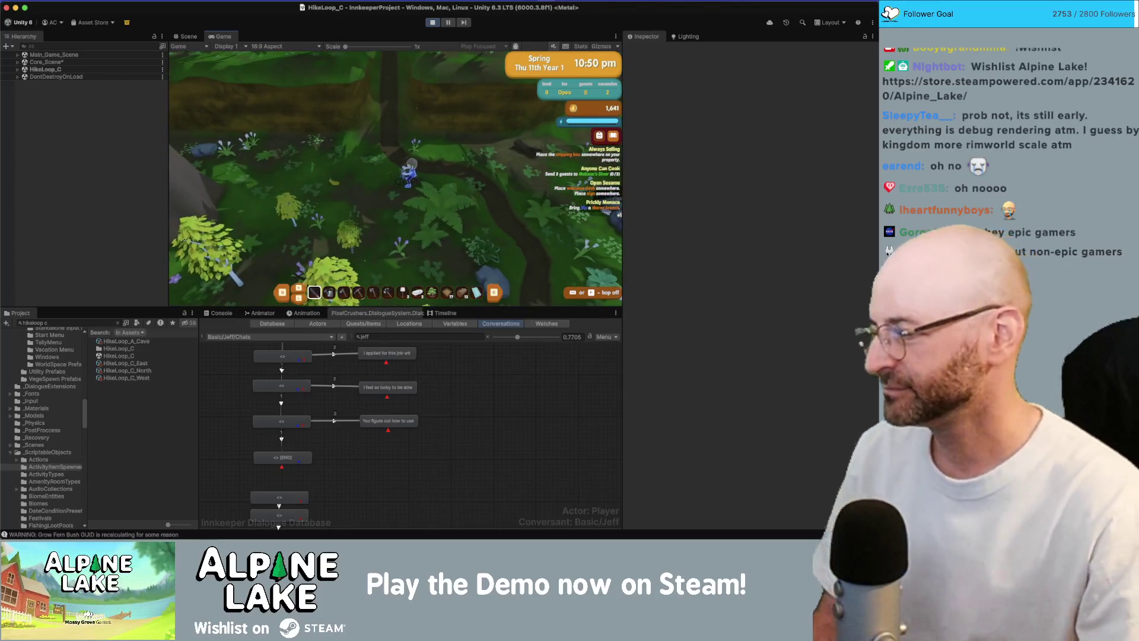
key(w)
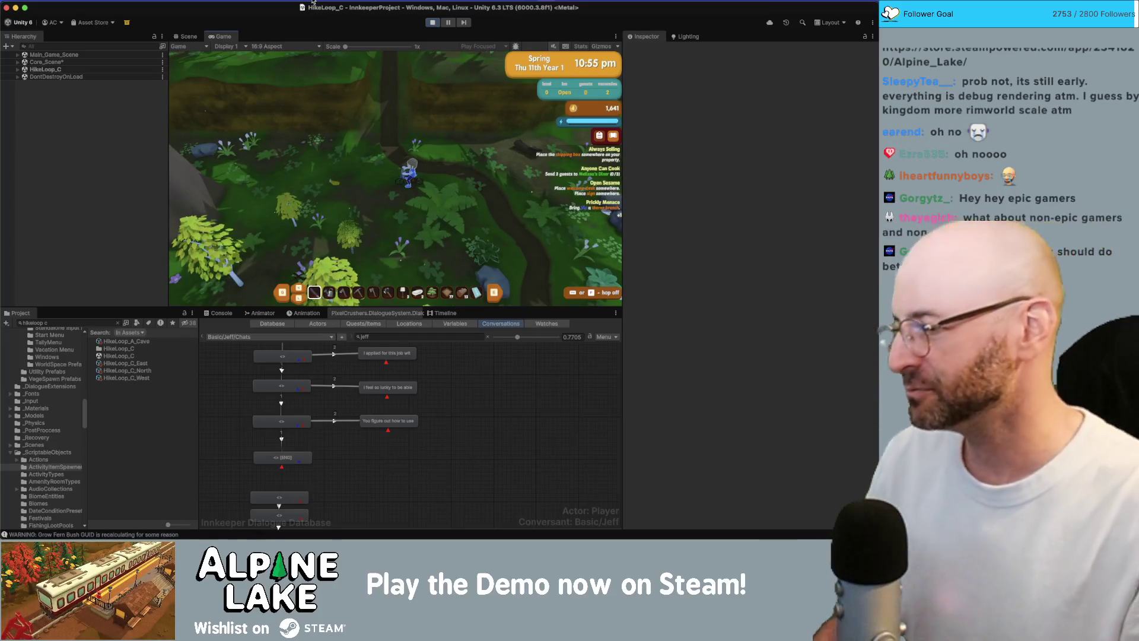
key(w)
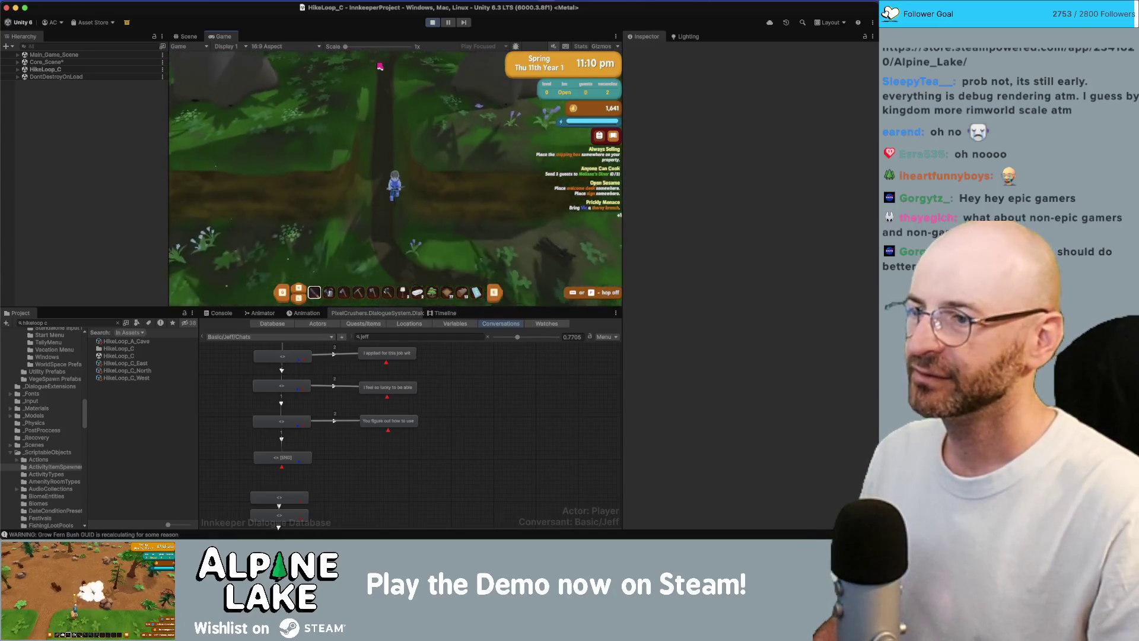
key(w)
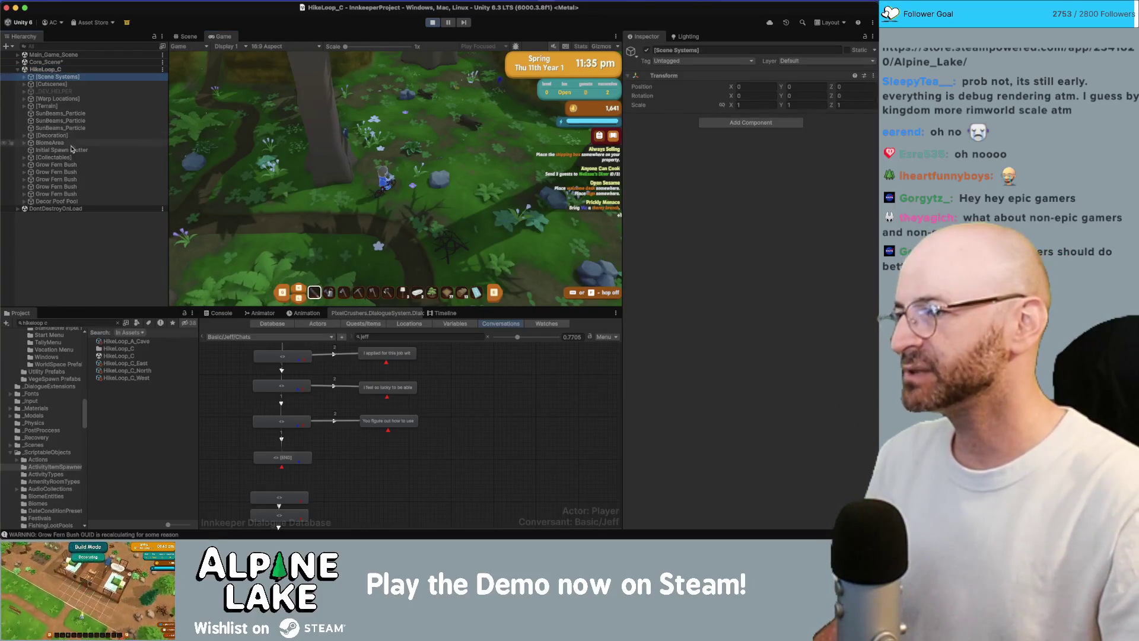
Select SunBeams_Particle, find its prefab via a 'sunbeams' asset search, then click past the new-day calendar
click(71, 121)
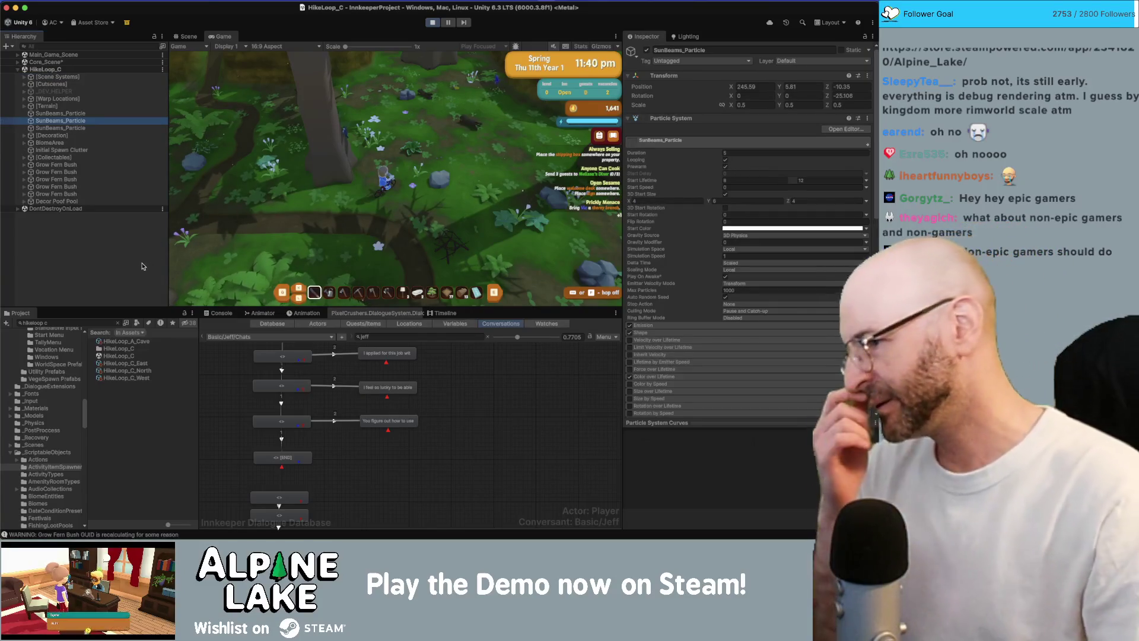
click(92, 323)
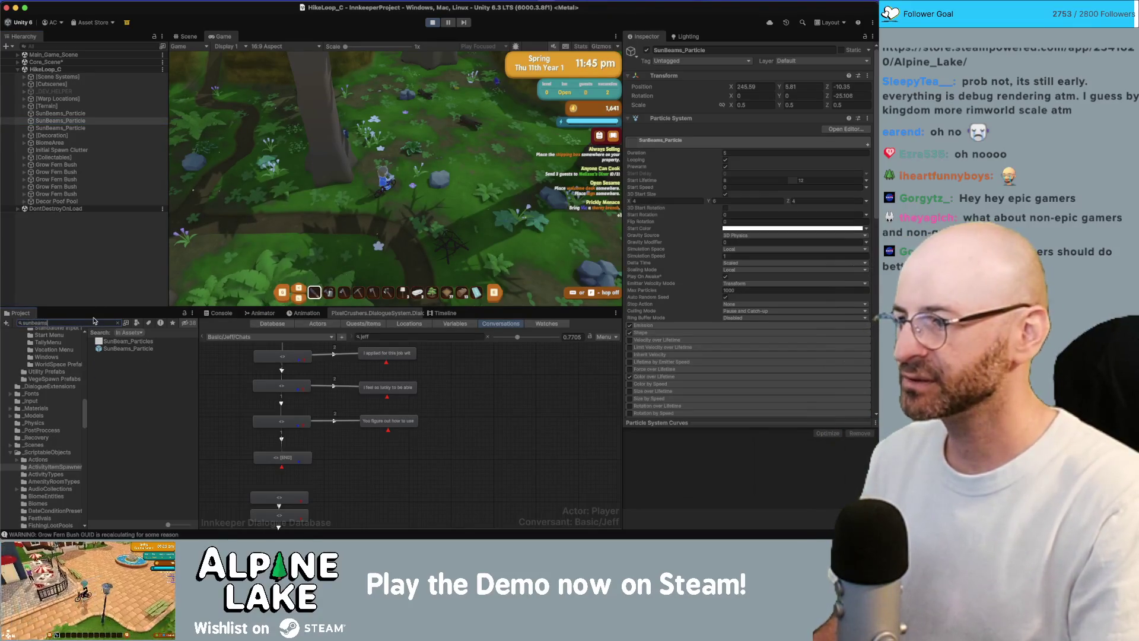
click(109, 340)
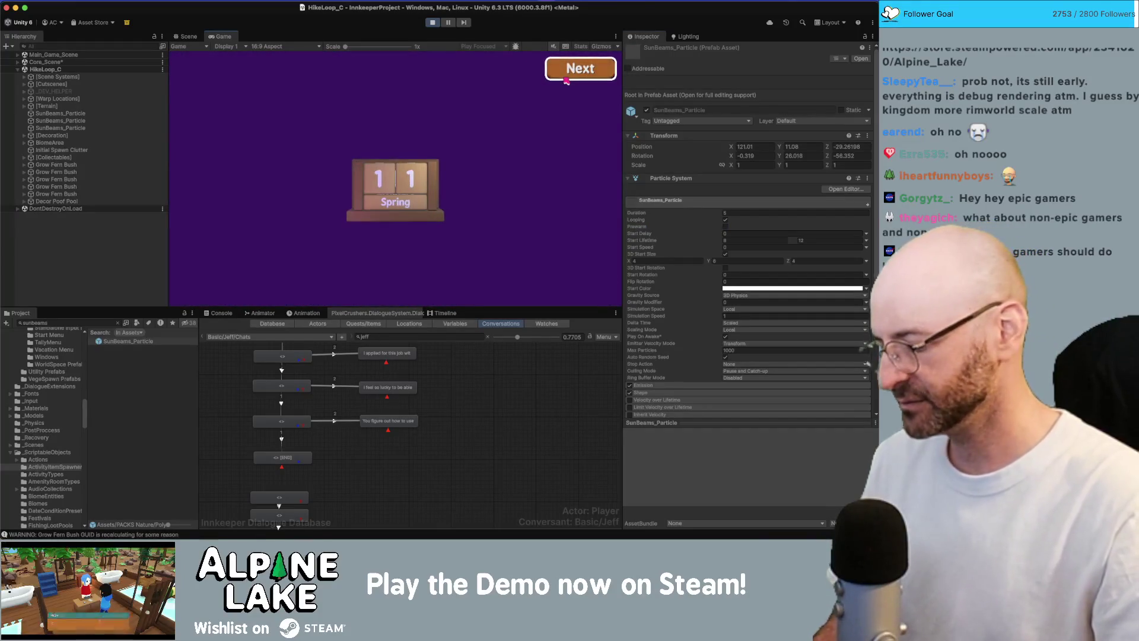
click(566, 77)
click(567, 77)
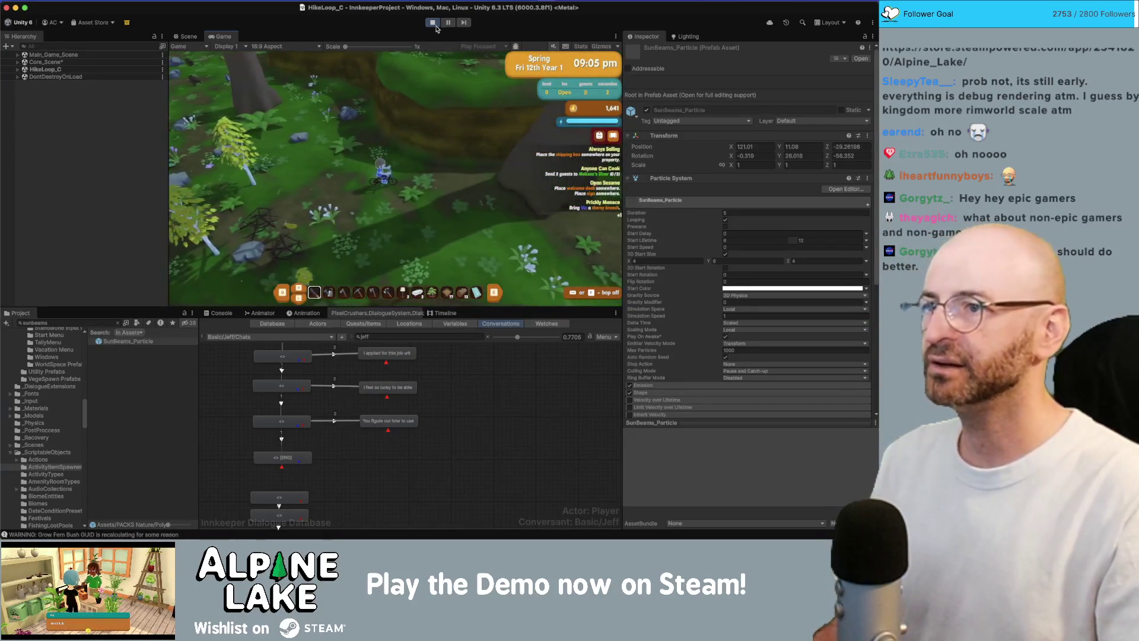
Exit play mode, review the Obsidian Current Bugs note, and return to the editor
click(433, 24)
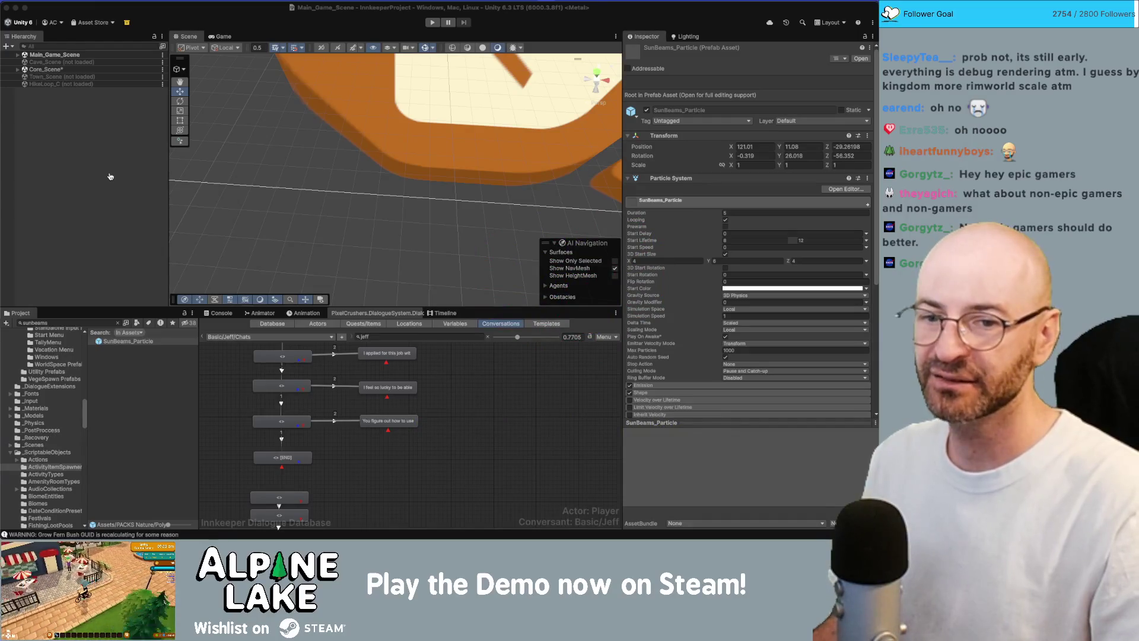
key(super+Tab)
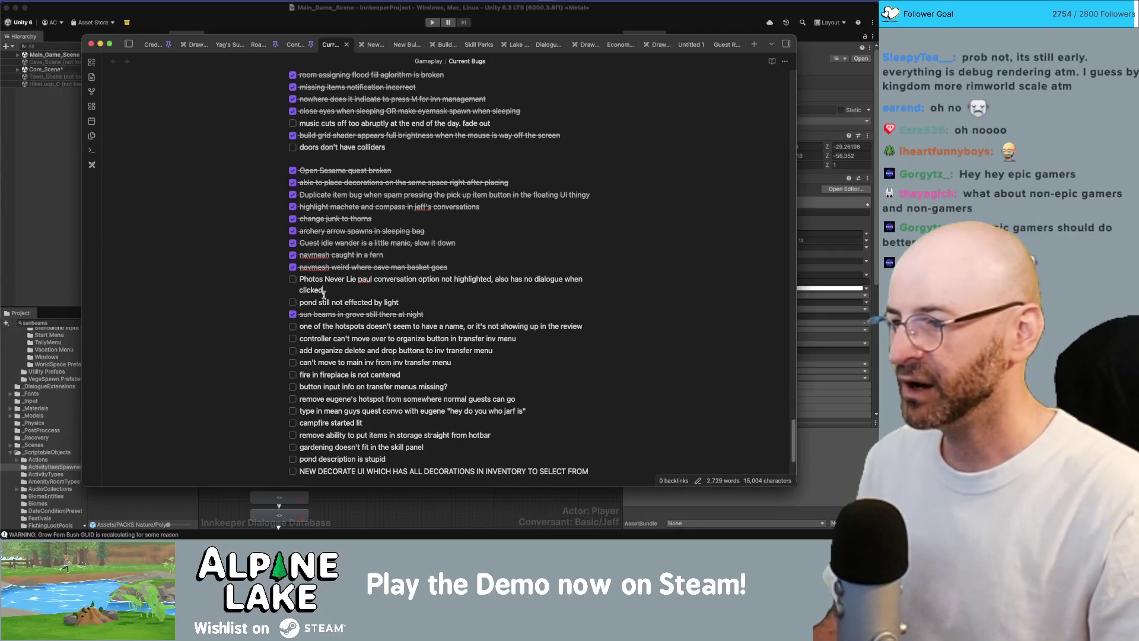
click(239, 8)
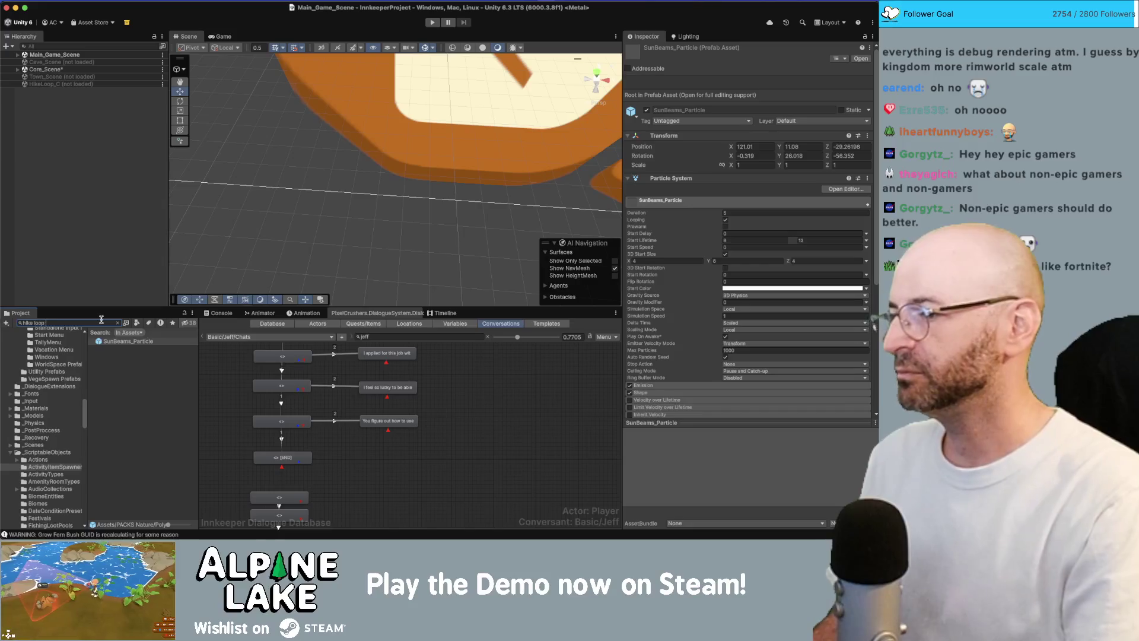
text(hike loop b)
Drag HikeLoop_B into the open scenes and fly the scene camera over its pond and forest
drag(114, 348, 96, 223)
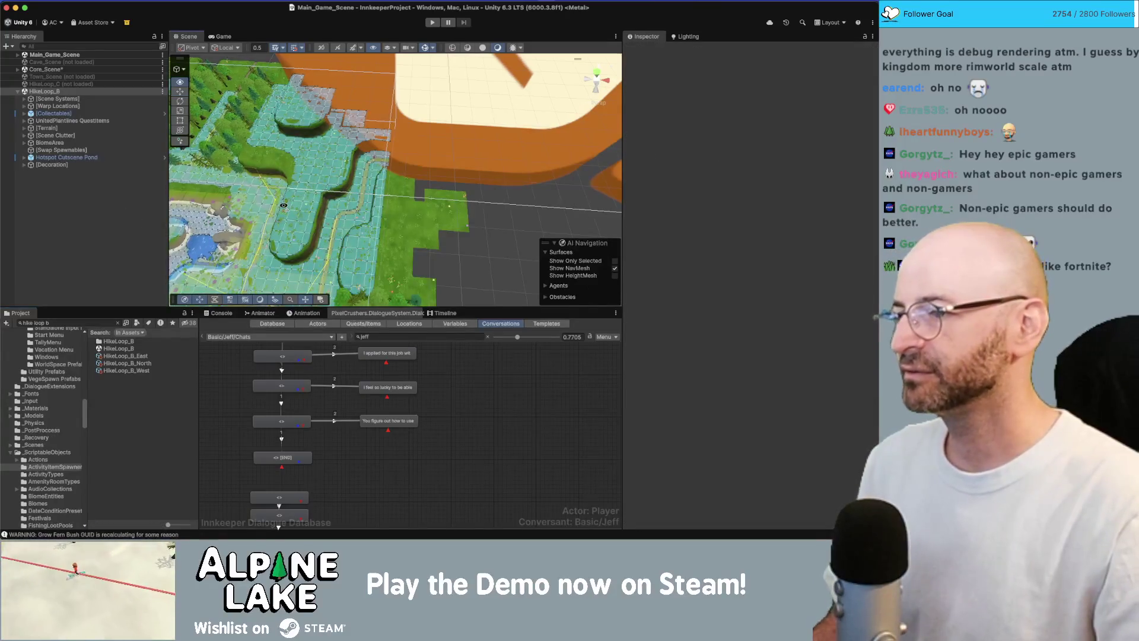
drag(325, 200, 283, 206)
key(a)
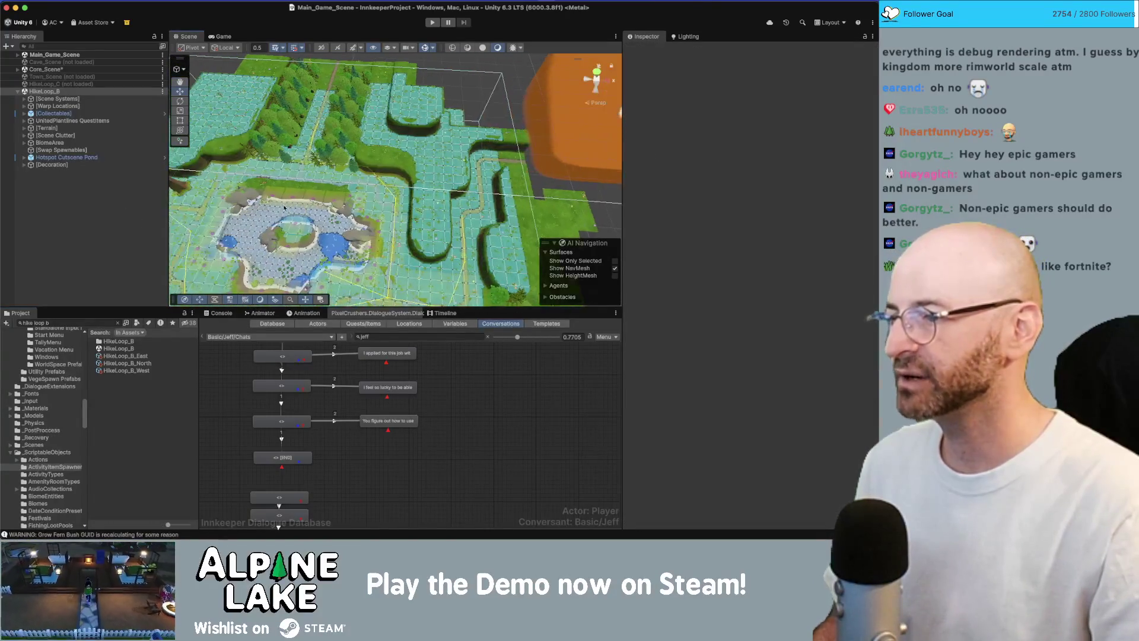
key(w)
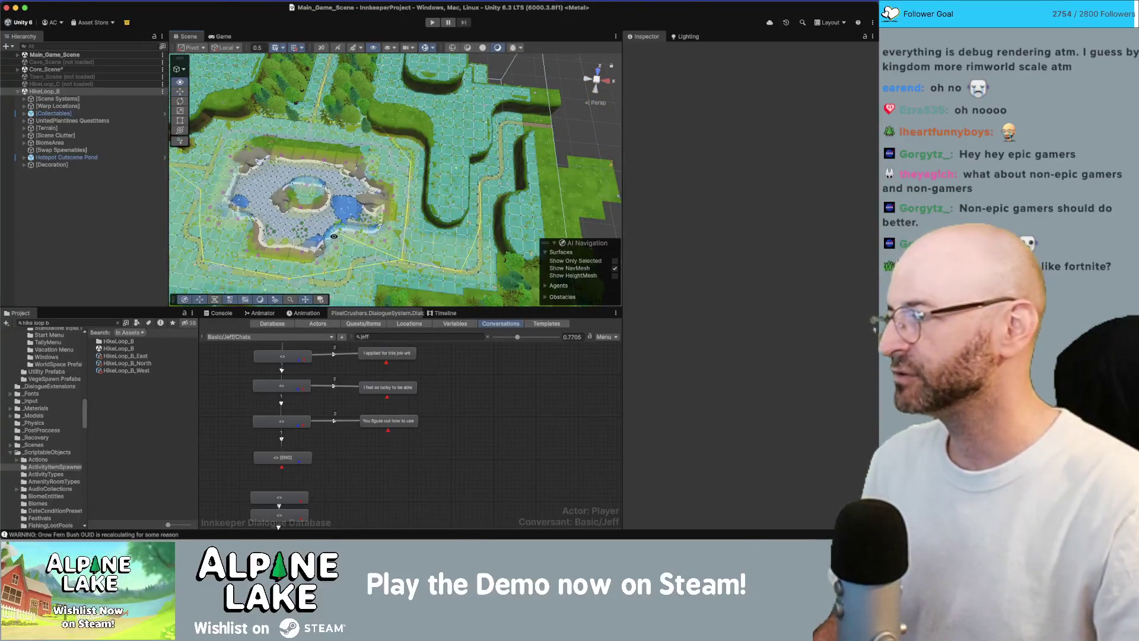
key(w)
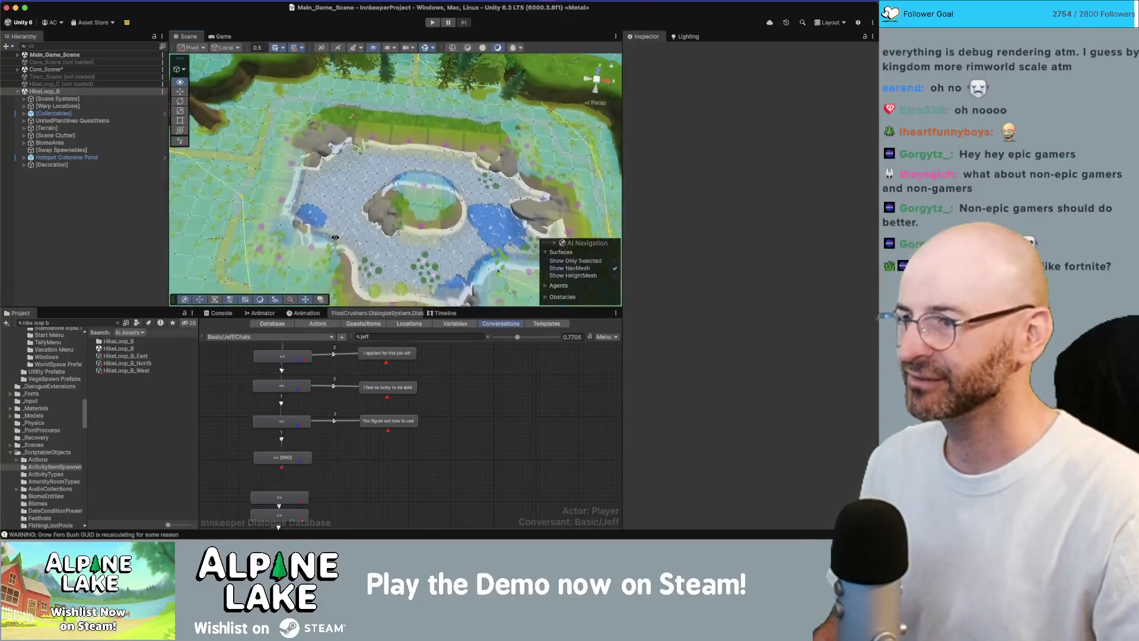
key(w)
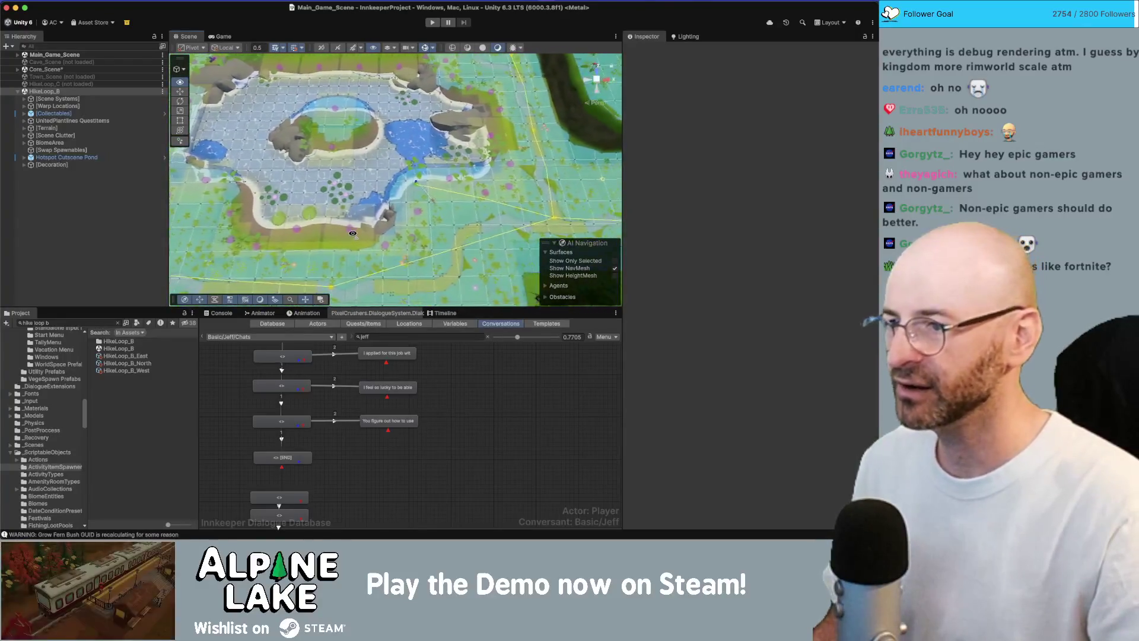
key(w)
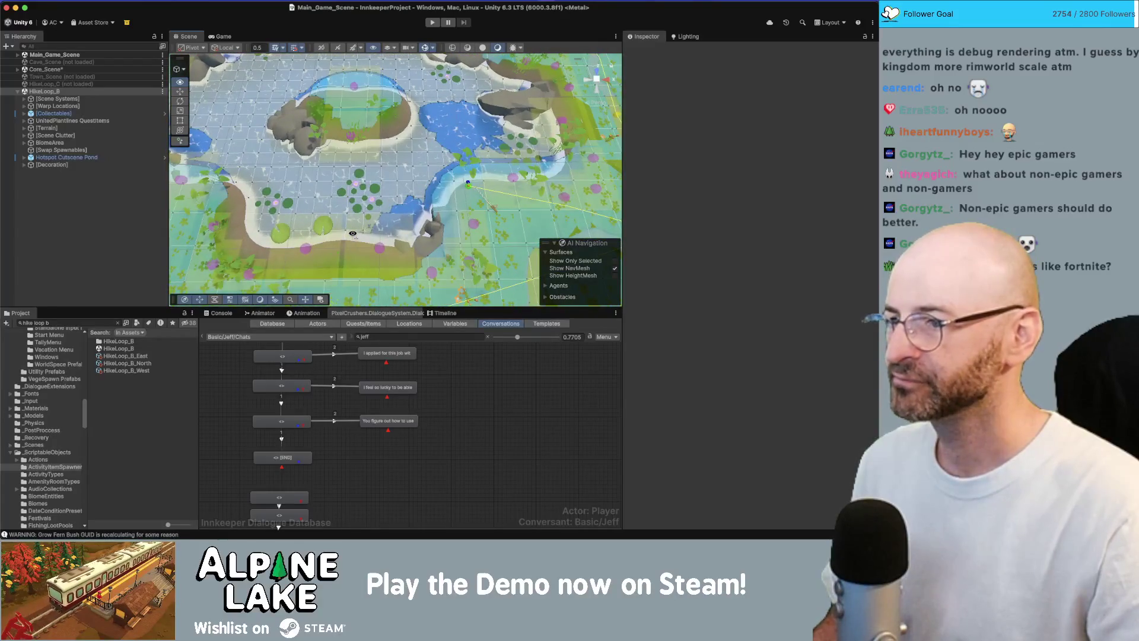
key(d)
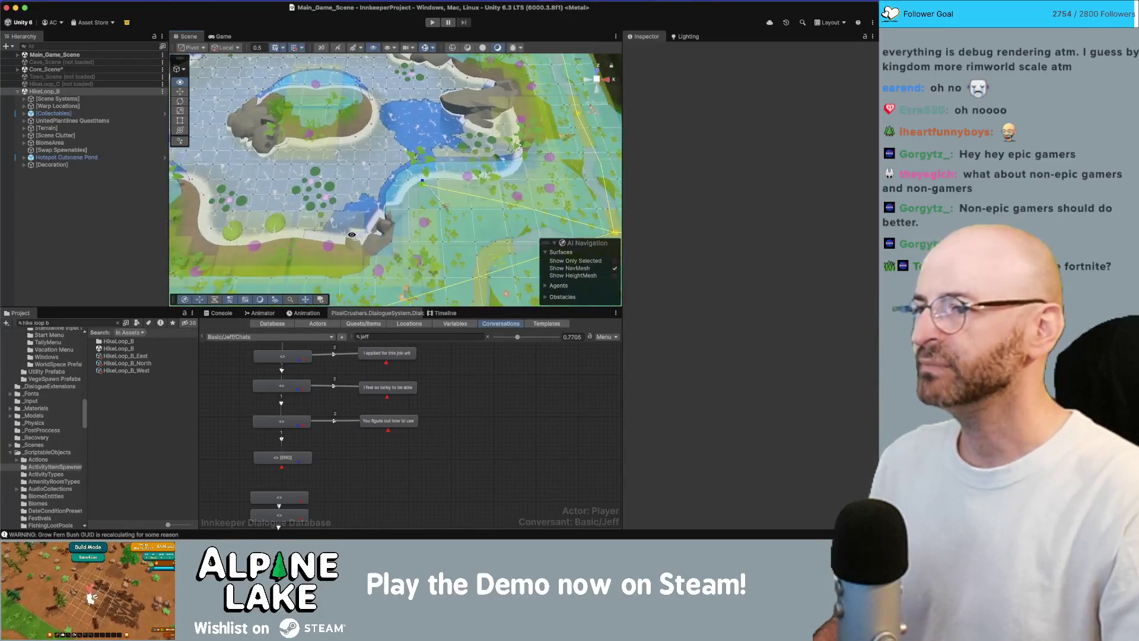
key(a)
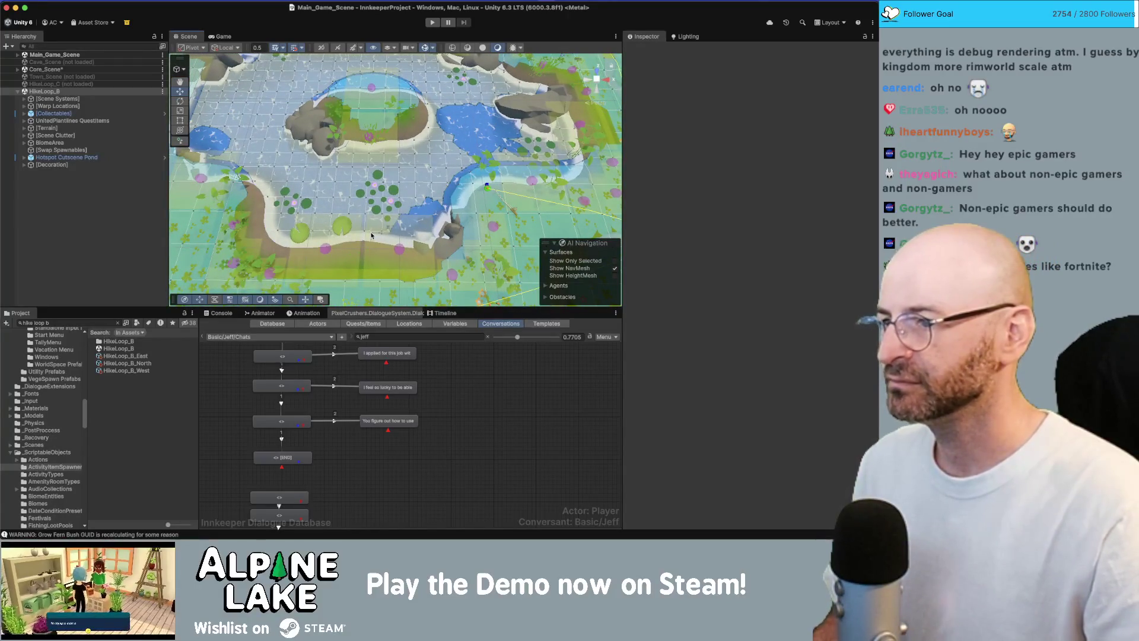
key(s)
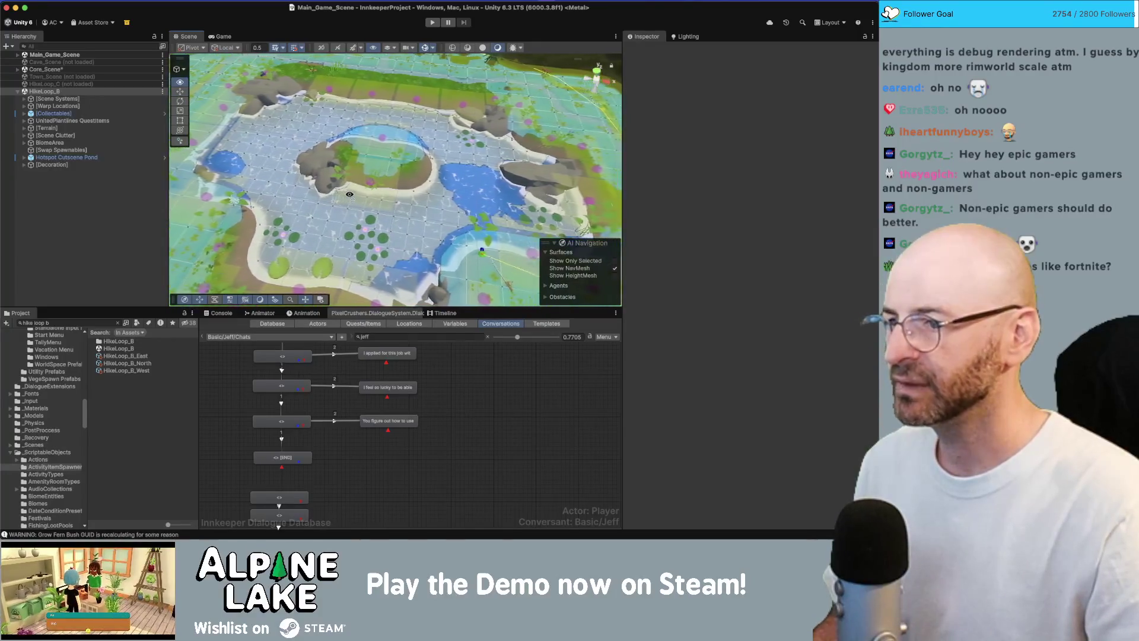
drag(350, 196, 402, 147)
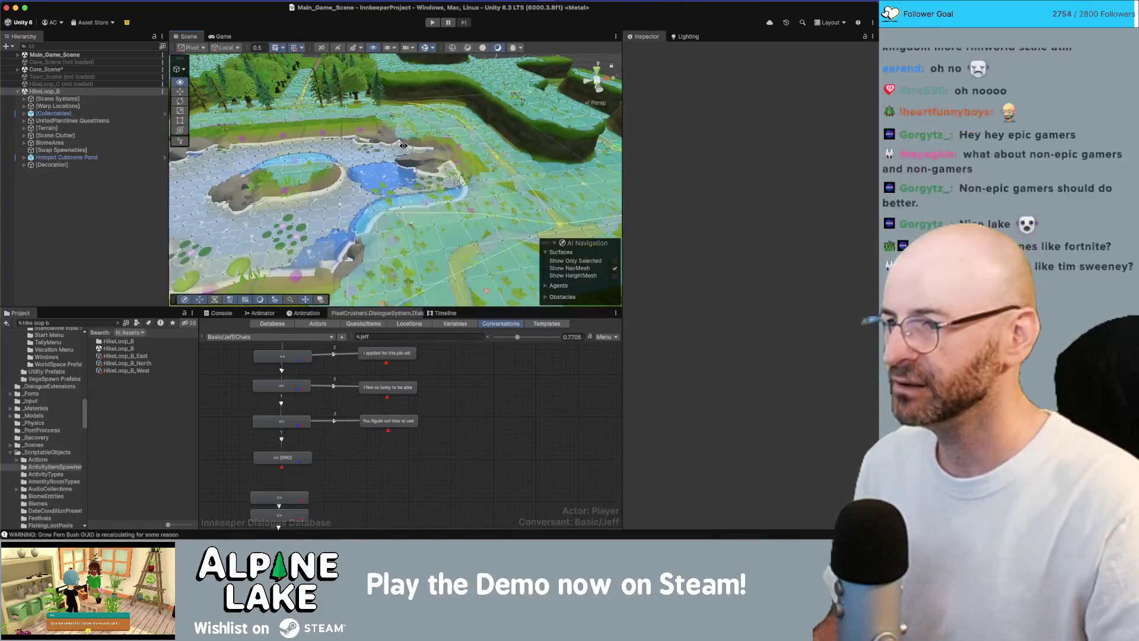
Navigate from Warp Locations to the Navmesh Pond Scene object and rebake its navmesh
click(107, 106)
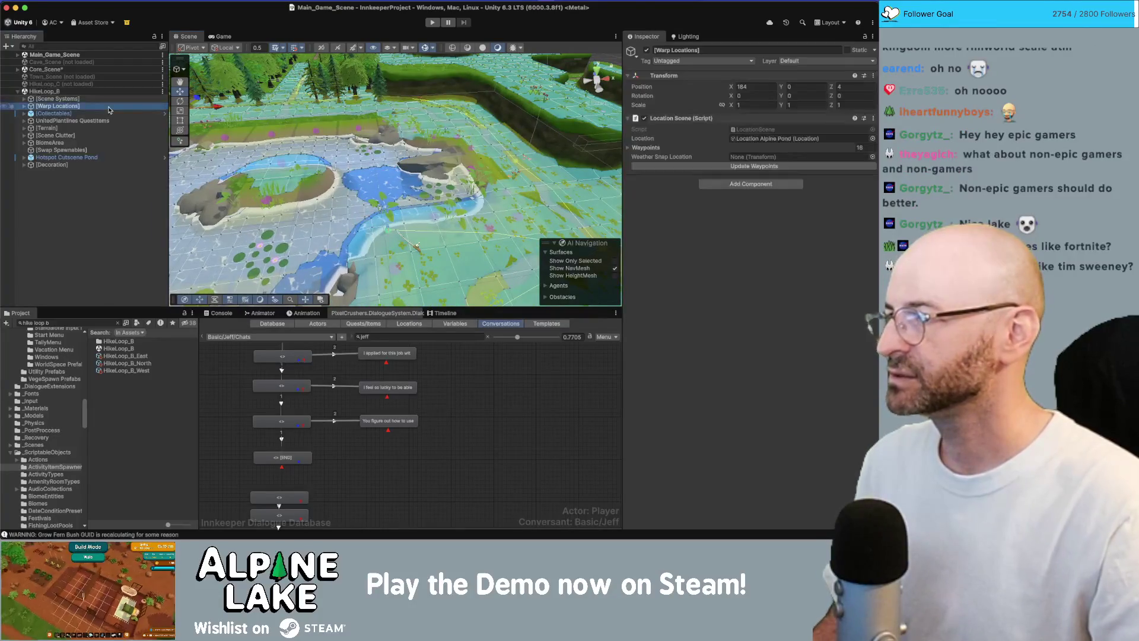
key(Right)
key(Down)
key(Up)
key(Left)
key(Up)
key(Right)
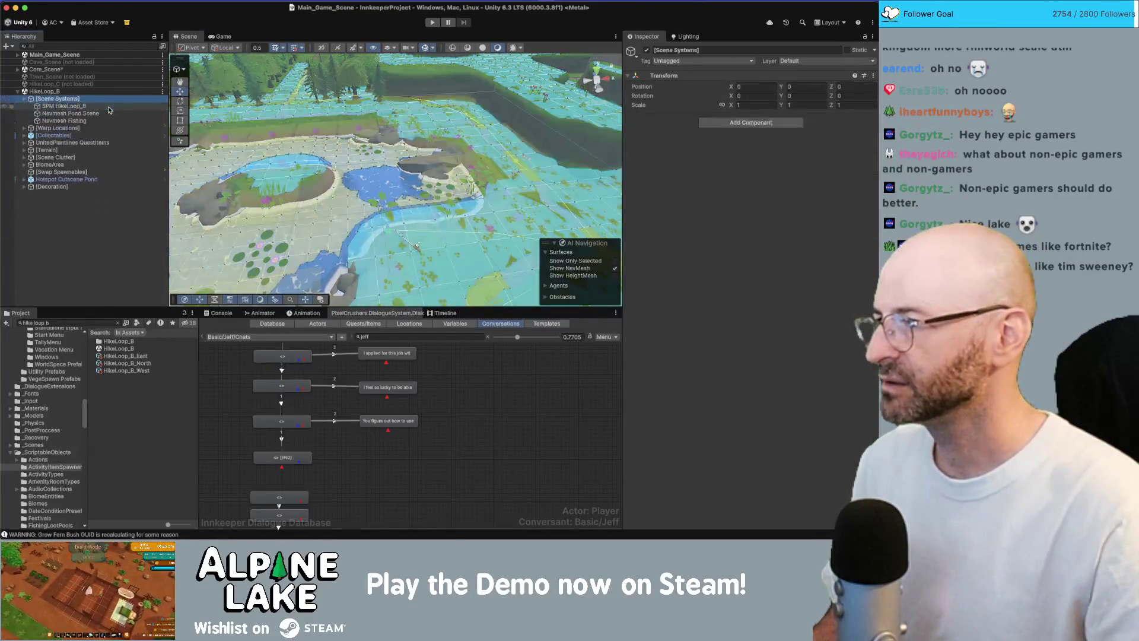
key(Down)
key(Down)
click(663, 191)
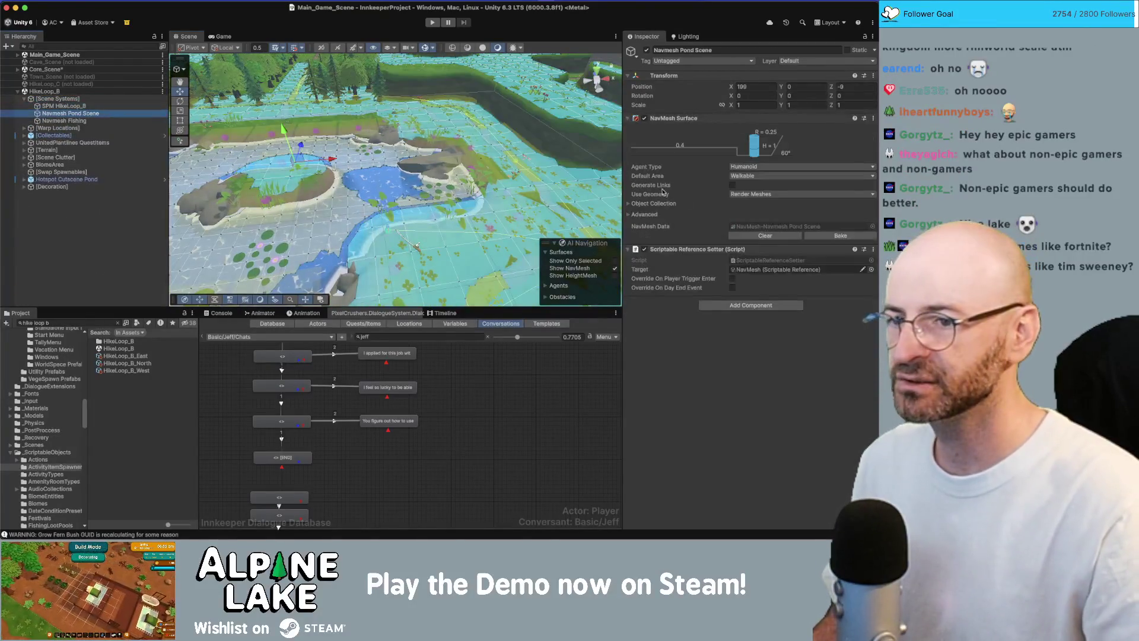
click(852, 237)
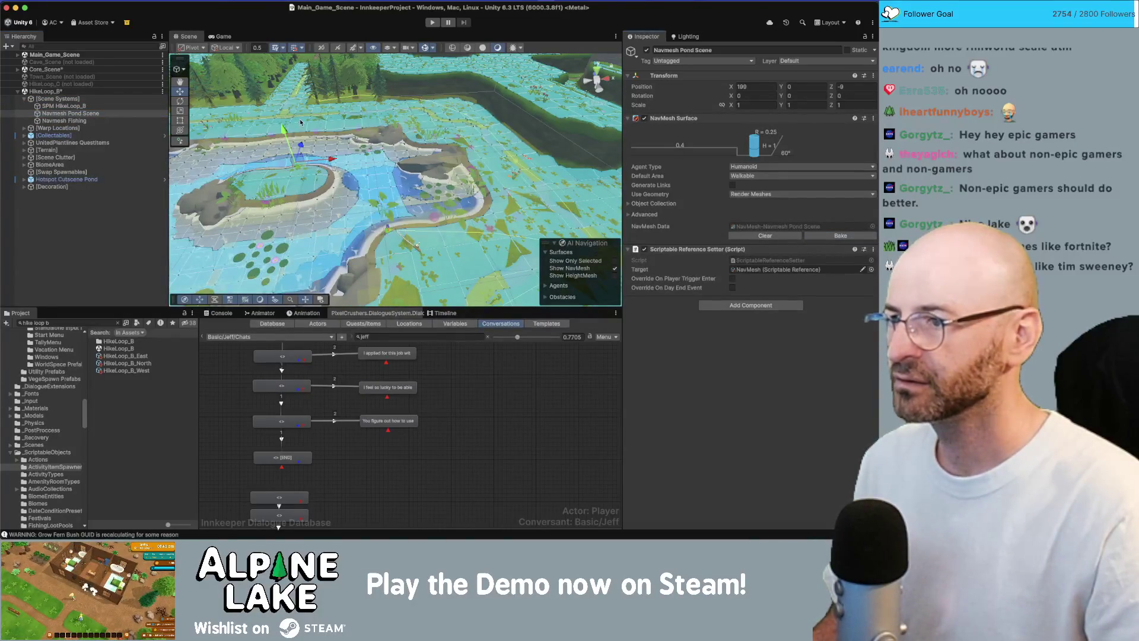
Select Navmesh Fishing, rebake it, and orbit over the pond to check the water surface
drag(301, 122, 108, 105)
click(103, 120)
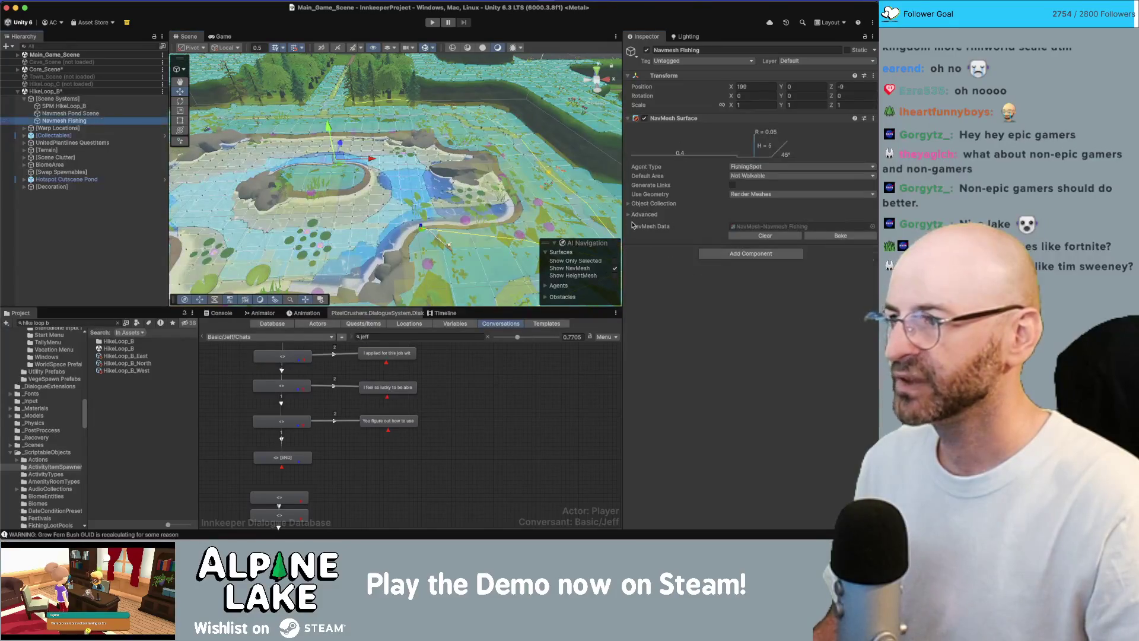
click(819, 236)
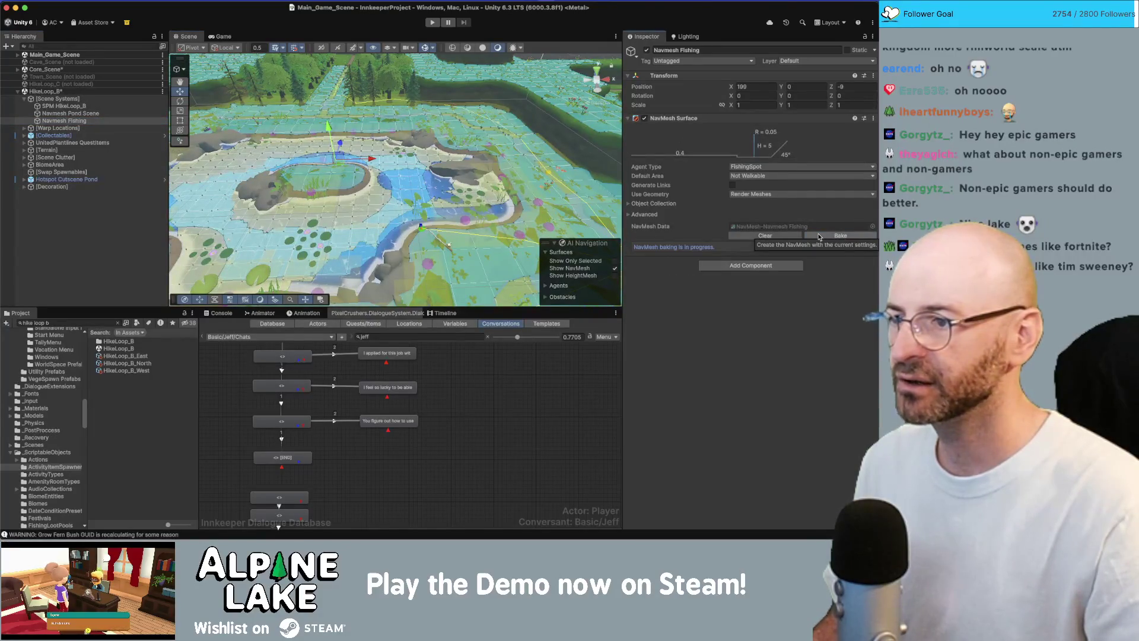
drag(455, 183, 383, 189)
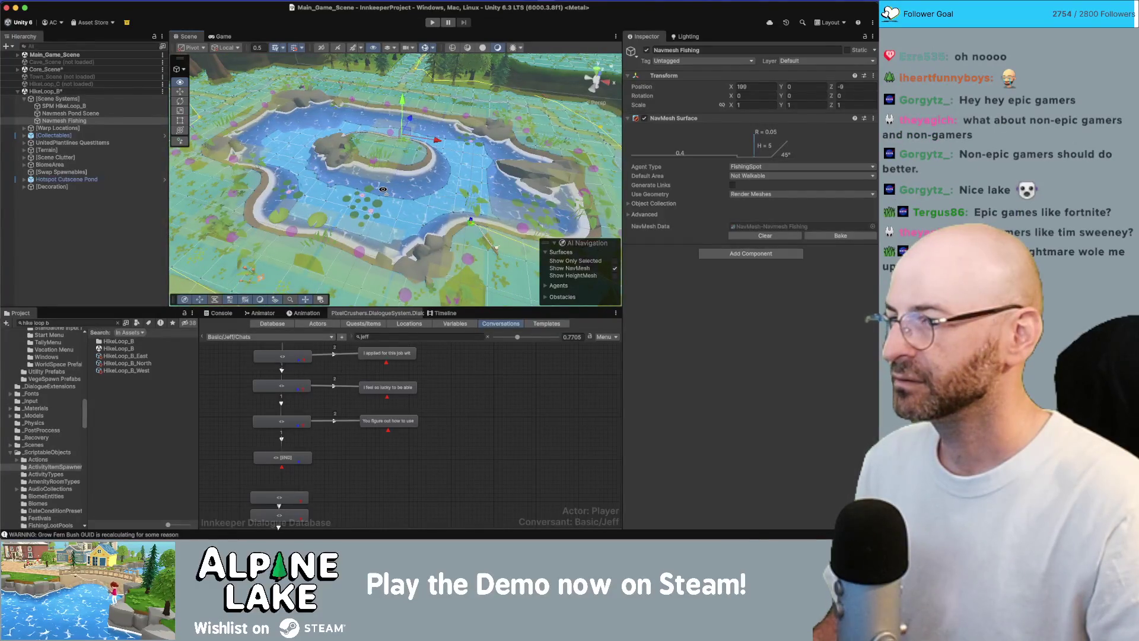
scroll(383, 189, up, 2)
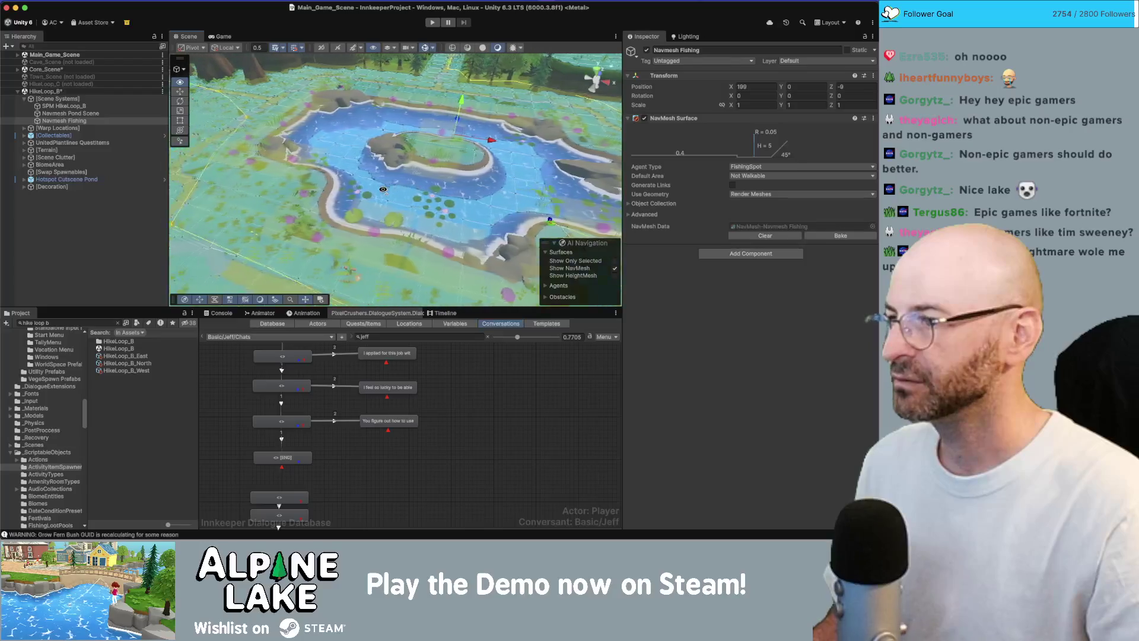
scroll(382, 189, up, 2)
scroll(384, 188, up, 2)
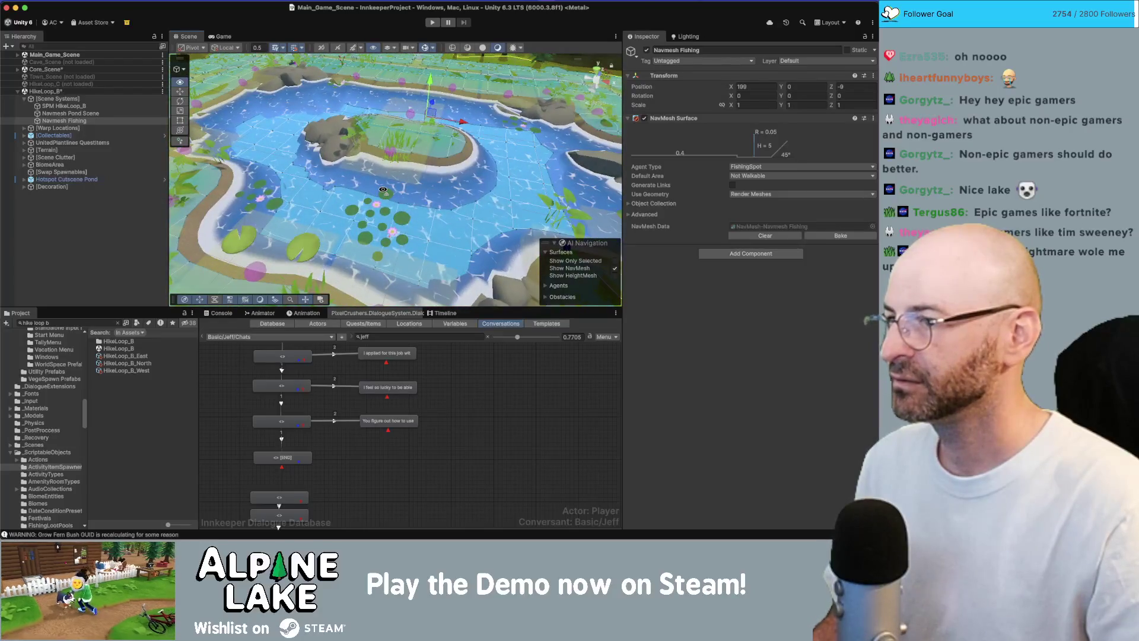
drag(386, 194, 486, 184)
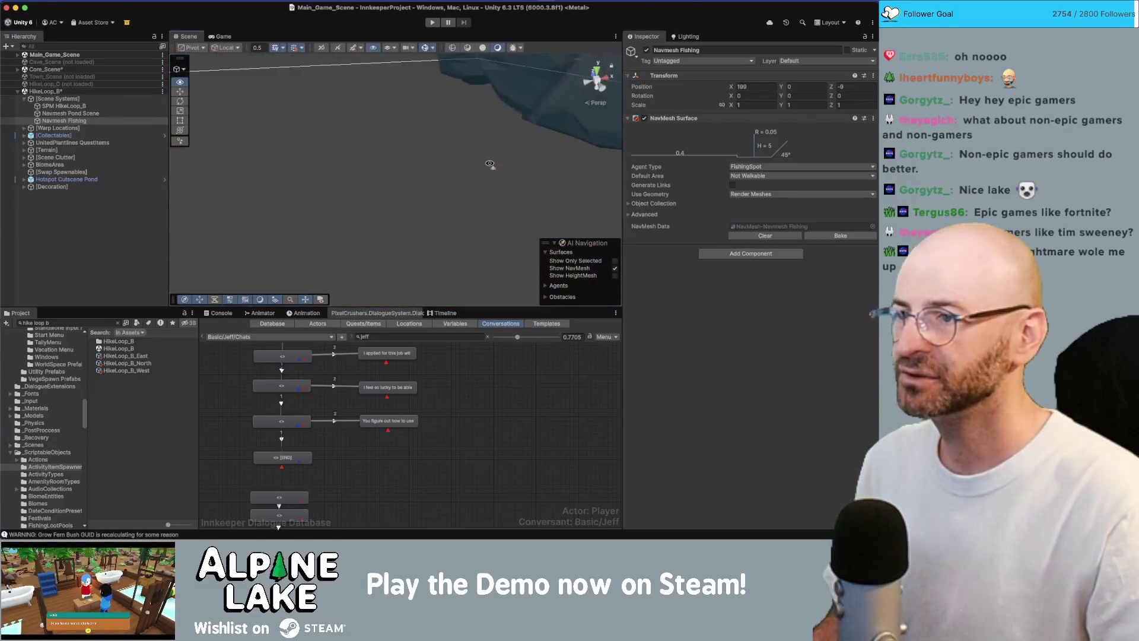
Inspect a lake-bottom ground piece, then step through 10m_Water's children to the fishing spot plane
mouse_move(485, 184)
mouse_down()
mouse_move(537, 147)
mouse_move(582, 154)
mouse_up()
click(454, 149)
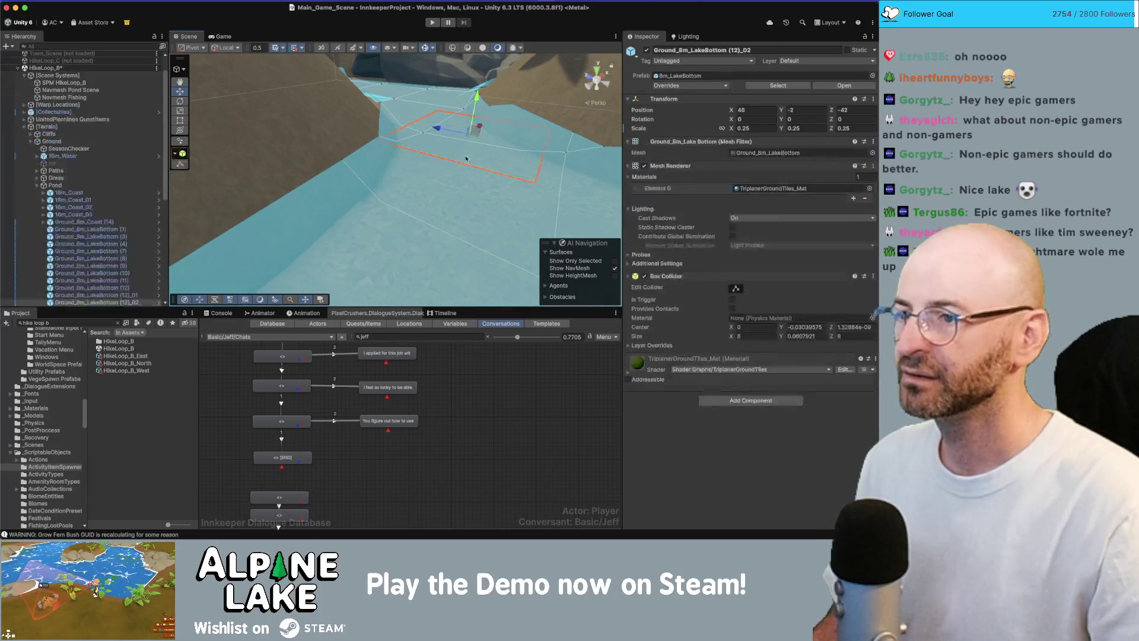
mouse_move(454, 149)
mouse_down()
mouse_move(442, 109)
mouse_move(339, 201)
mouse_up()
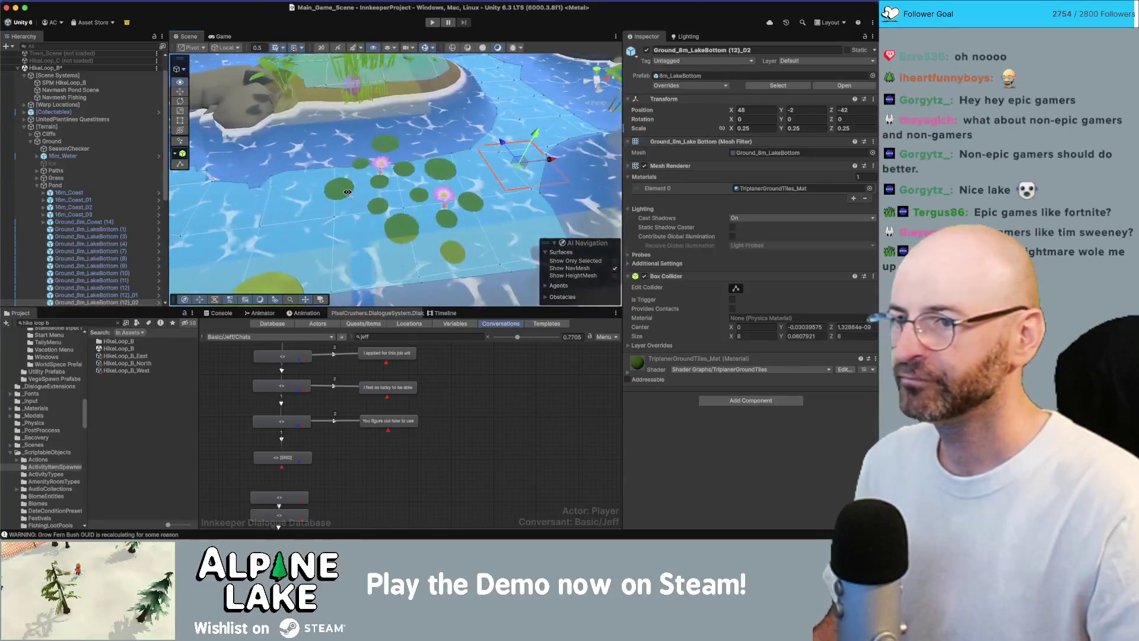
scroll(331, 206, down, 3)
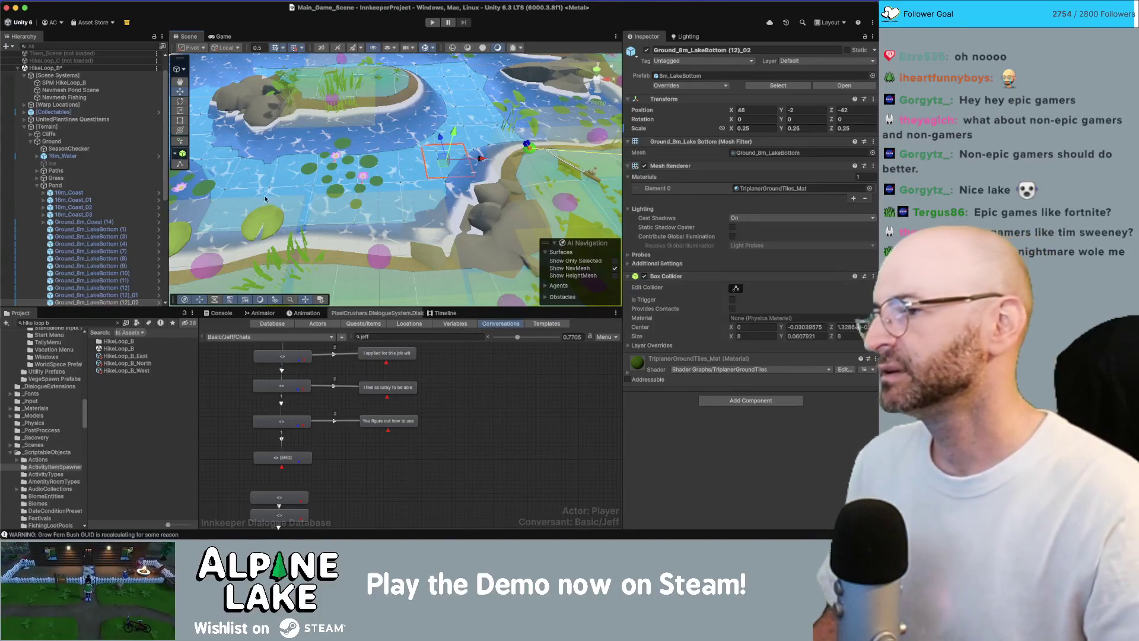
mouse_move(285, 178)
mouse_down()
mouse_move(297, 159)
mouse_move(227, 175)
mouse_up()
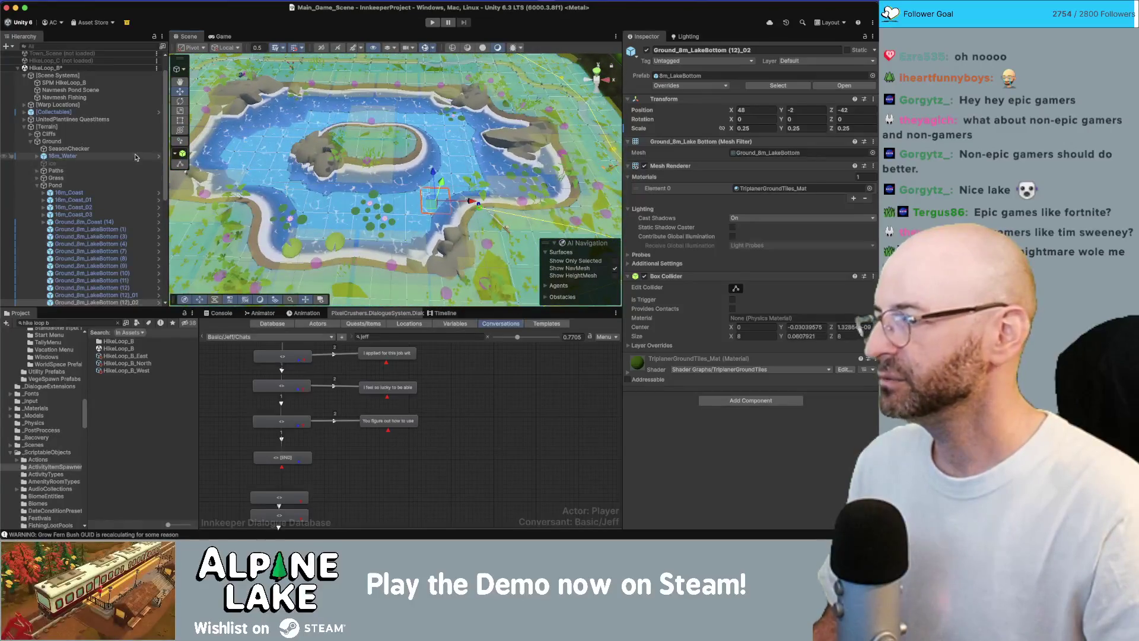
click(135, 157)
key(Right)
key(Down)
key(Down)
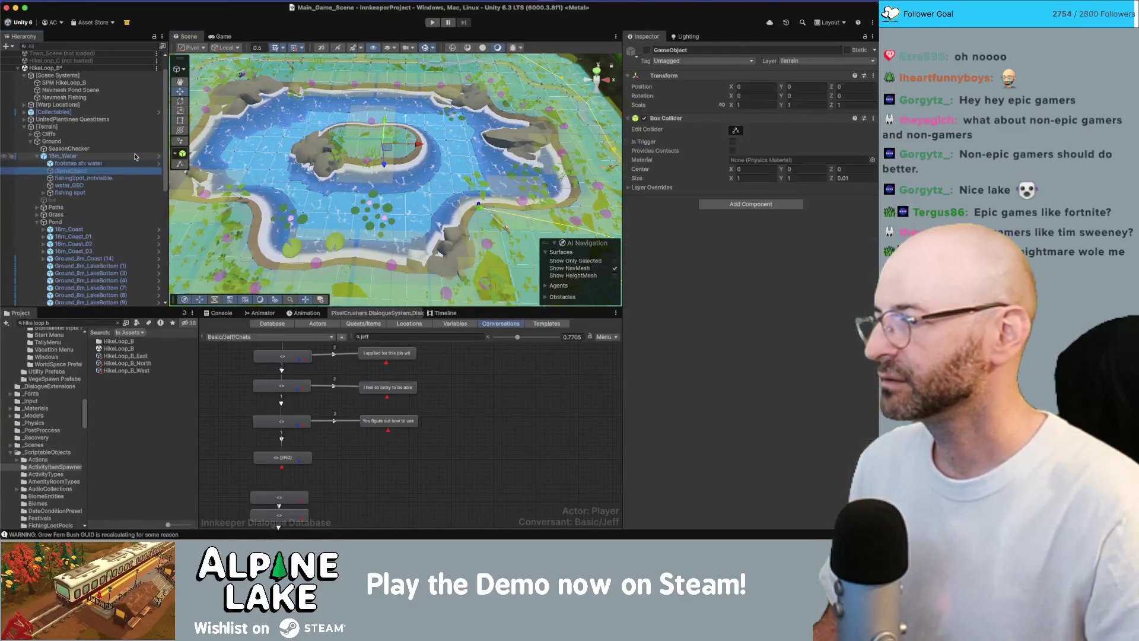
key(Down)
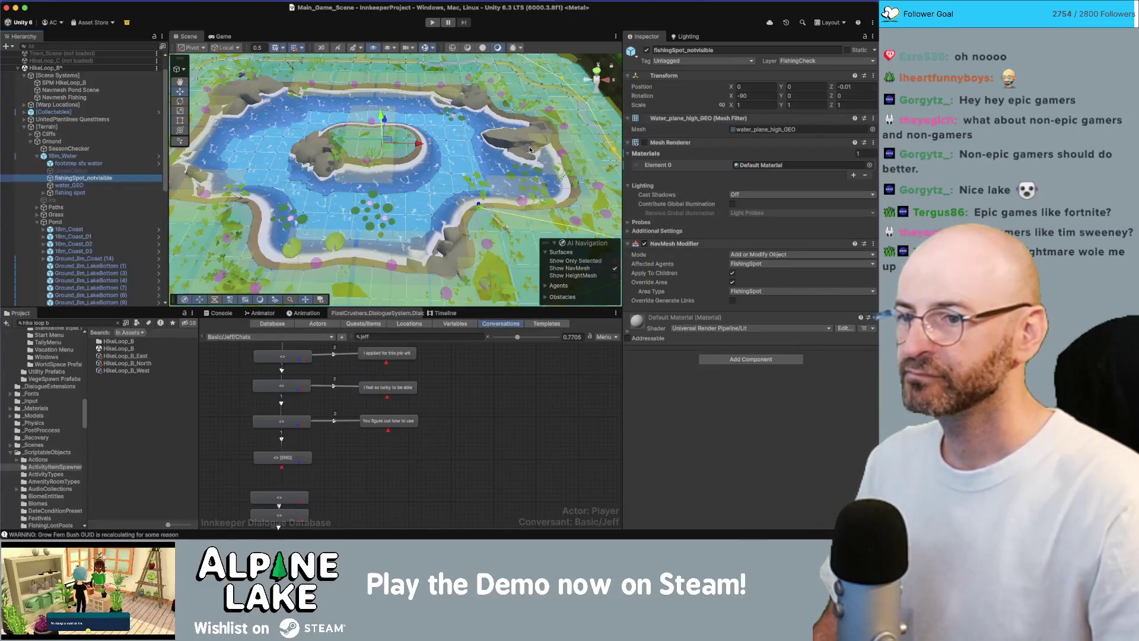
Toggle the fishing spot mesh, rebake Navmesh Fishing, then disable fishingSpot_notvisible's Mesh Renderer
click(645, 143)
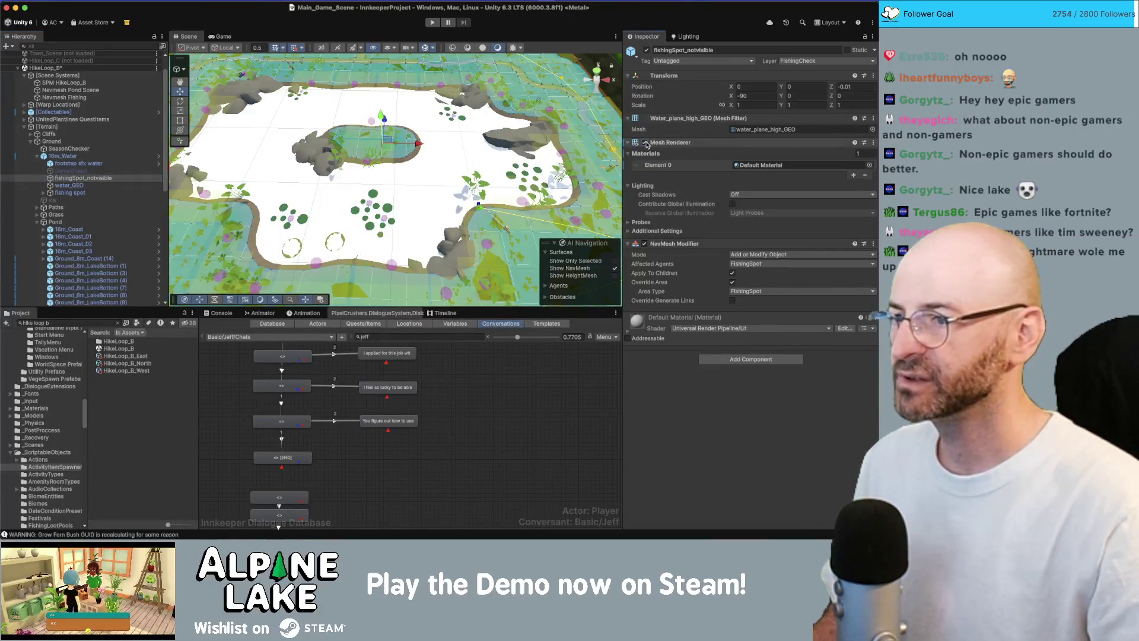
click(645, 143)
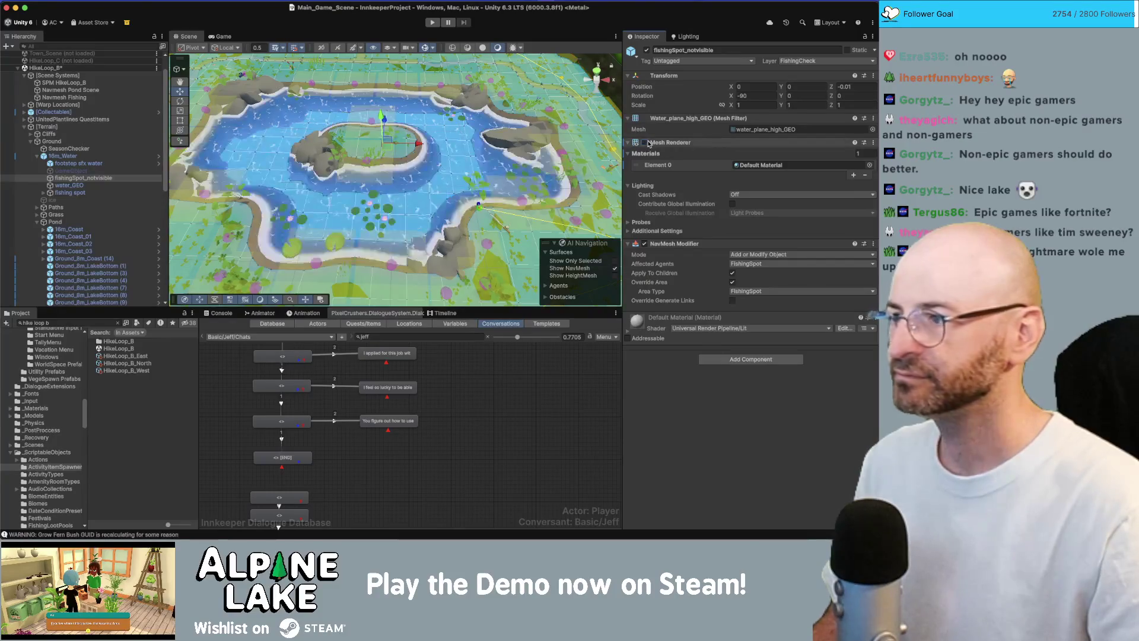
click(83, 98)
click(827, 238)
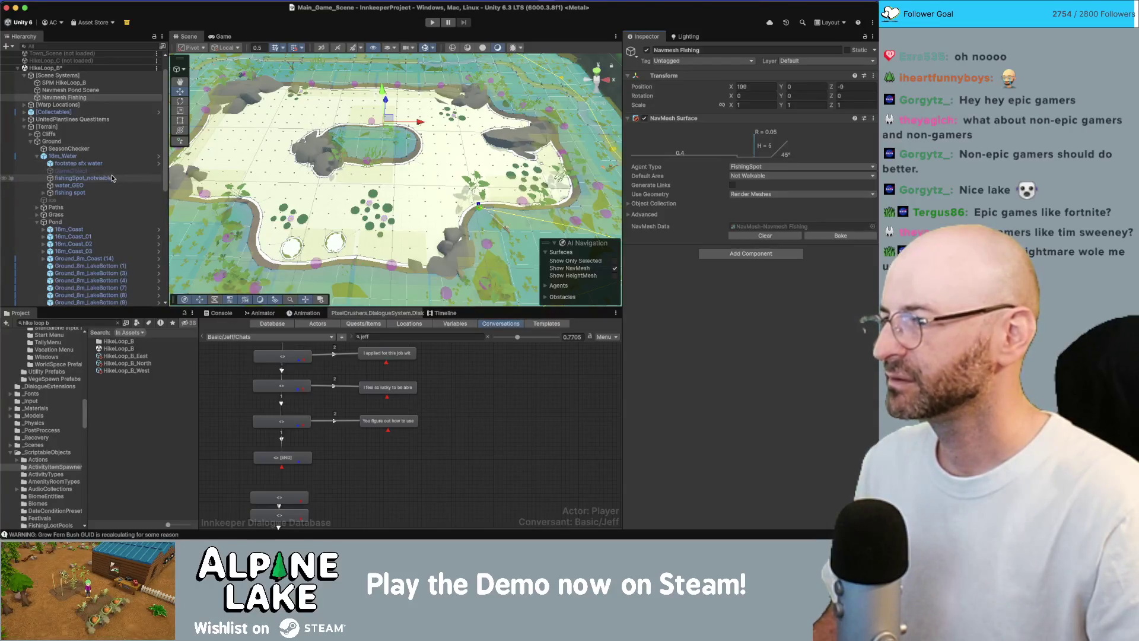
click(85, 178)
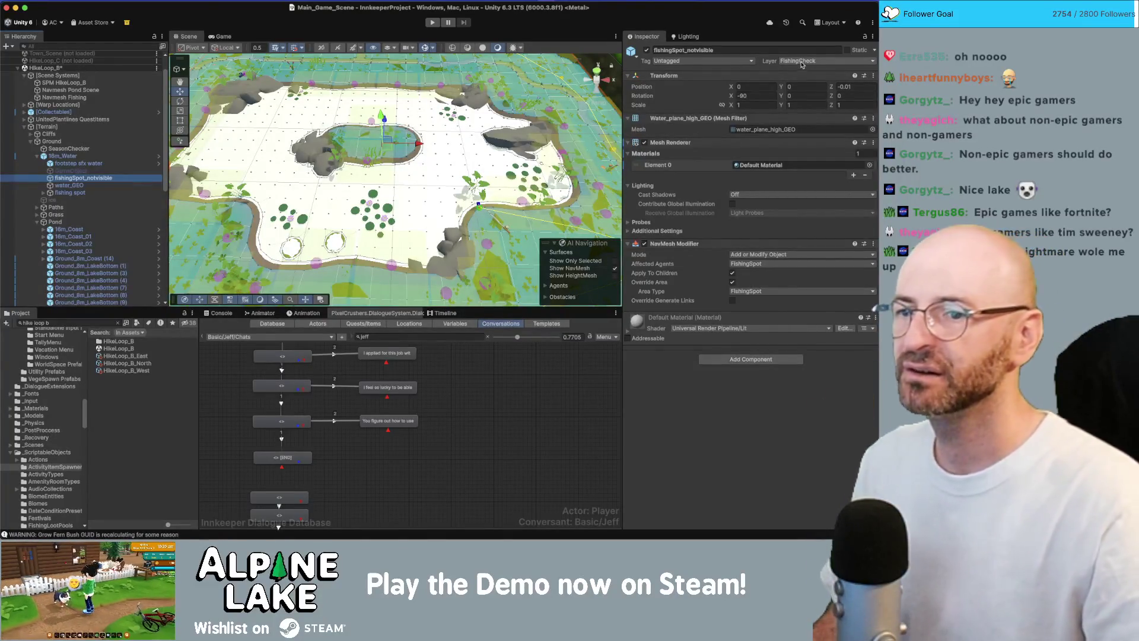
click(645, 143)
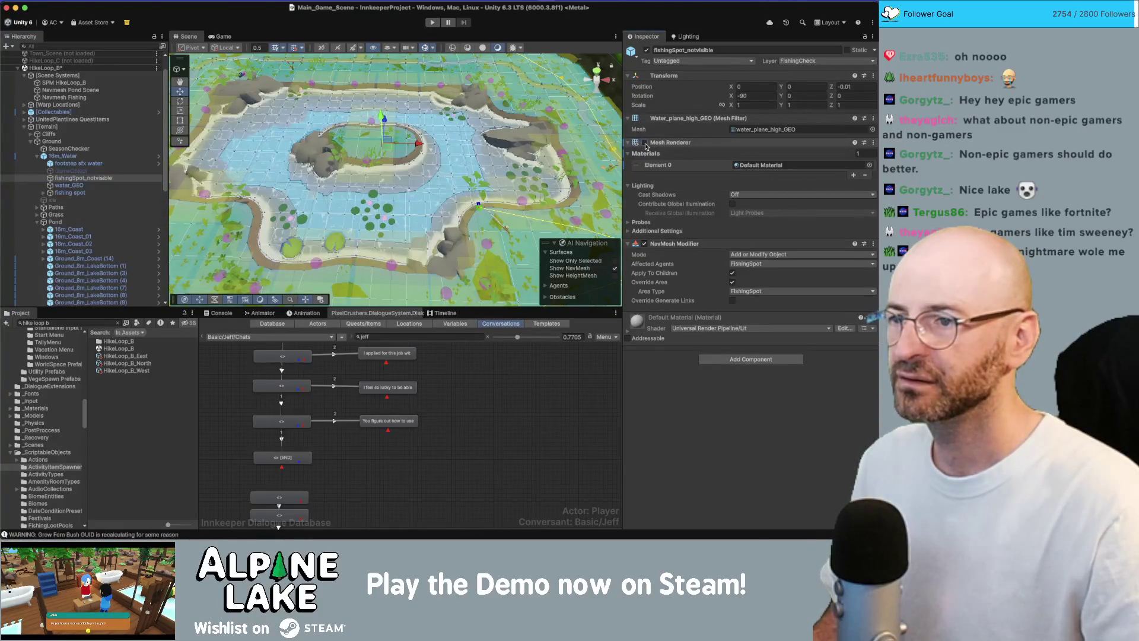
Clear the selection, turn off Gizmos overlays, and select 16m_Water low over the blue lake
mouse_move(486, 148)
mouse_down()
mouse_move(423, 96)
mouse_move(405, 32)
mouse_up()
click(423, 96)
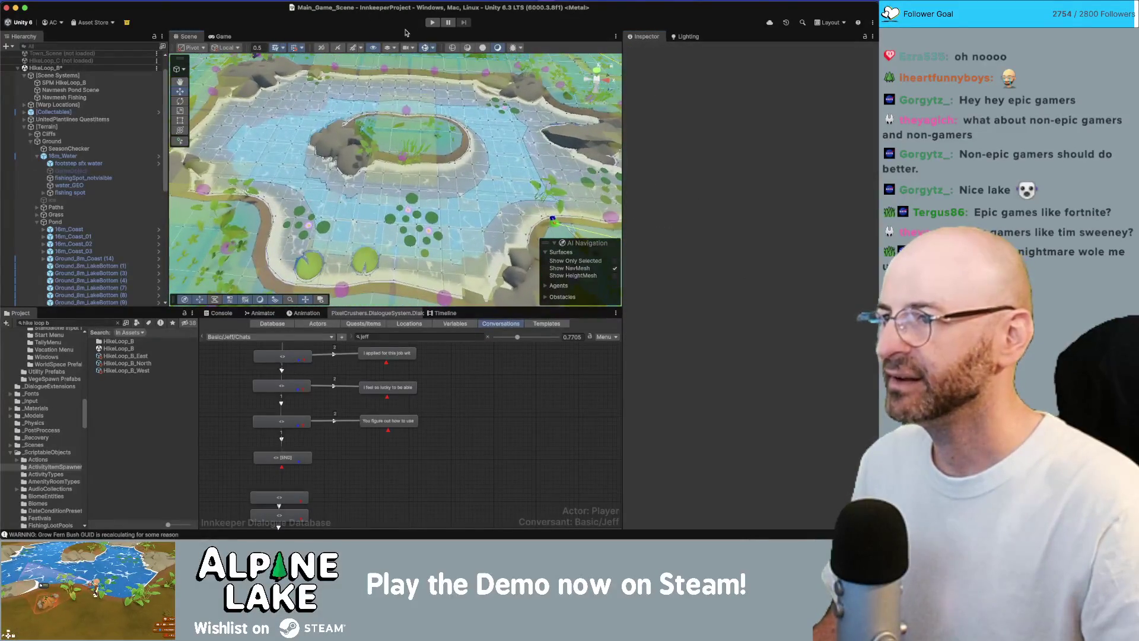
click(427, 52)
mouse_move(270, 168)
mouse_down()
mouse_move(336, 130)
mouse_move(445, 173)
mouse_up()
click(446, 174)
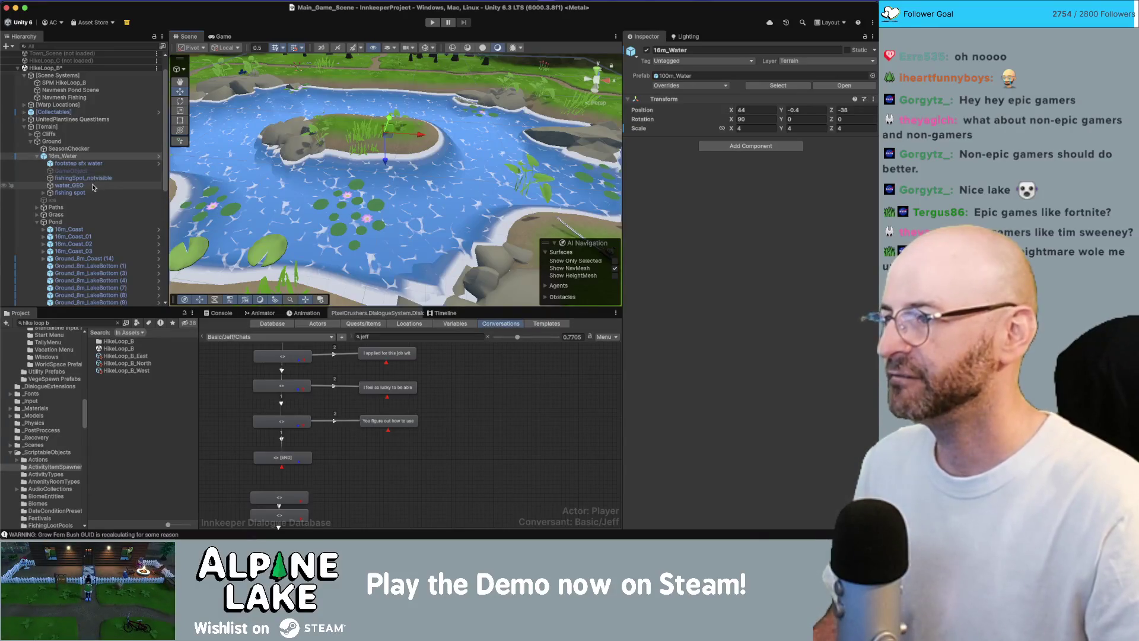
From water_GEO open Pond_Mat, raise its Light Color Contribution to 1, and start Play mode
click(91, 185)
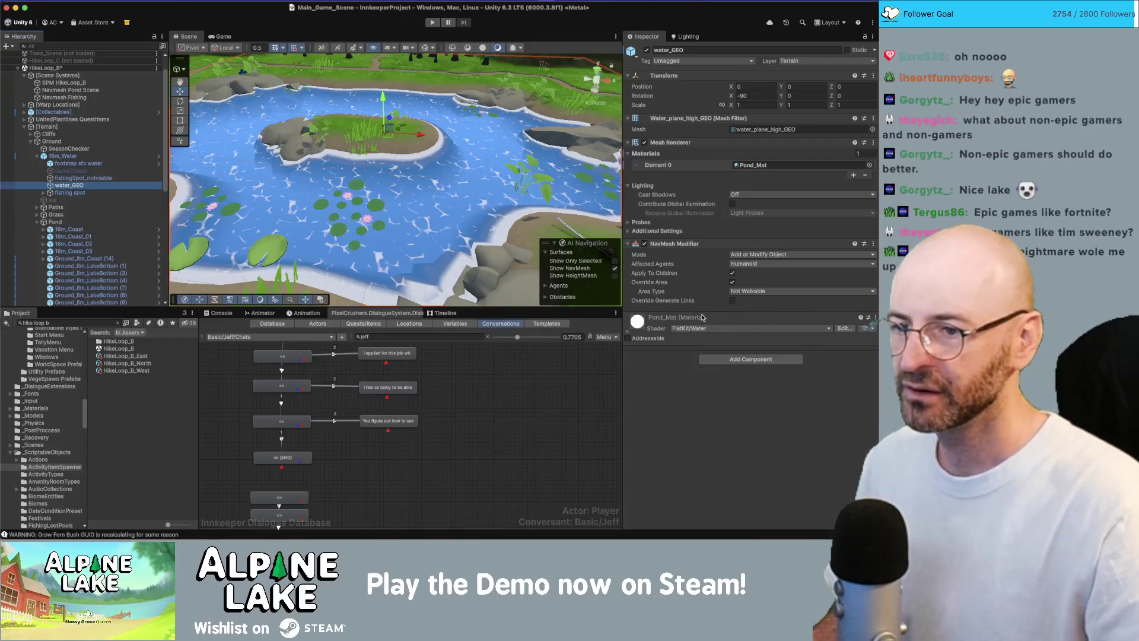
right_click(745, 328)
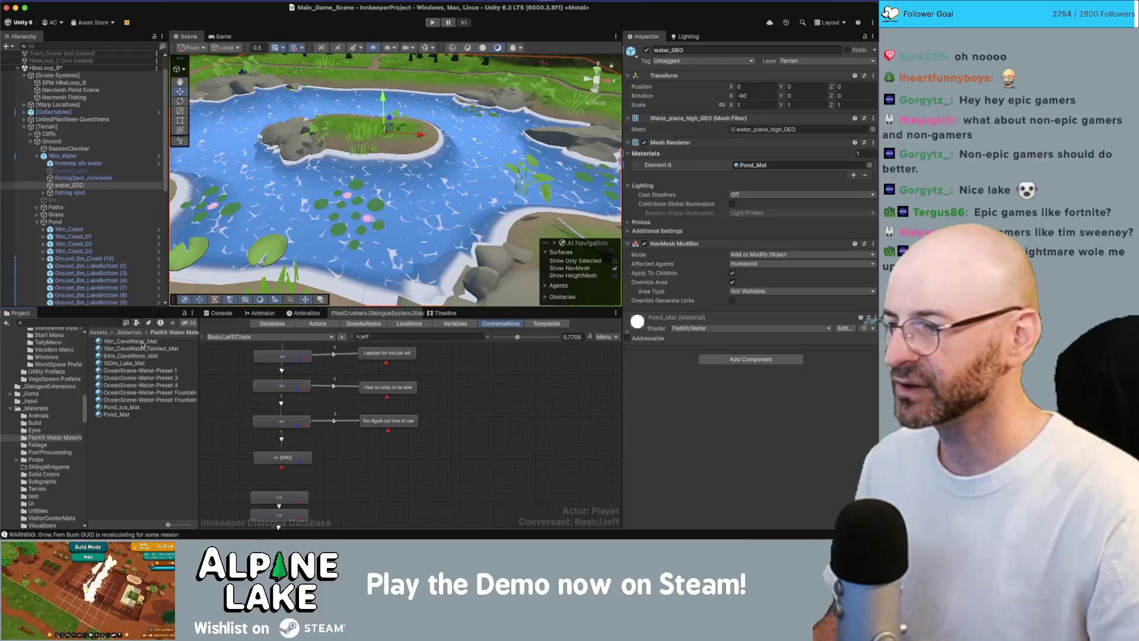
click(116, 413)
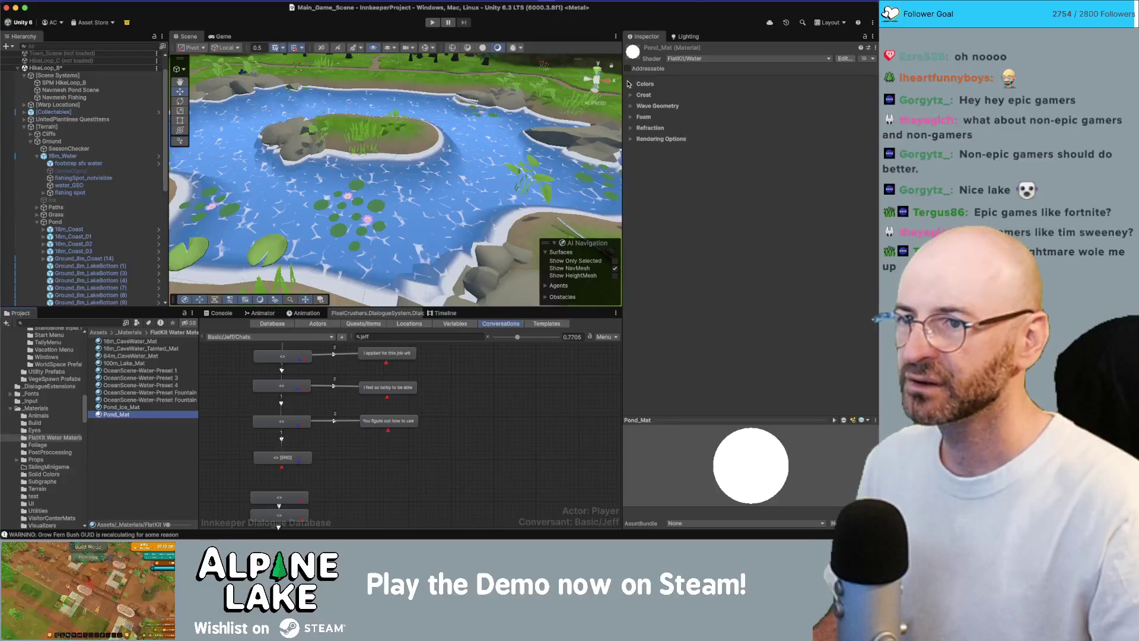
click(629, 82)
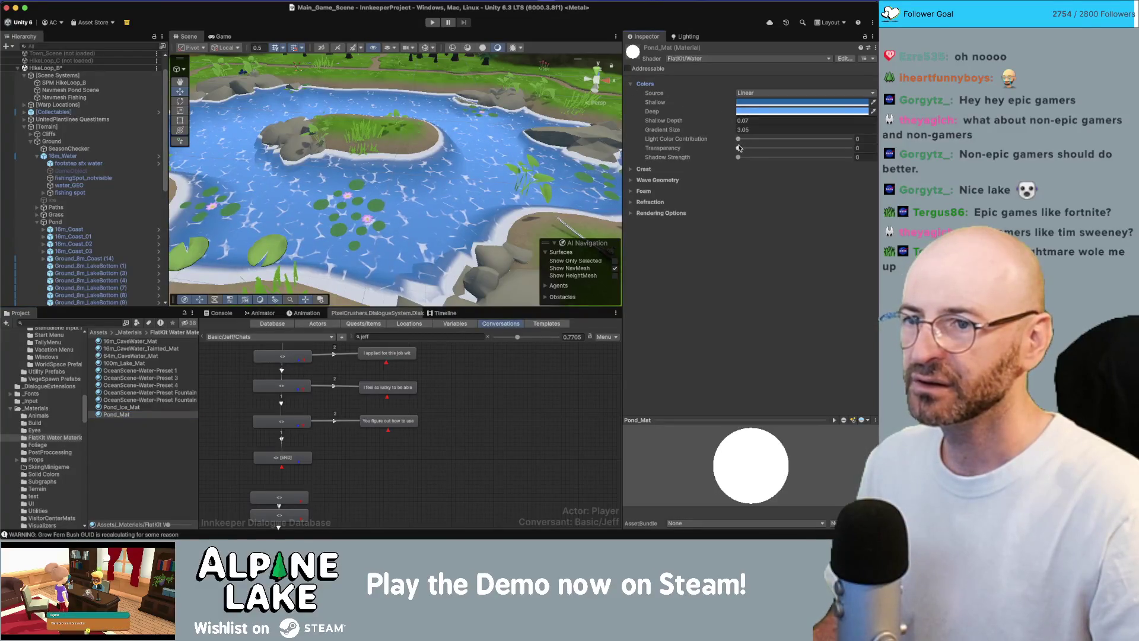
drag(740, 139, 852, 140)
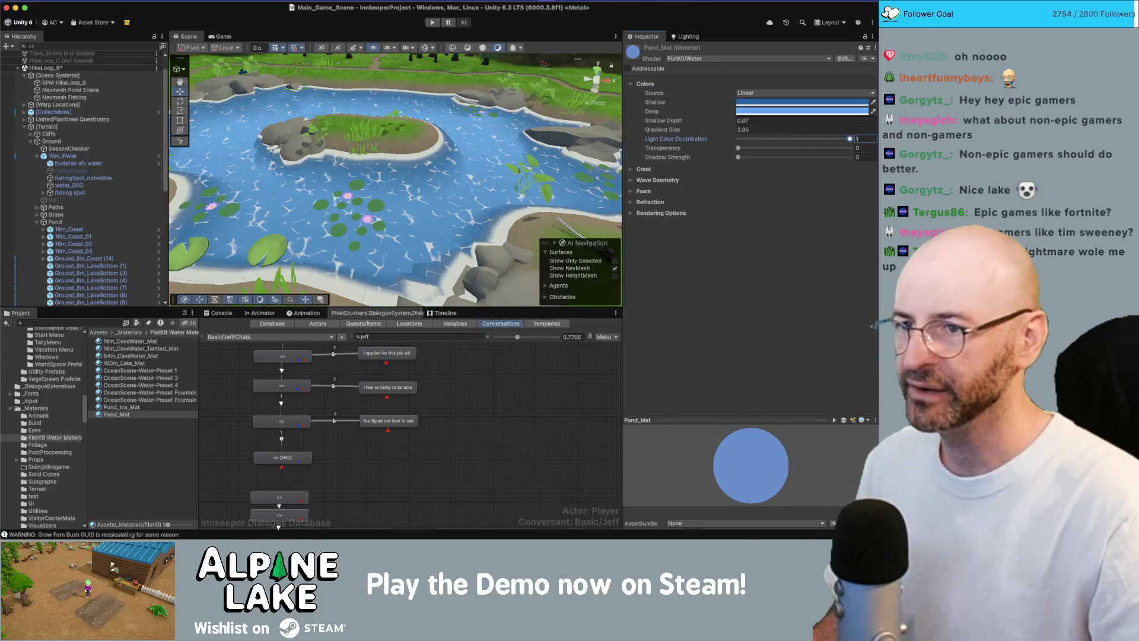
drag(534, 156, 499, 133)
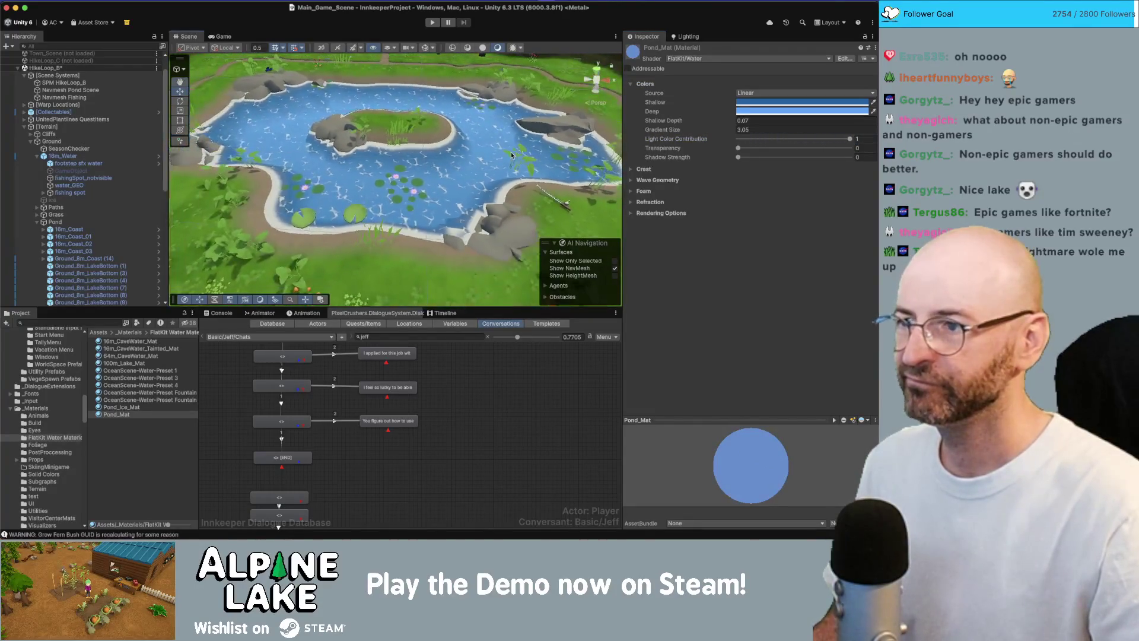
click(432, 22)
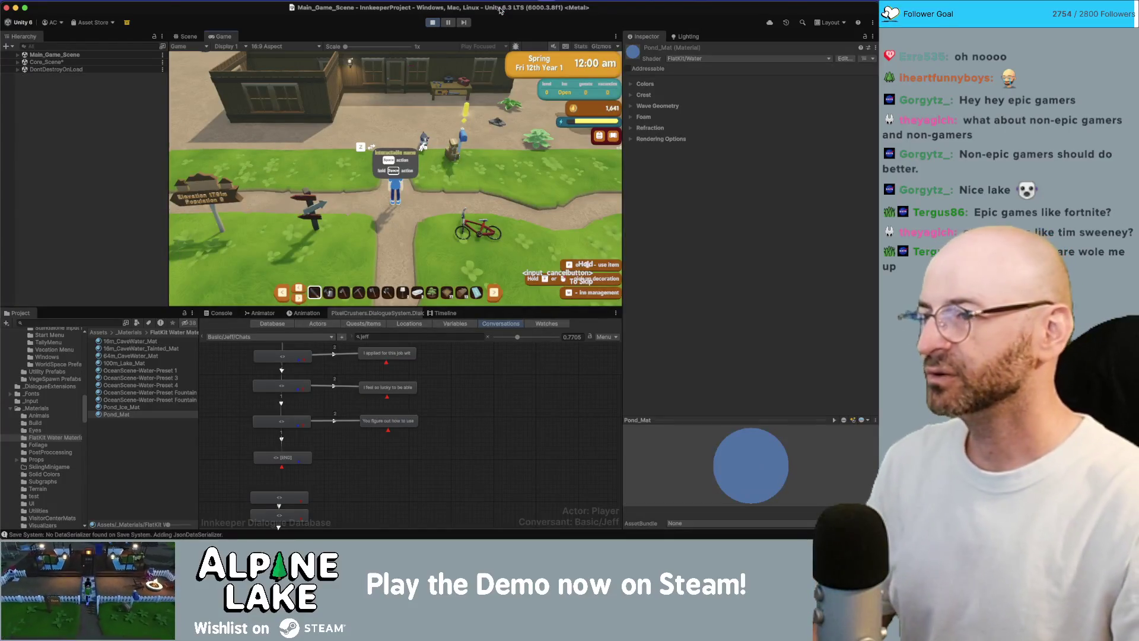
Walk south from the Visitor Center through HikeLoop_A and past the pond until day end, then stop play
key(s)
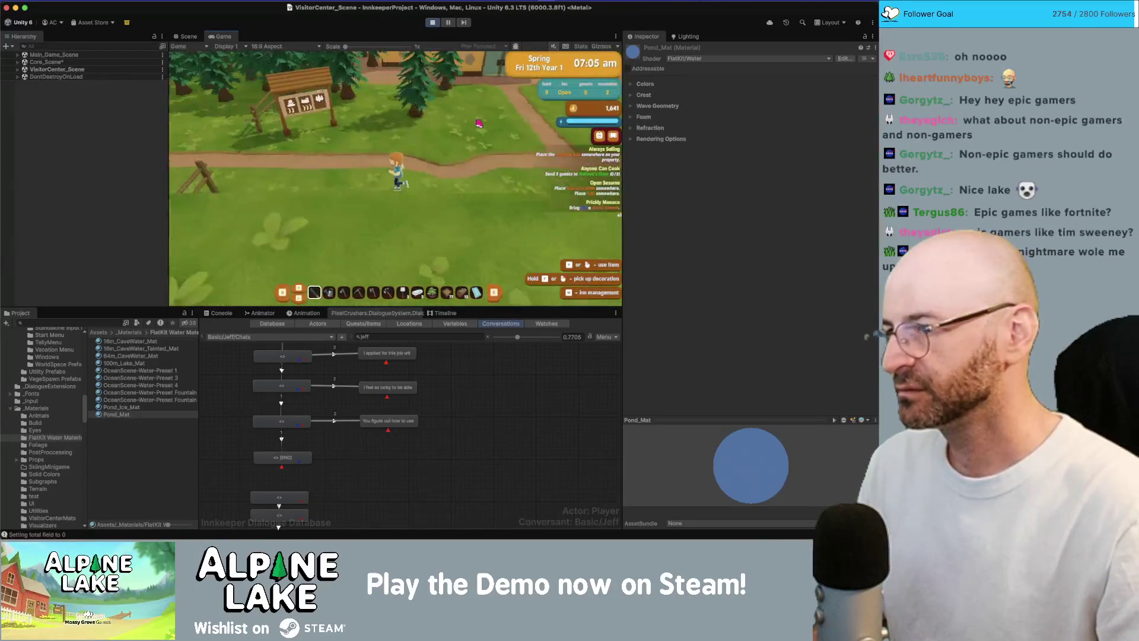
key(s)
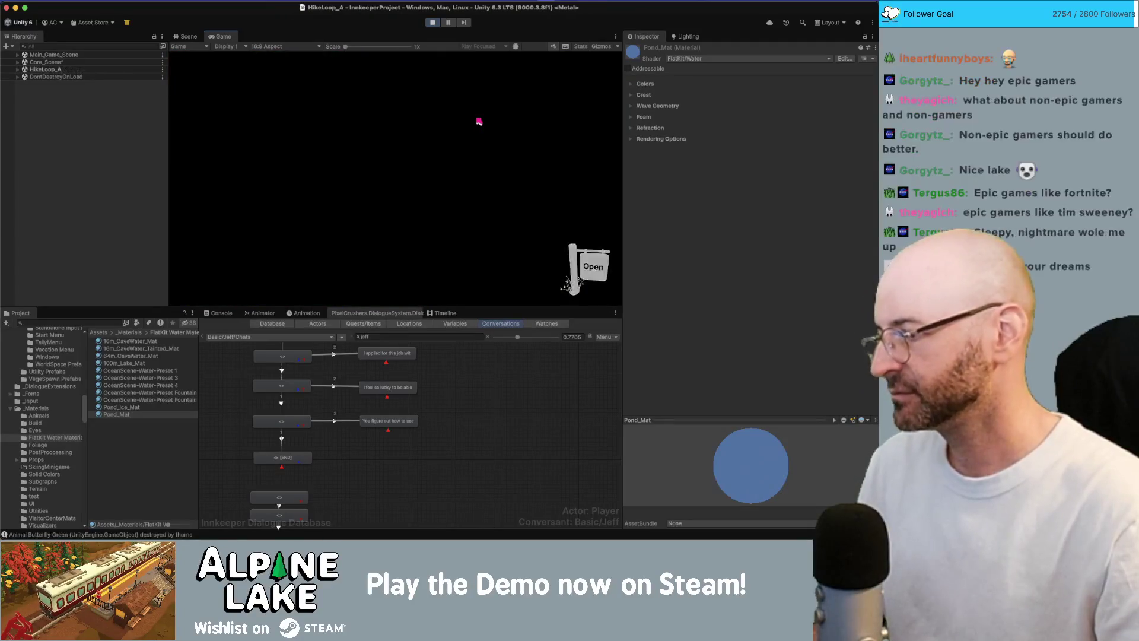
key(s)
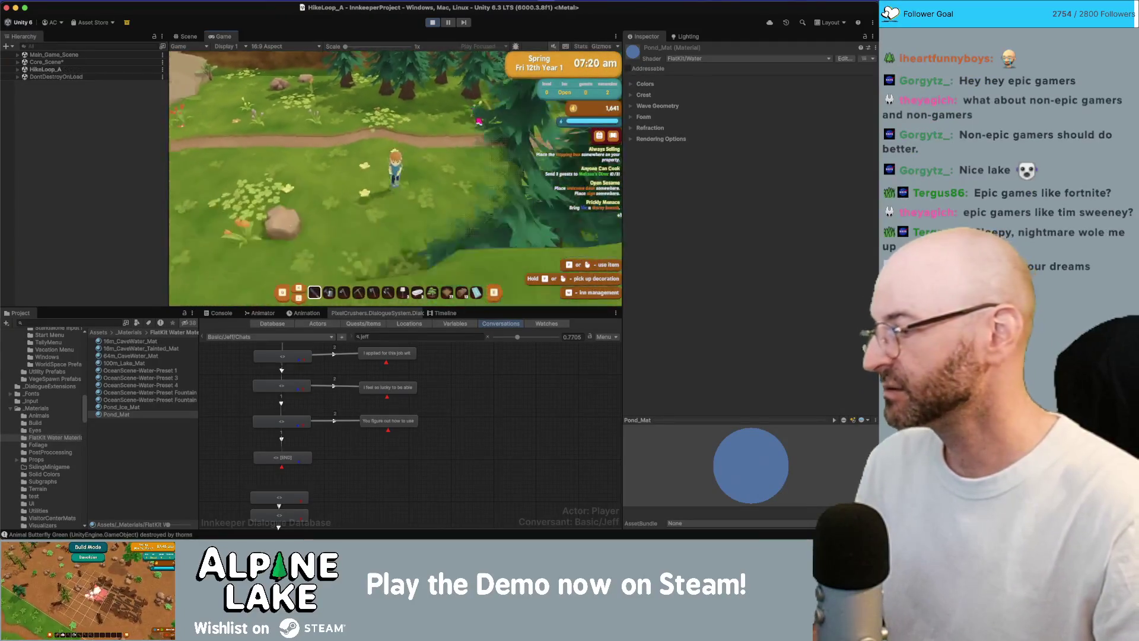
key(s)
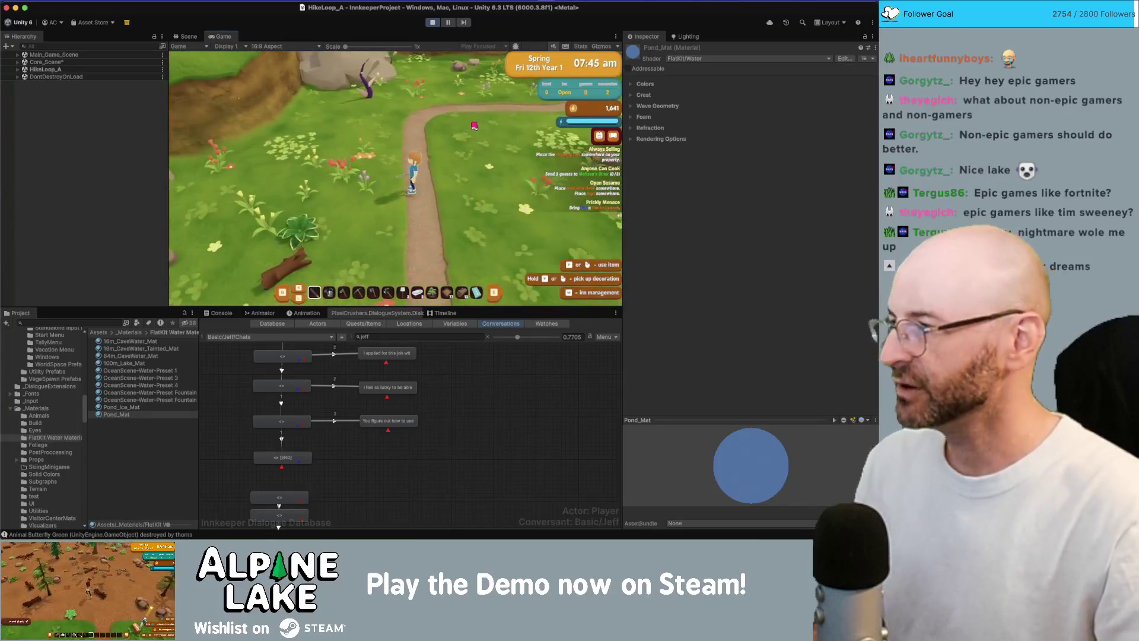
key(s)
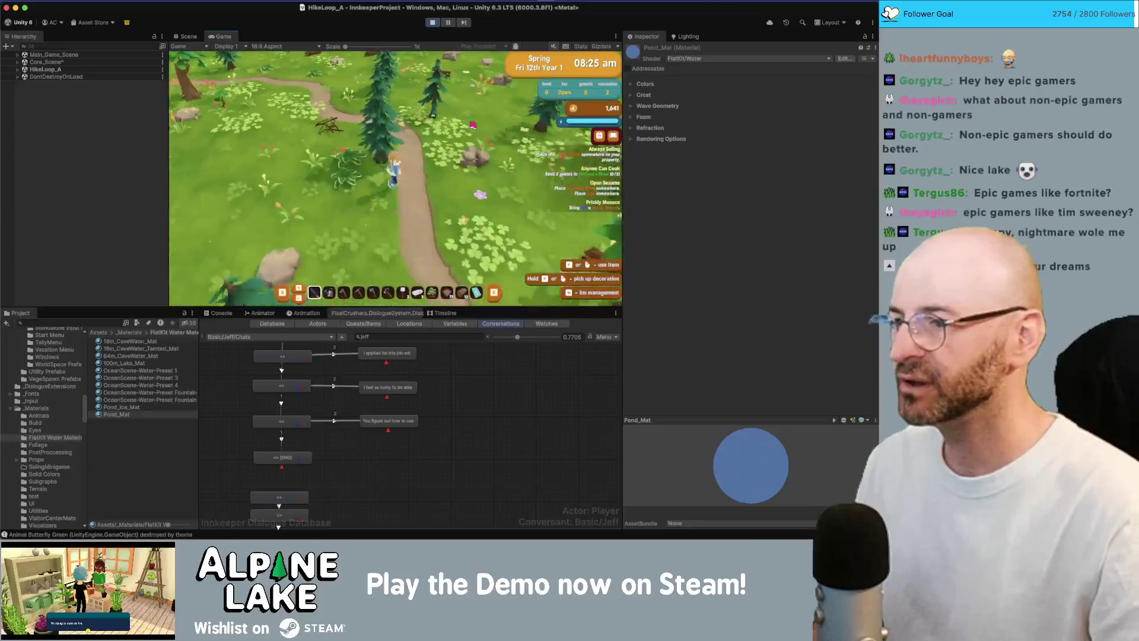
key(s)
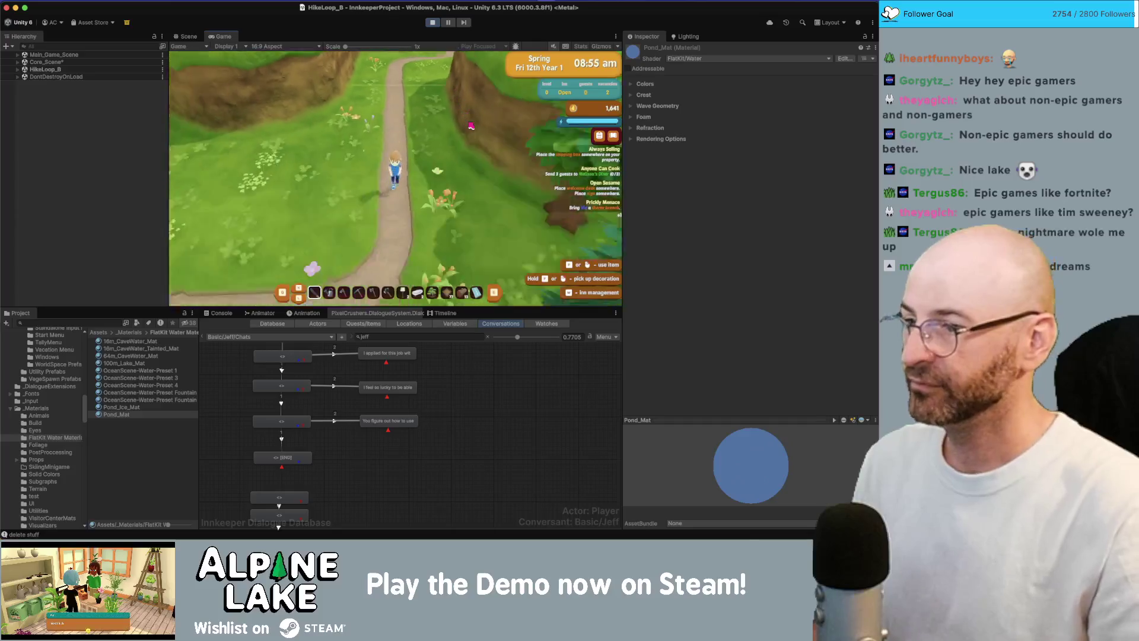
key(a)
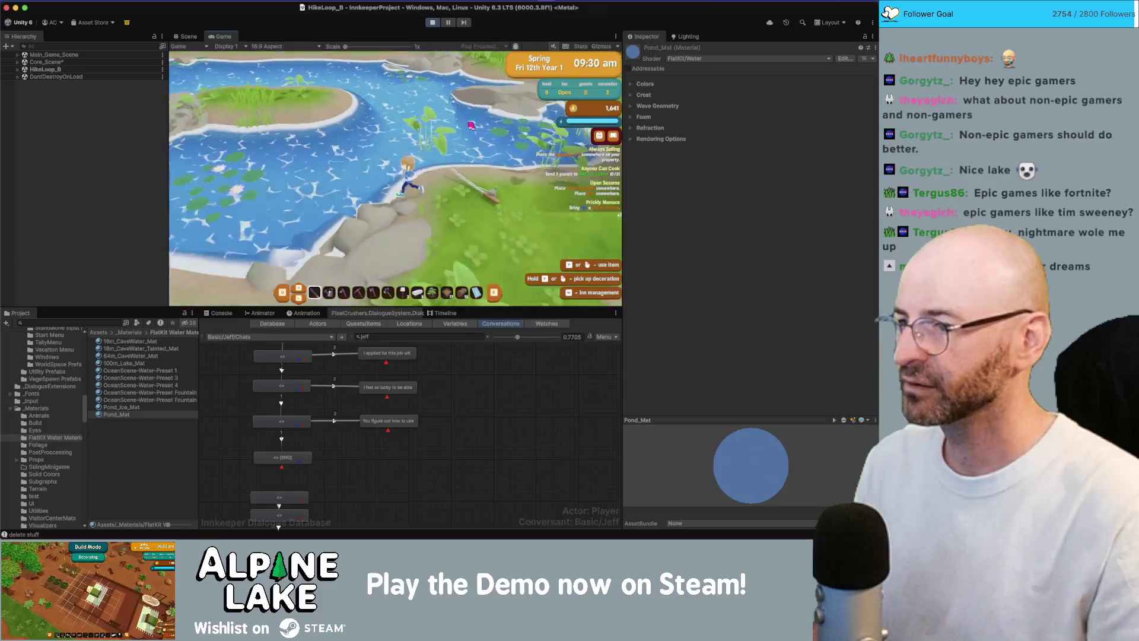
key(s)
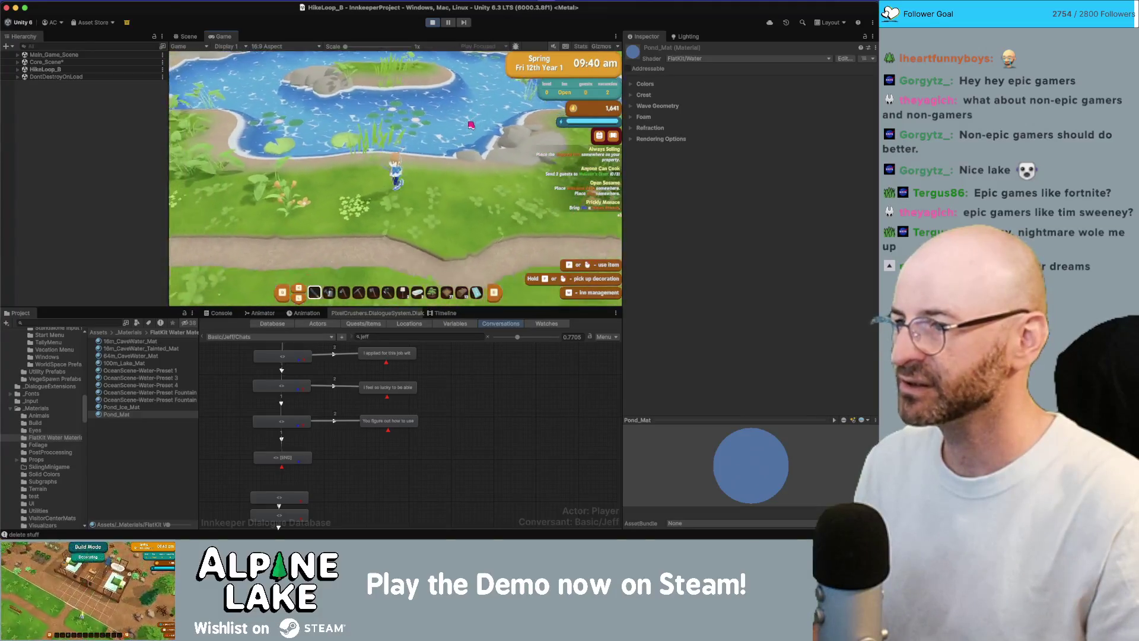
key(s)
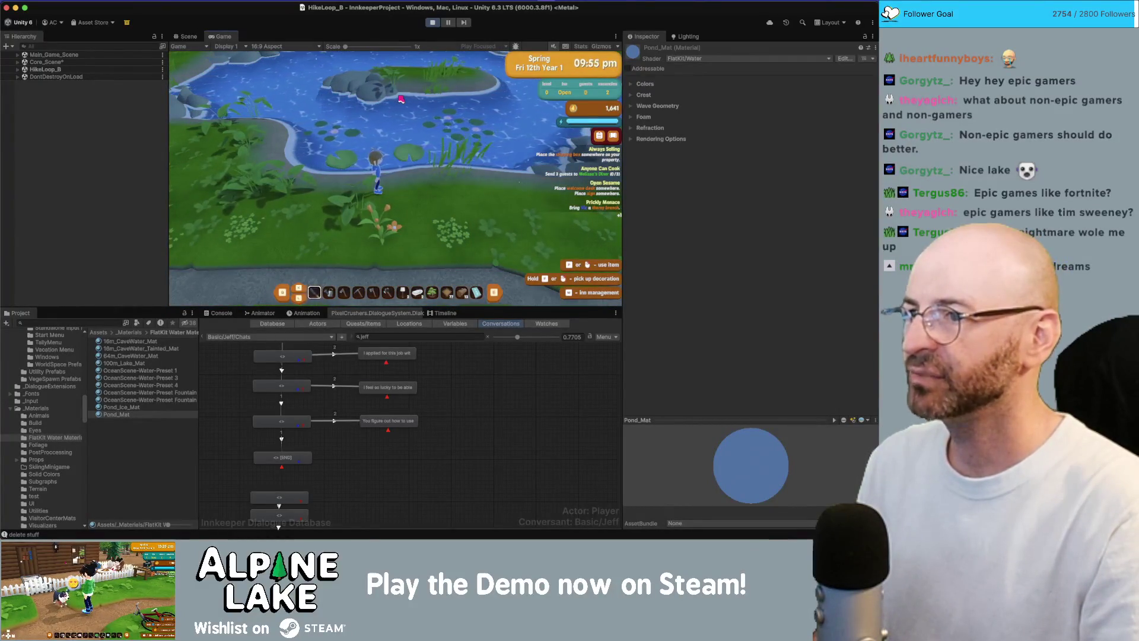
key(s)
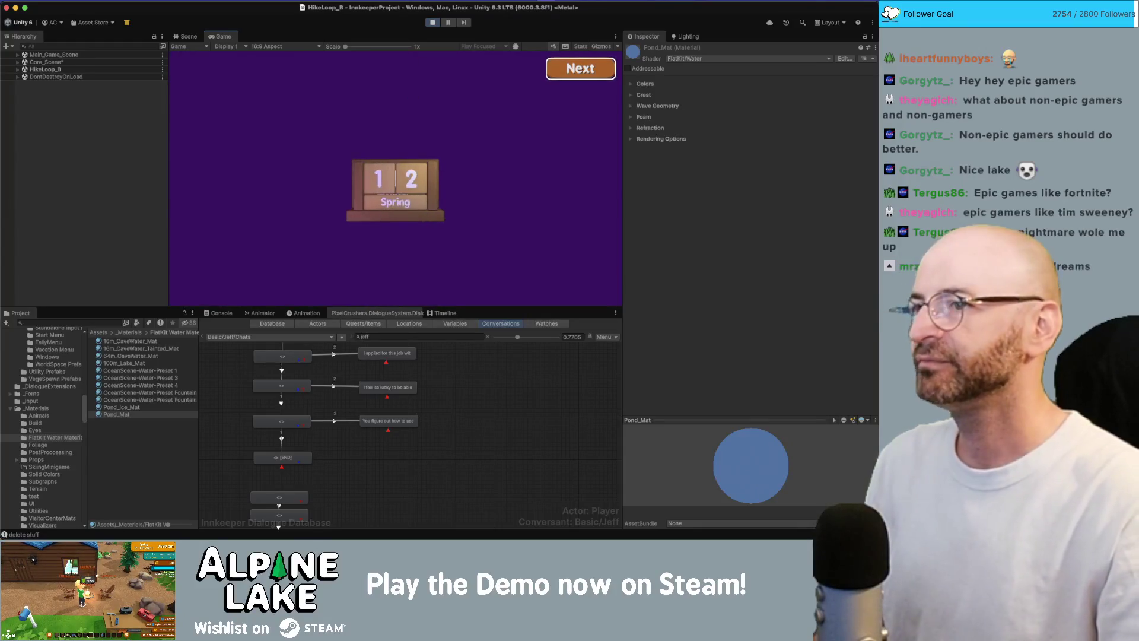
click(431, 23)
Switch to the Obsidian Current Bugs note, then bring the Insignia Steam store page forward
key(super+Tab)
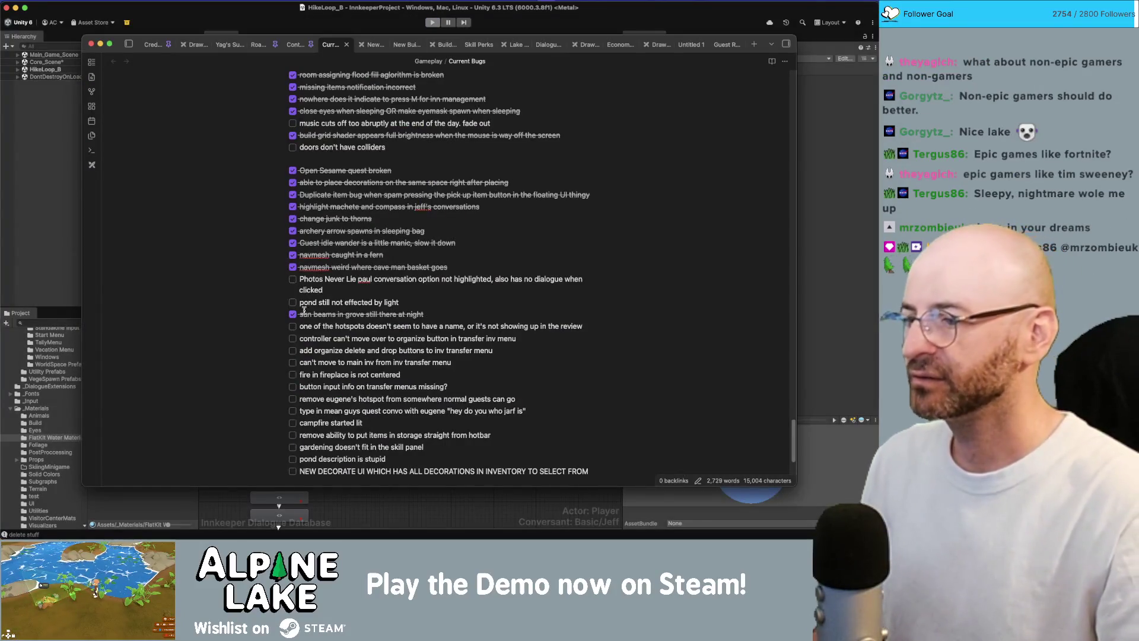
scroll(421, 322, down, 1)
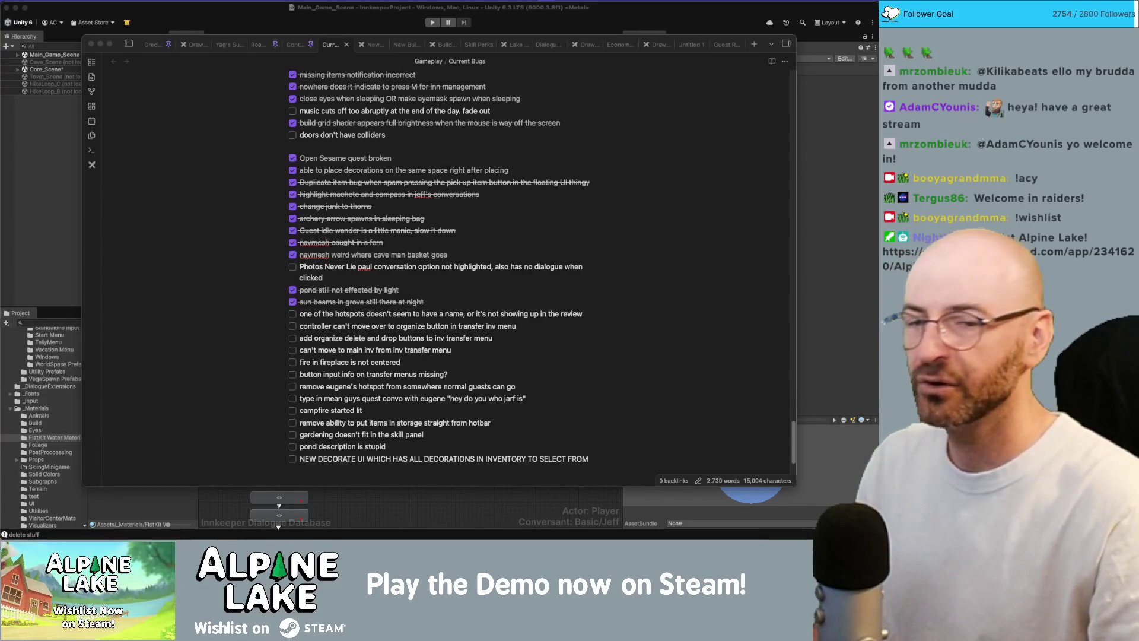
key(super+Tab)
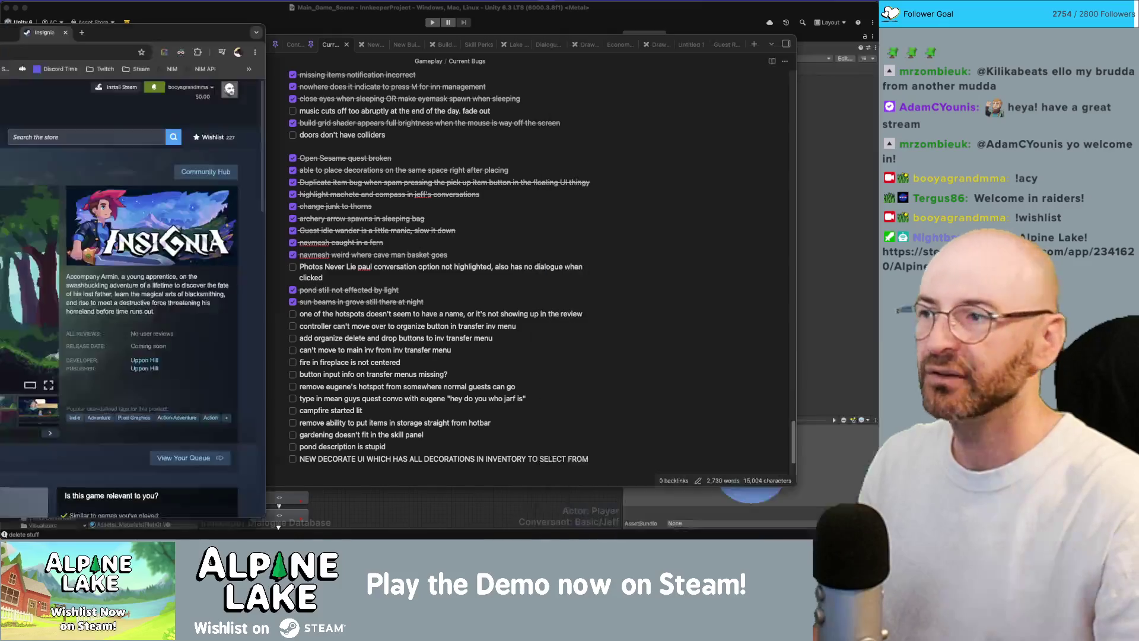
Reposition and widen the Chrome window showing the Insignia store page
drag(473, 11, 430, 25)
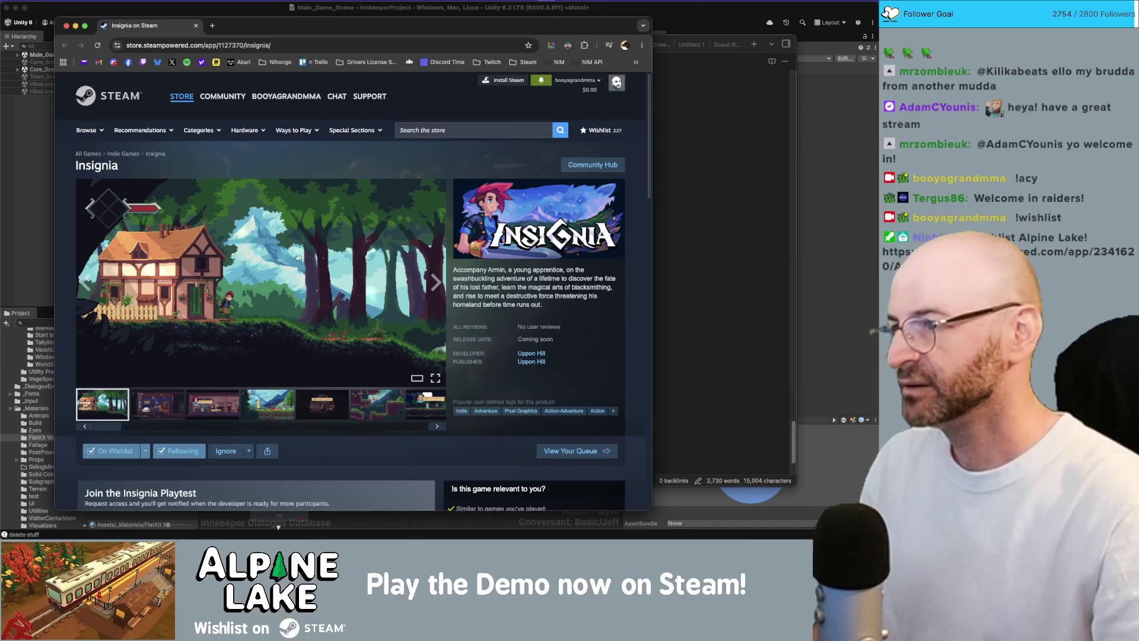
drag(255, 25, 246, 19)
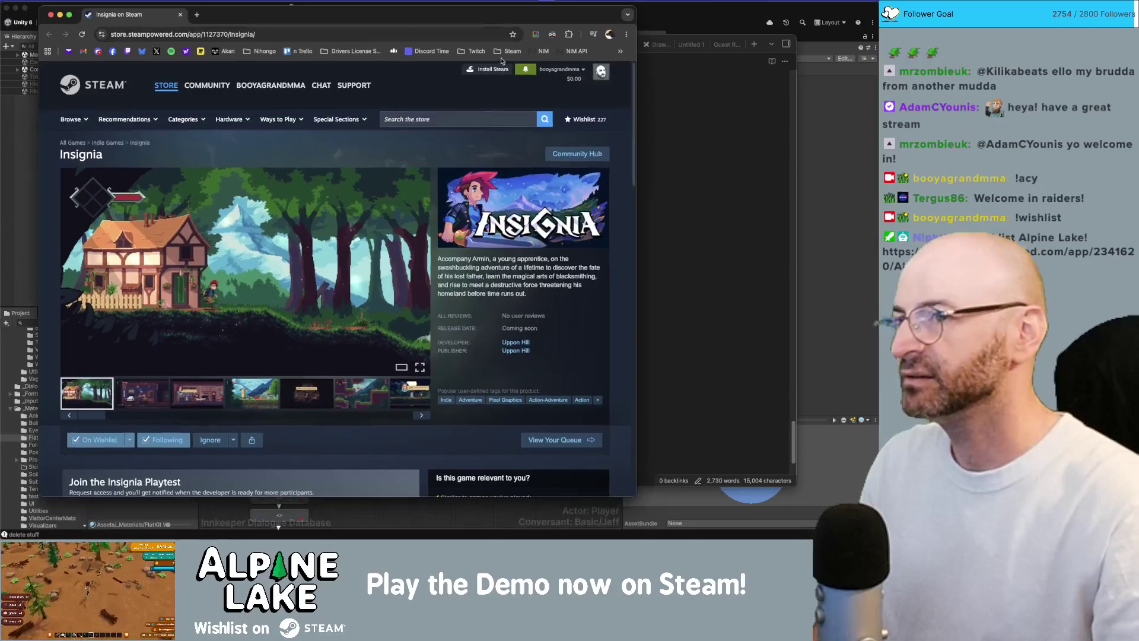
drag(635, 24, 663, 24)
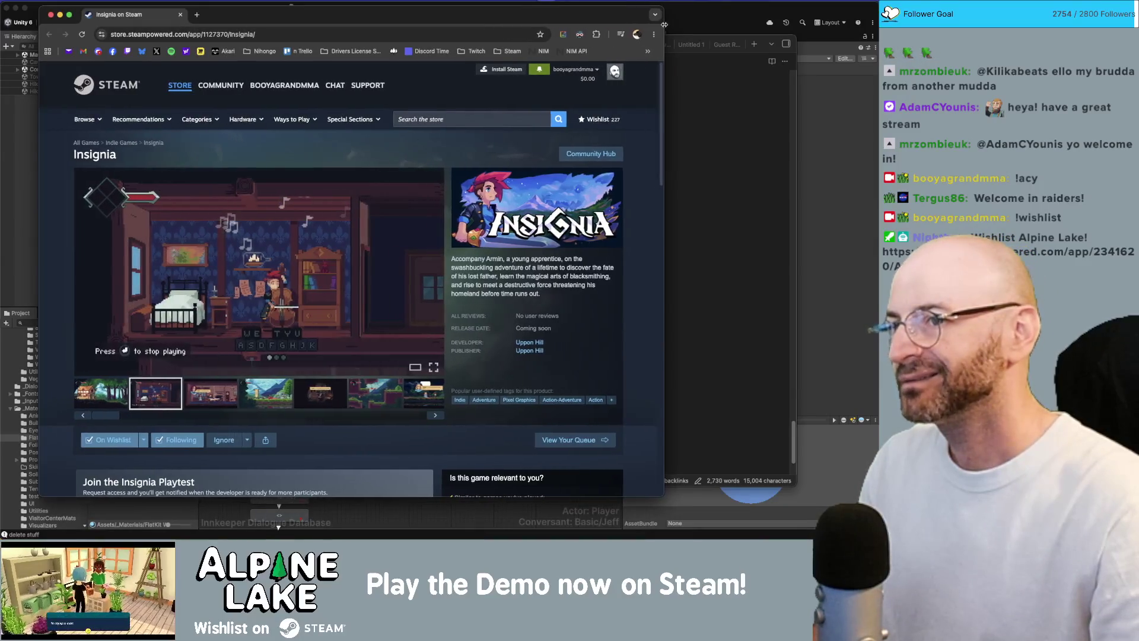
drag(508, 21, 516, 27)
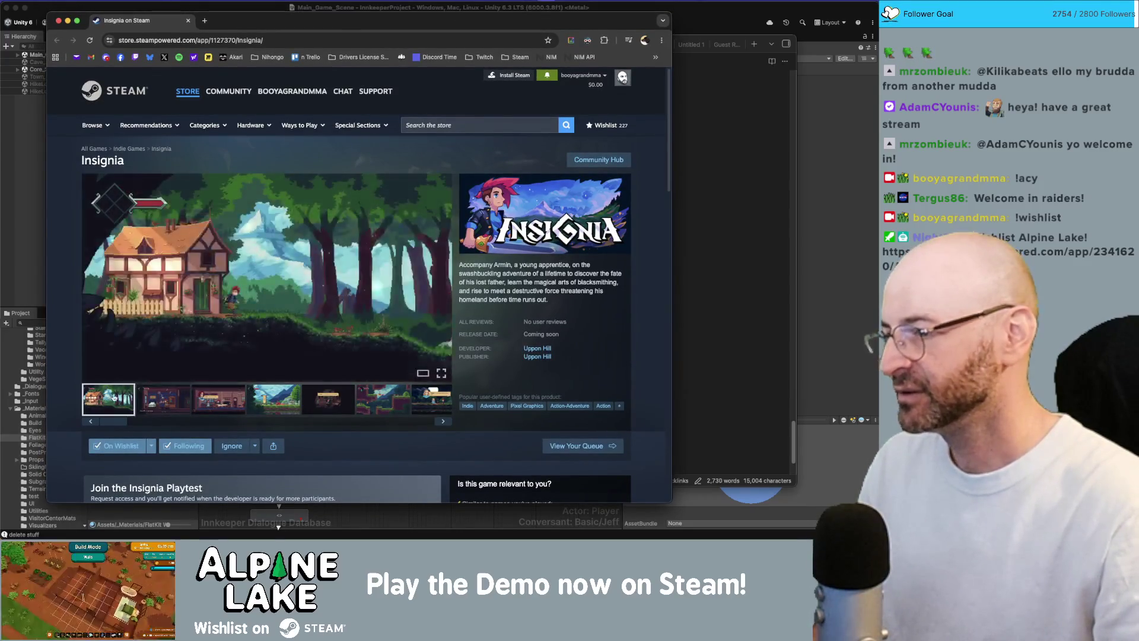
Browse the Insignia screenshot thumbnails, including the Maggie dialogue and tavern shots
click(232, 398)
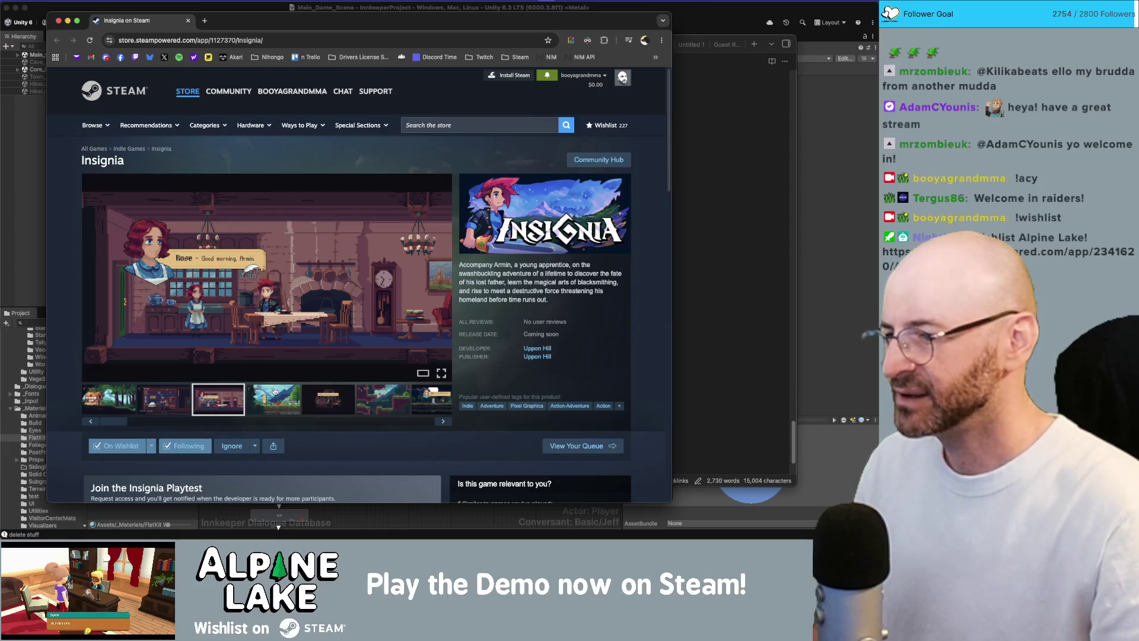
click(331, 397)
click(383, 392)
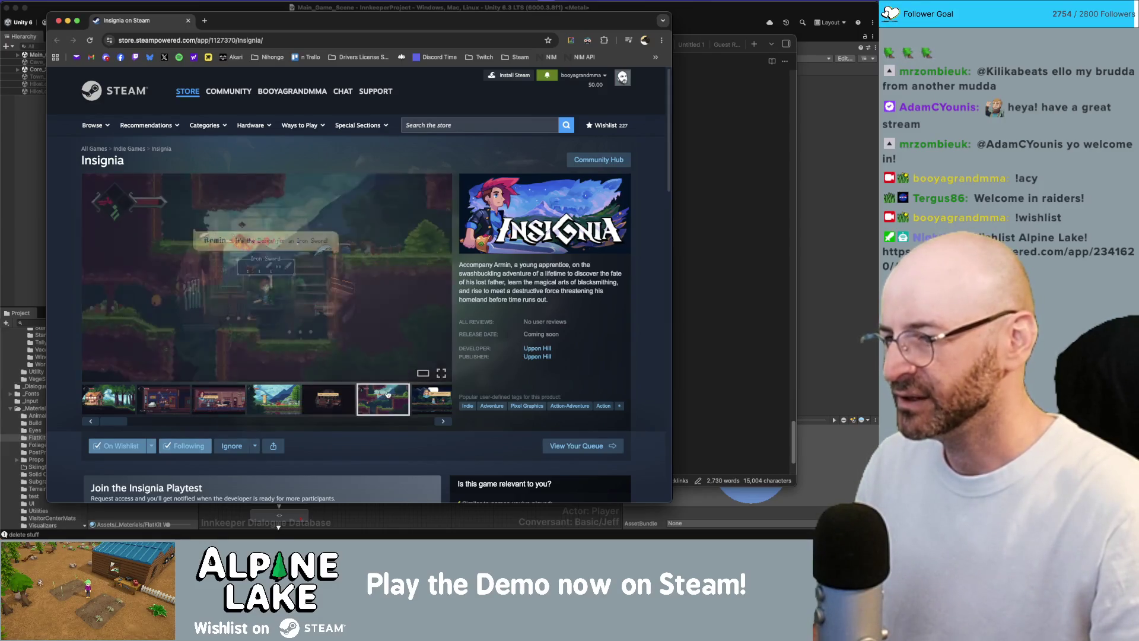
click(429, 399)
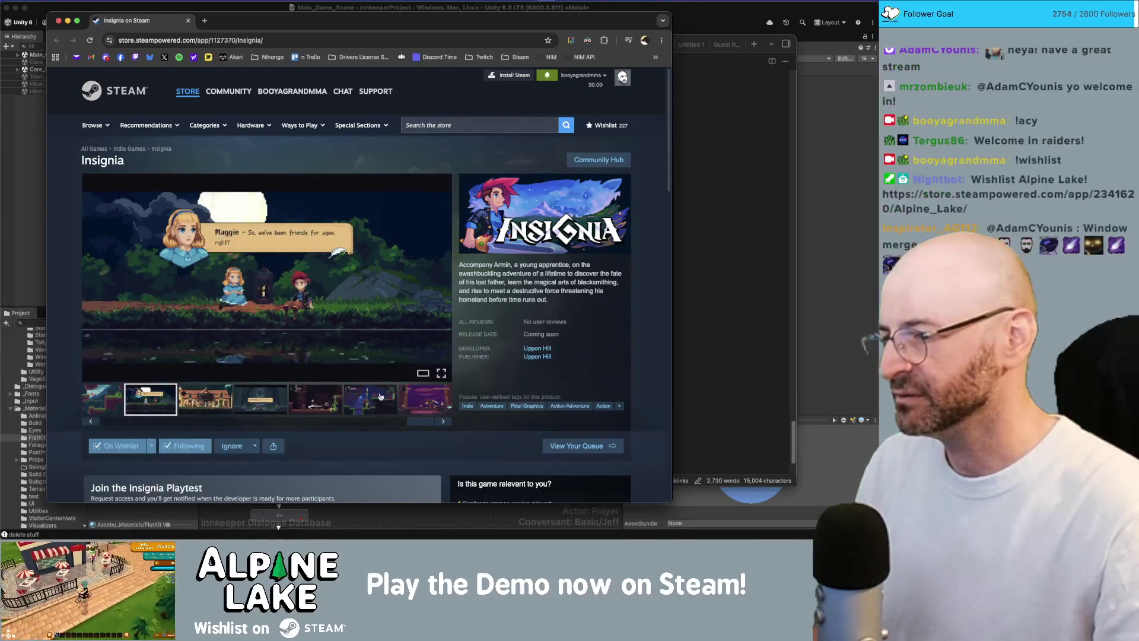
click(204, 399)
click(265, 405)
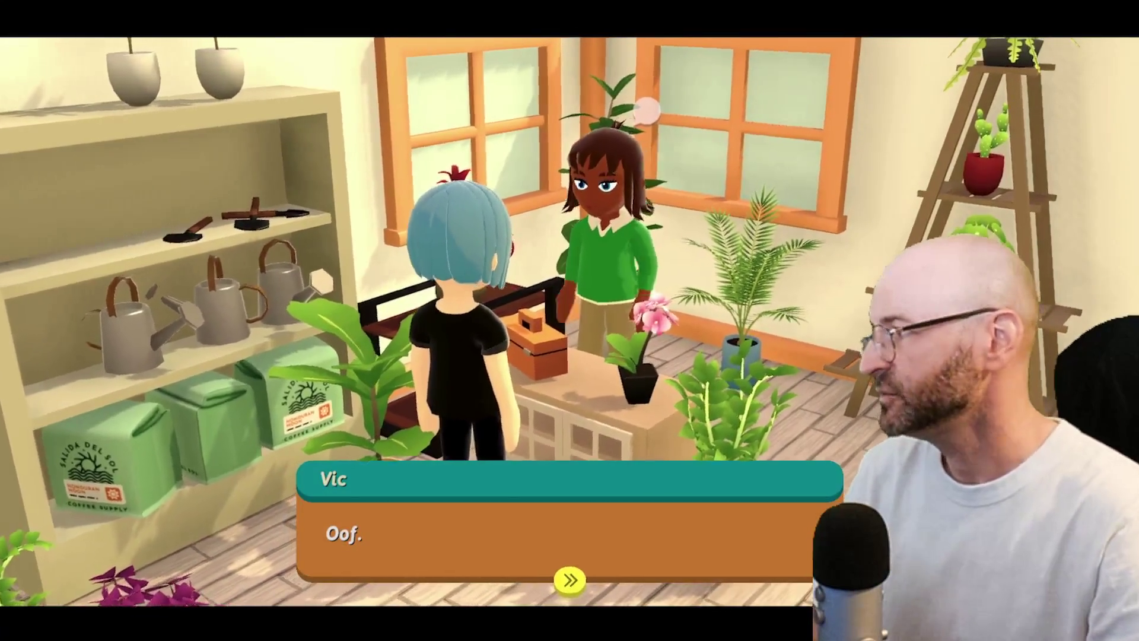
key(space)
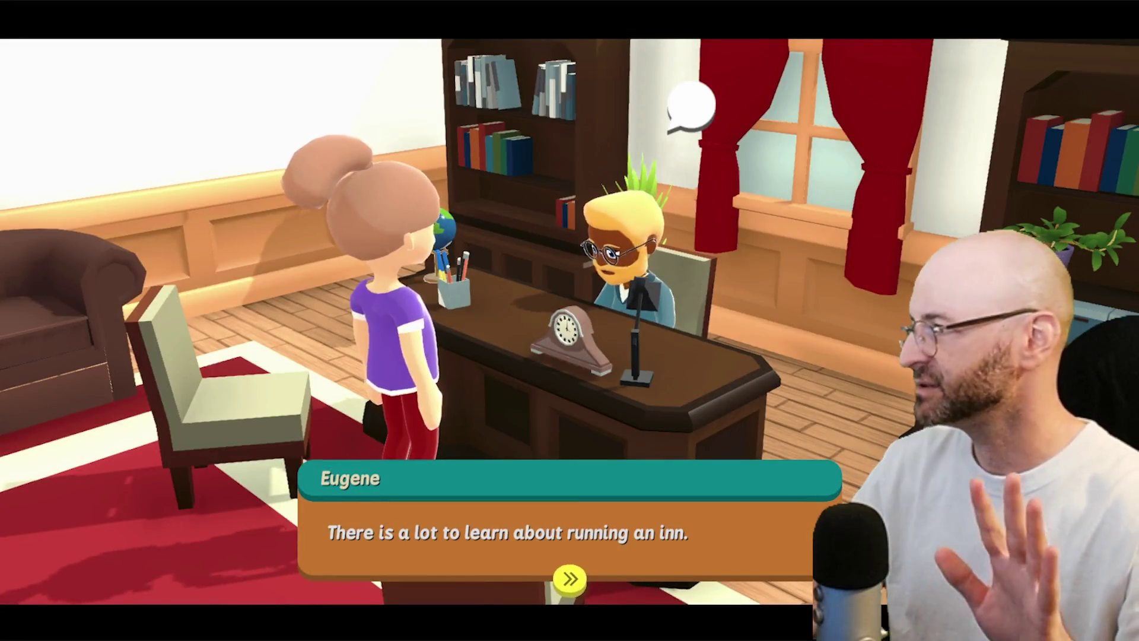
key(space)
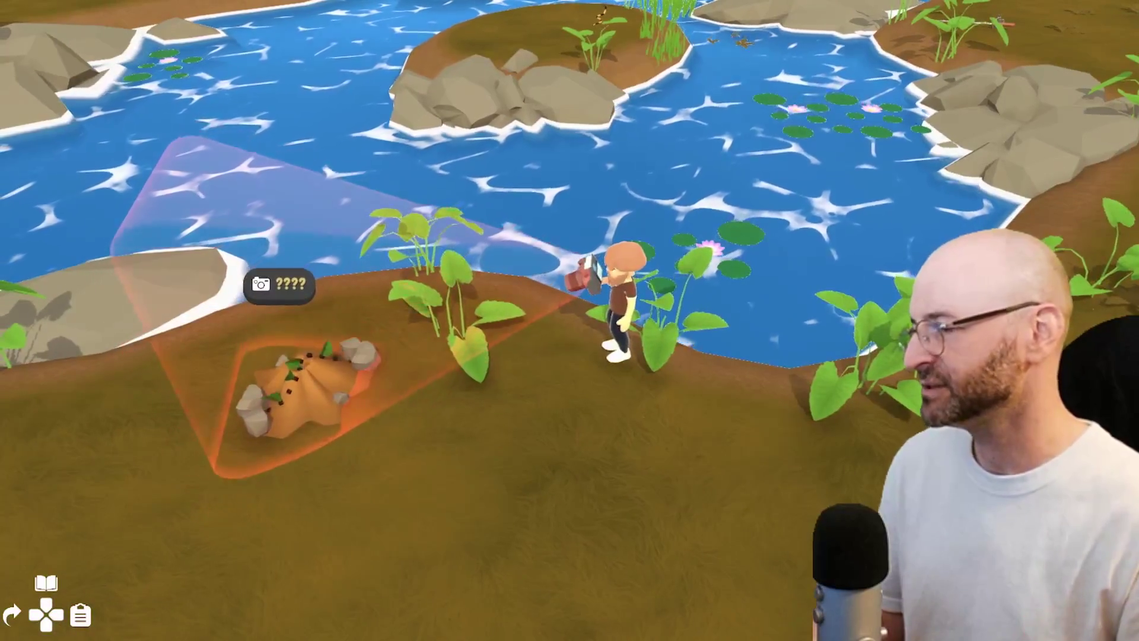
key(space)
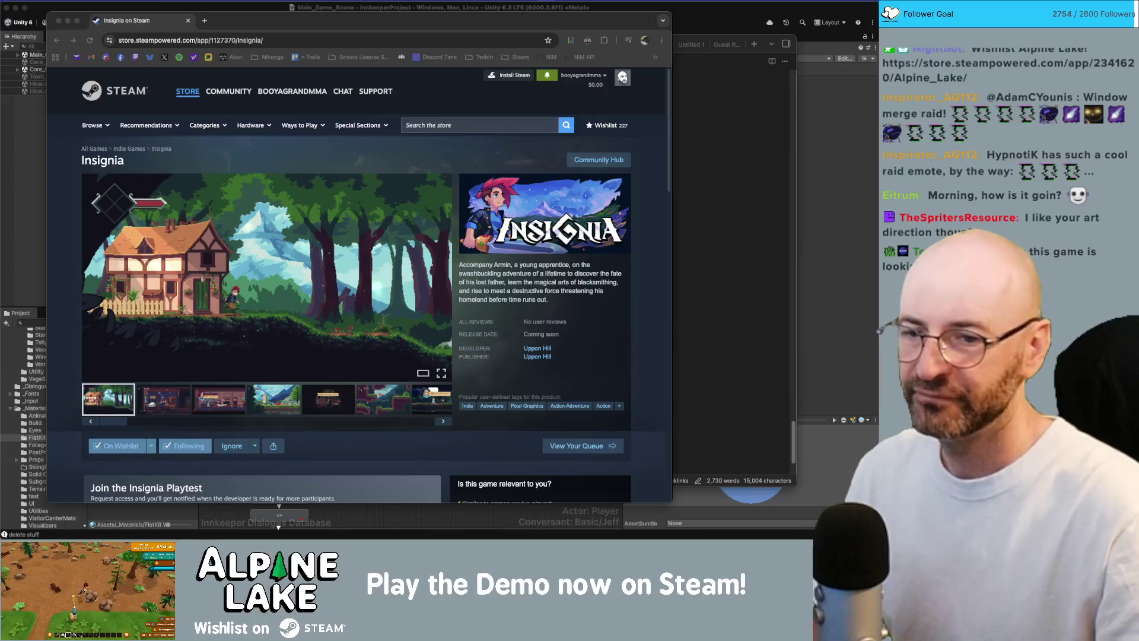
Close the Insignia store window, surface the bug checklist, then return to the Unity project
drag(216, 26, 218, 24)
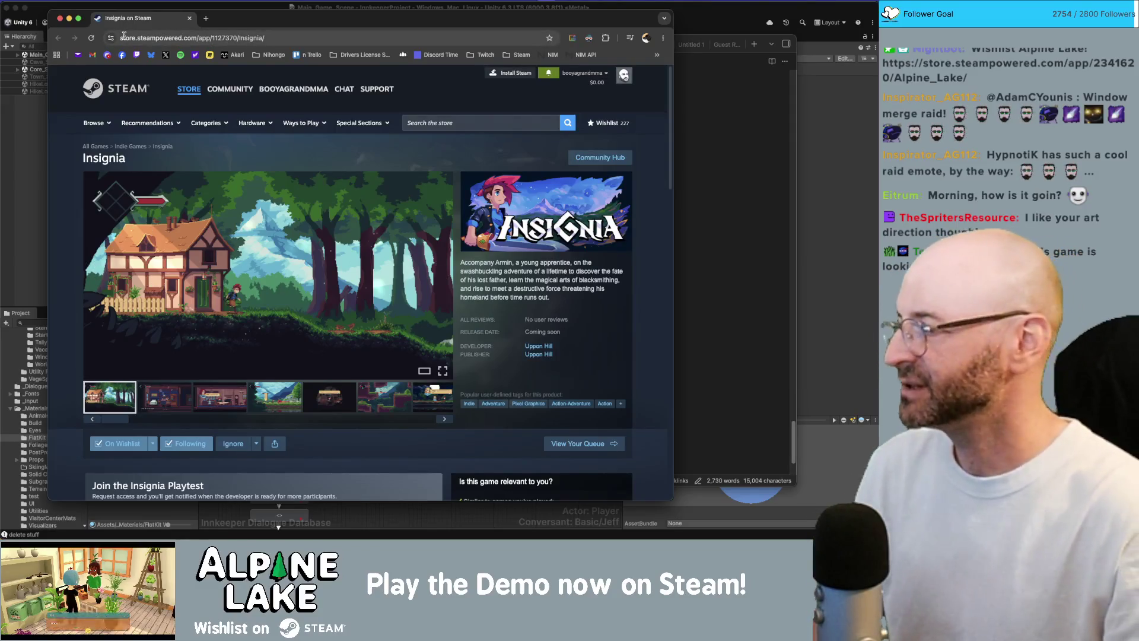
key(super+w)
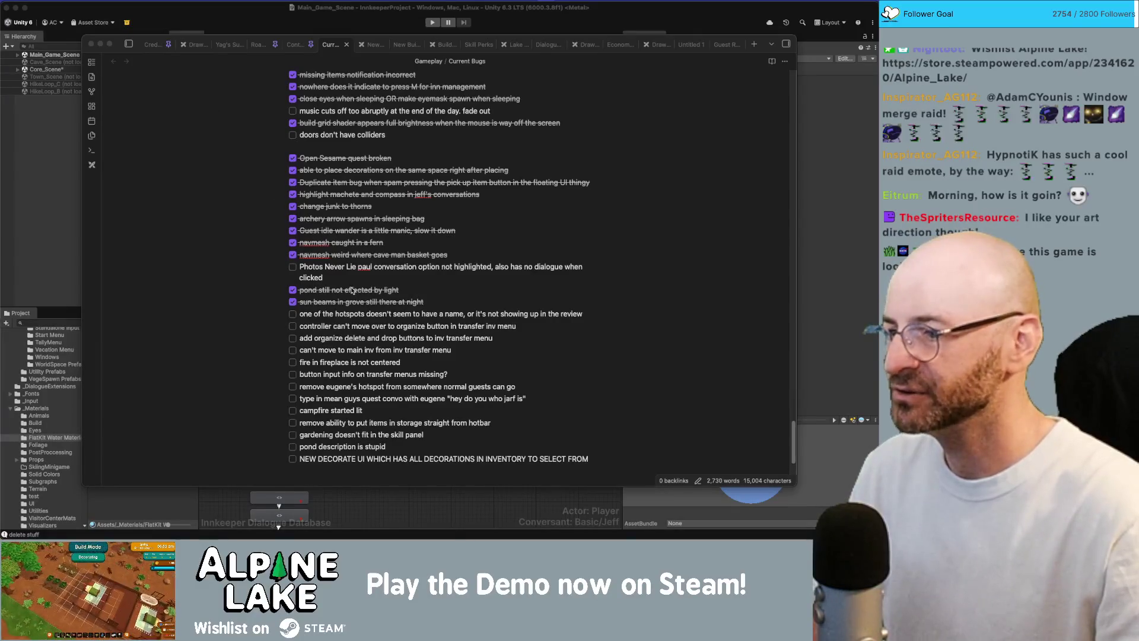
click(336, 319)
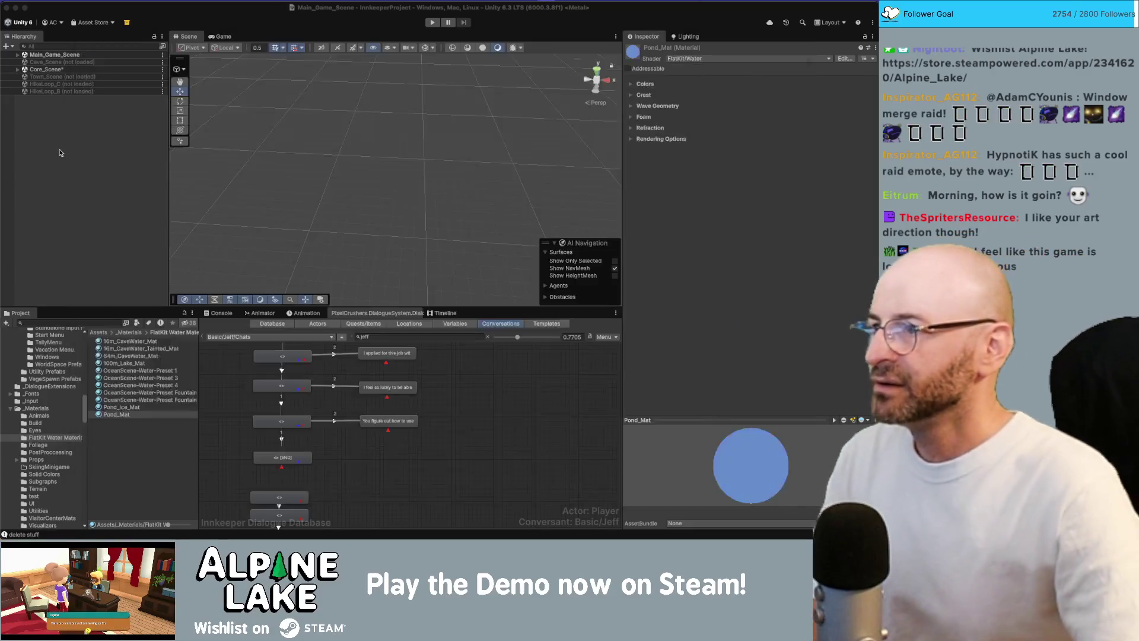
click(81, 143)
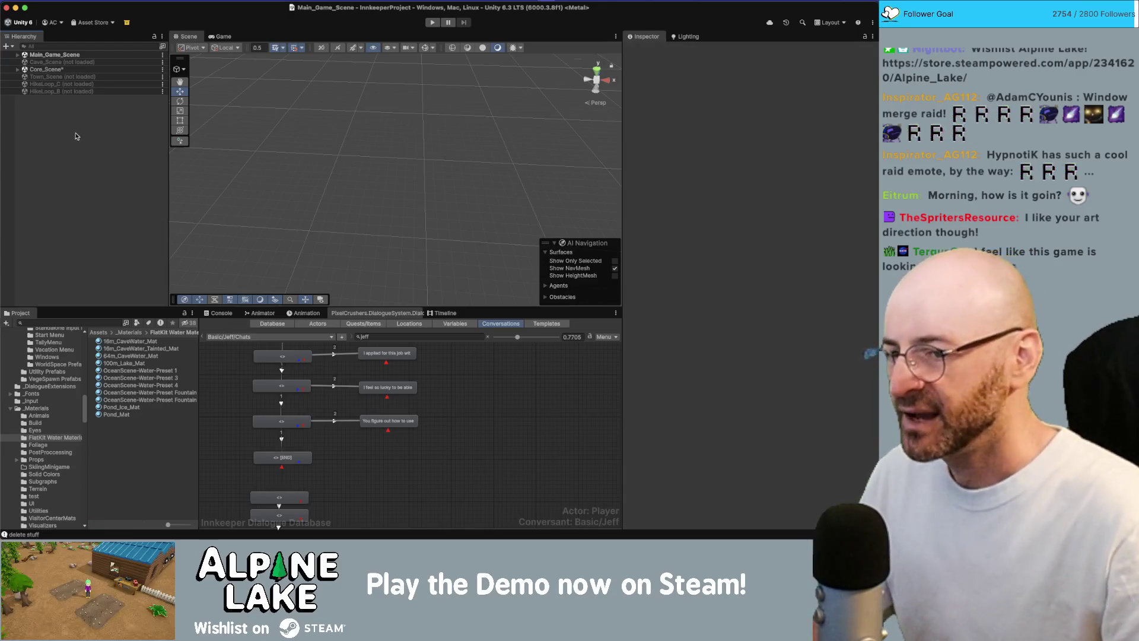
Save Core_Scene with Cmd+S and start a project asset search
key(super+s)
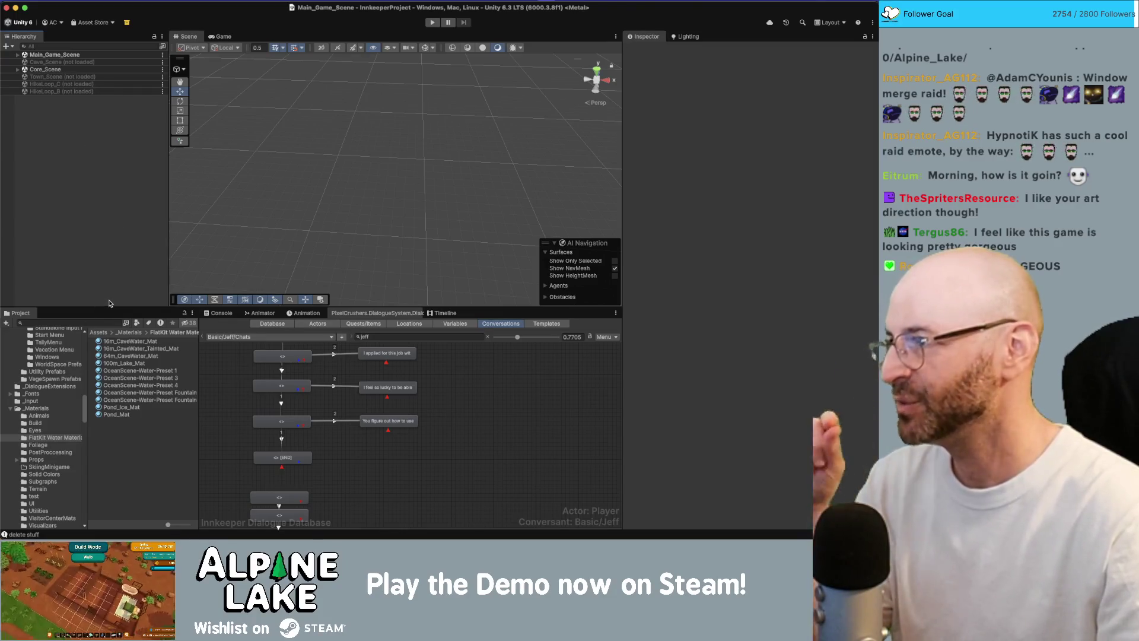
click(79, 325)
text(hotspot)
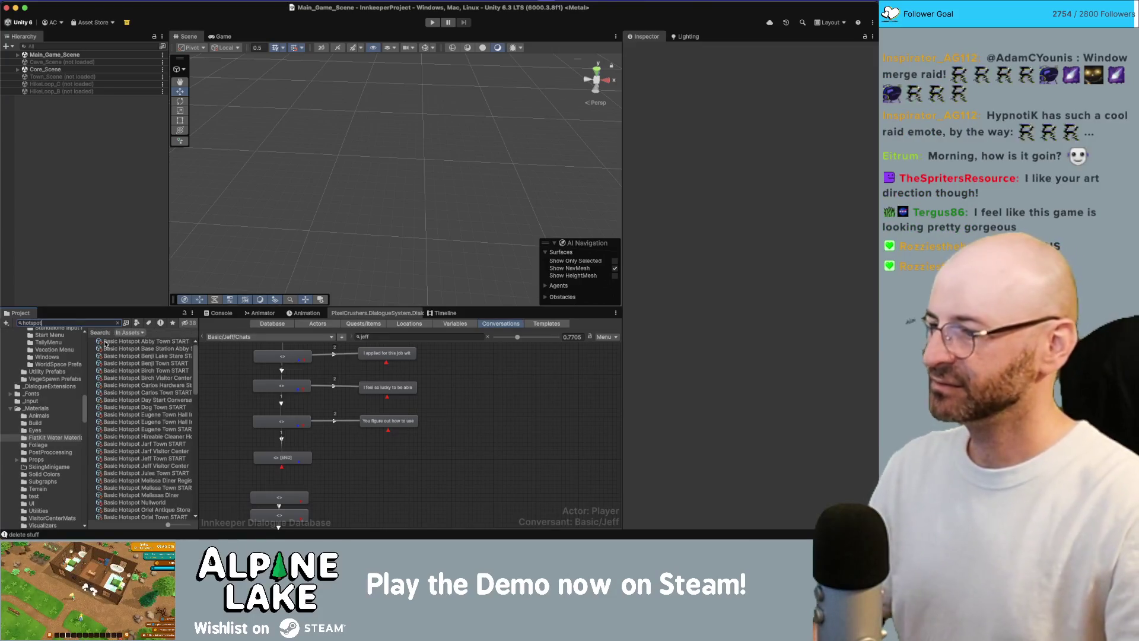
Trim the search back to hotspot, widen the asset list, and select Eugene Town Hall Interior Chair
drag(199, 395, 210, 395)
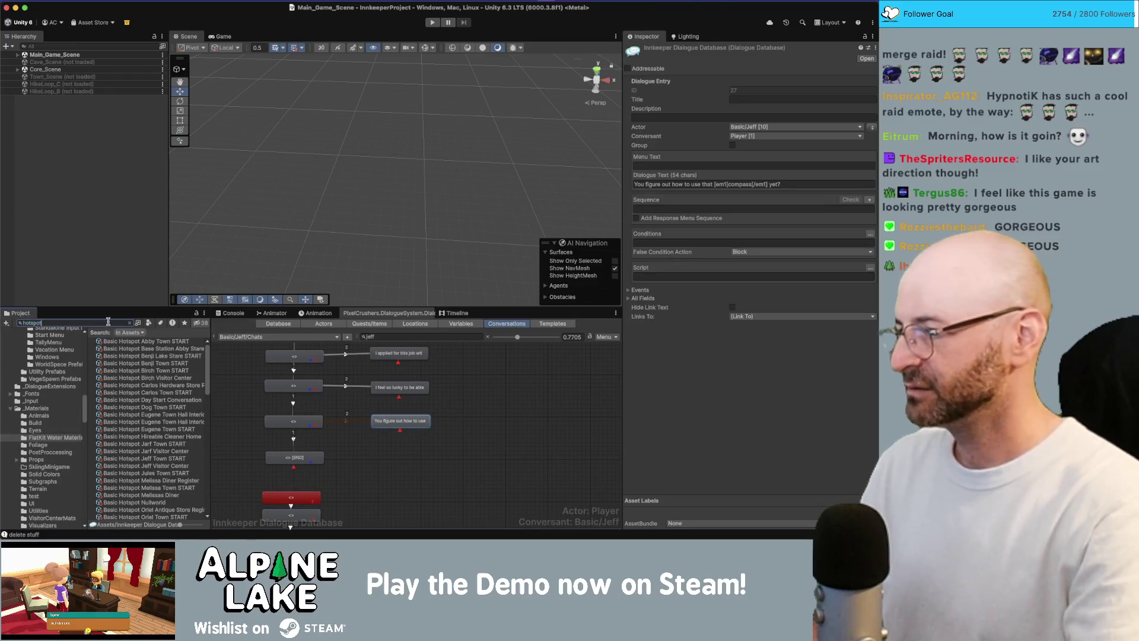
text( eugene)
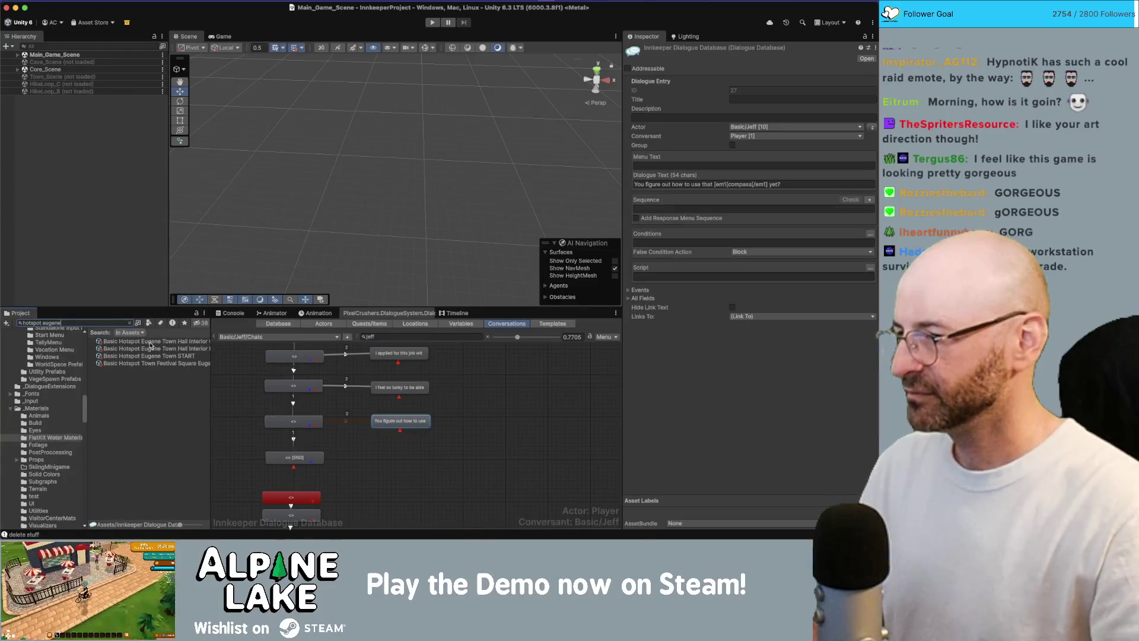
key(BackSpace)
key(BackSpace)
key(BackSpace)
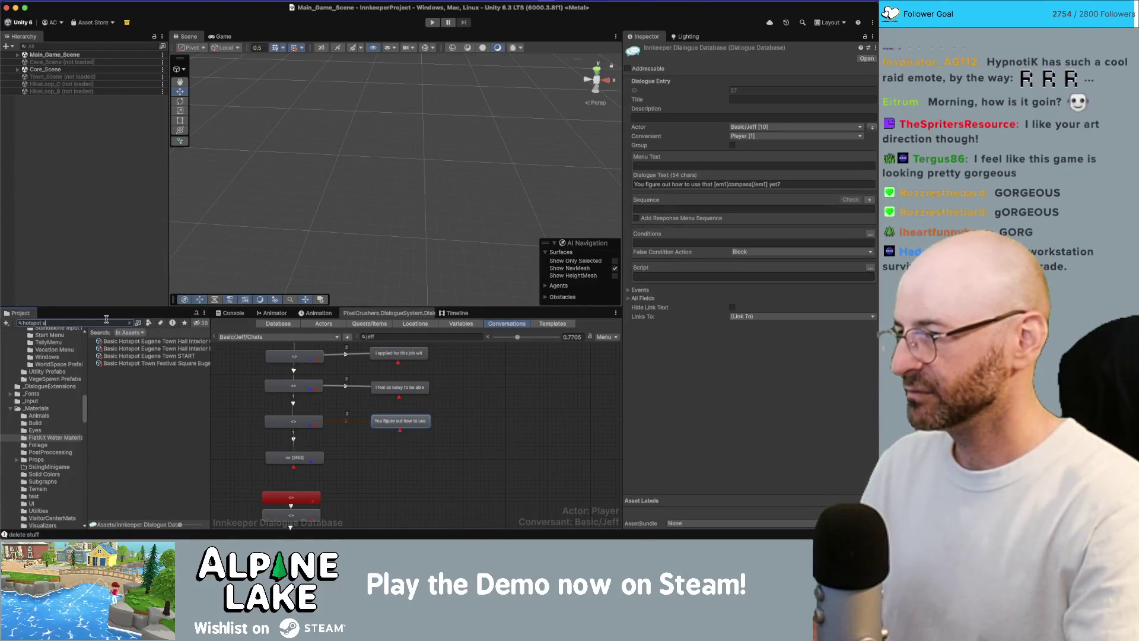
key(BackSpace)
key(BackSpace)
key(BackSpace)
key(BackSpace)
key(BackSpace)
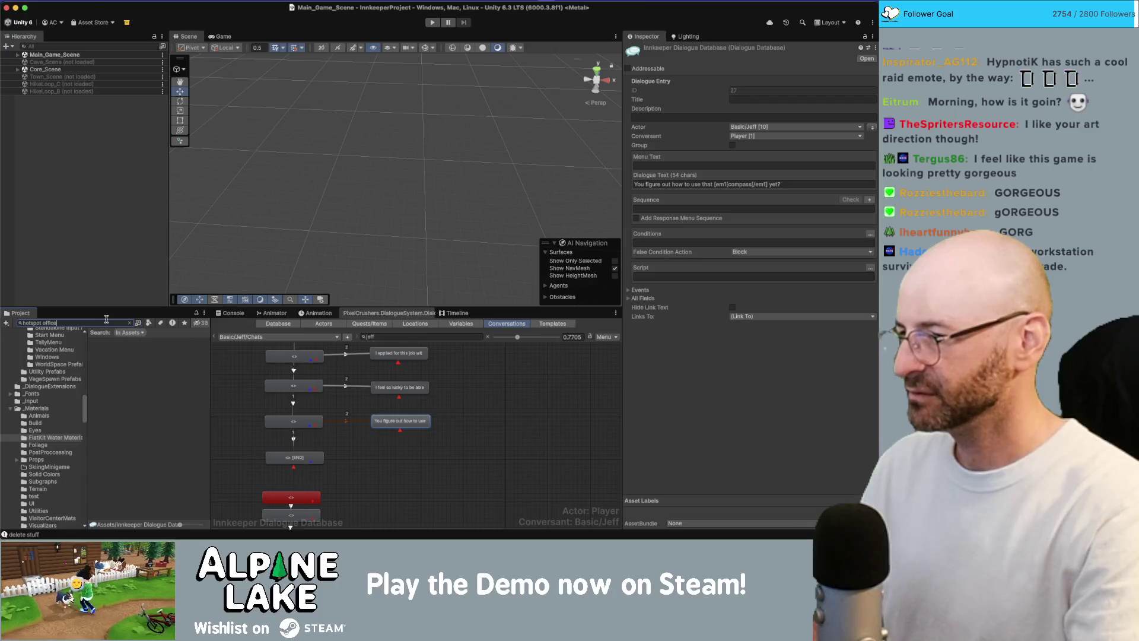
text(own)
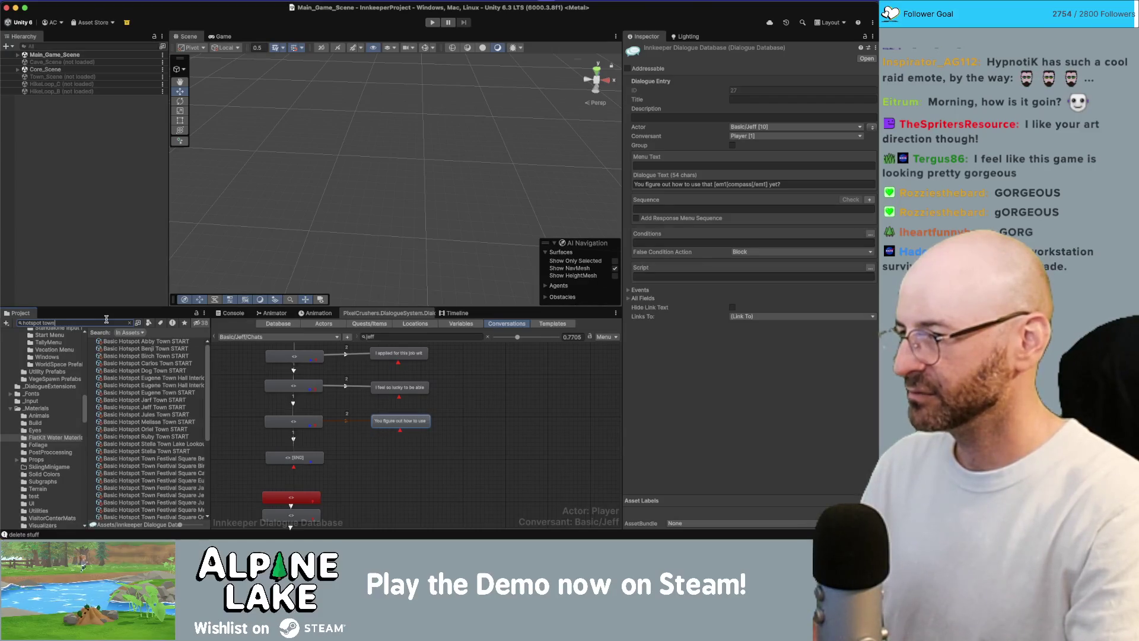
key(BackSpace)
key(BackSpace)
key(BackSpace)
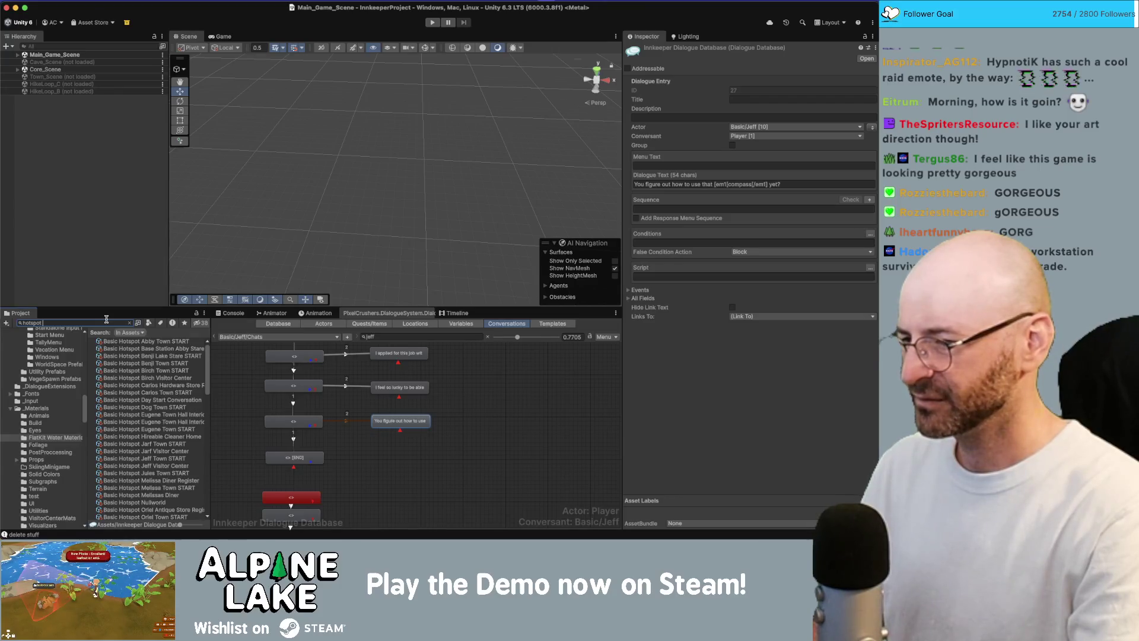
text(town hall)
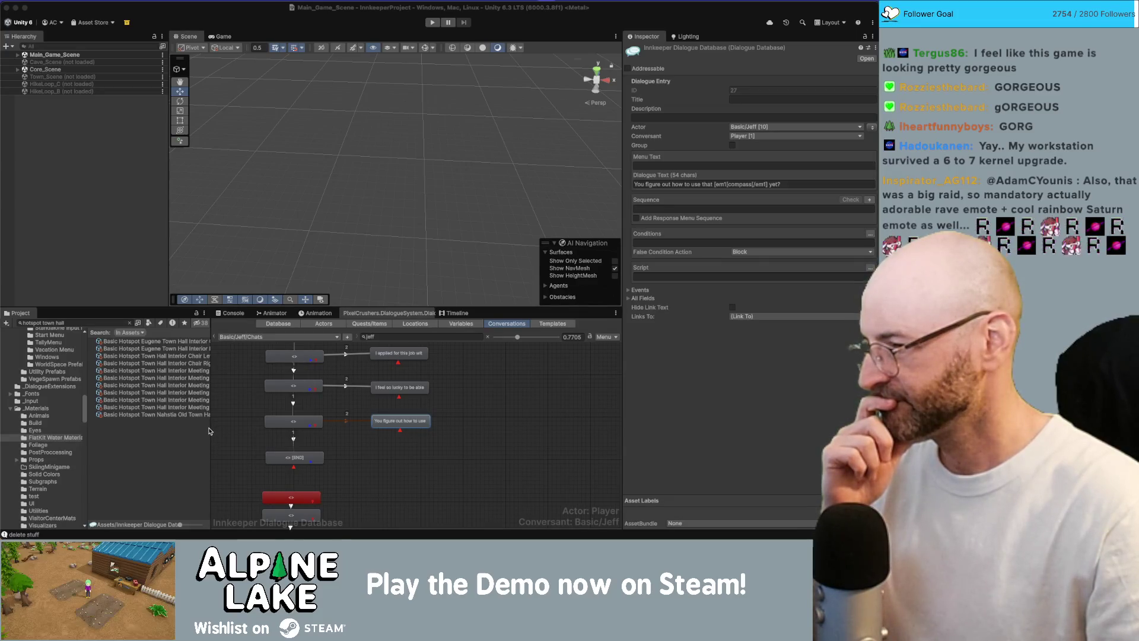
drag(211, 429, 241, 425)
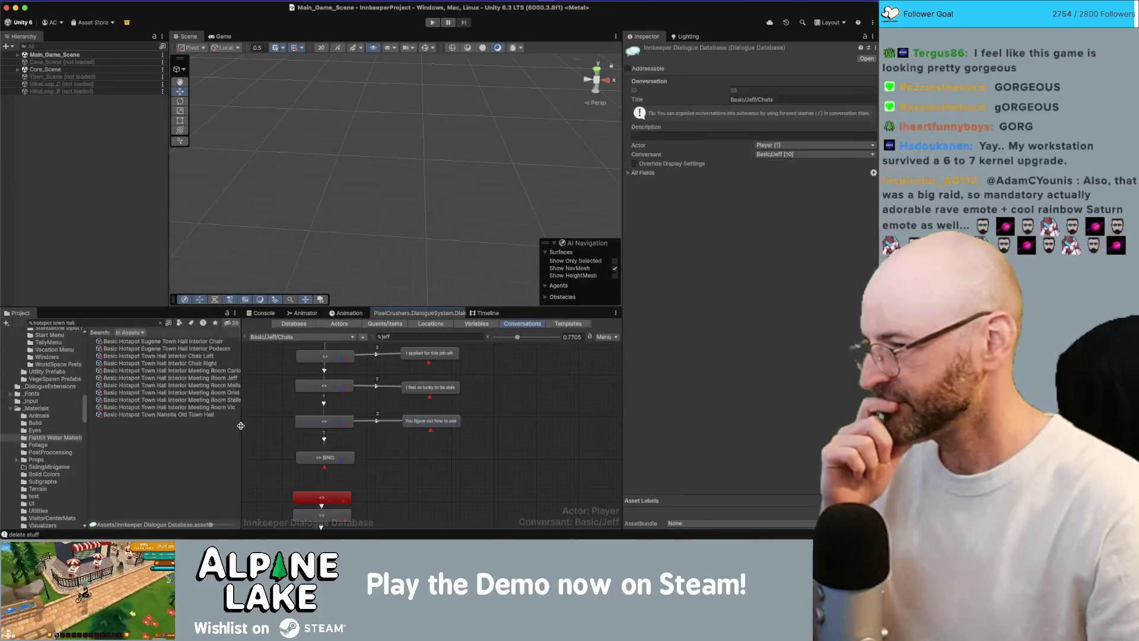
click(219, 341)
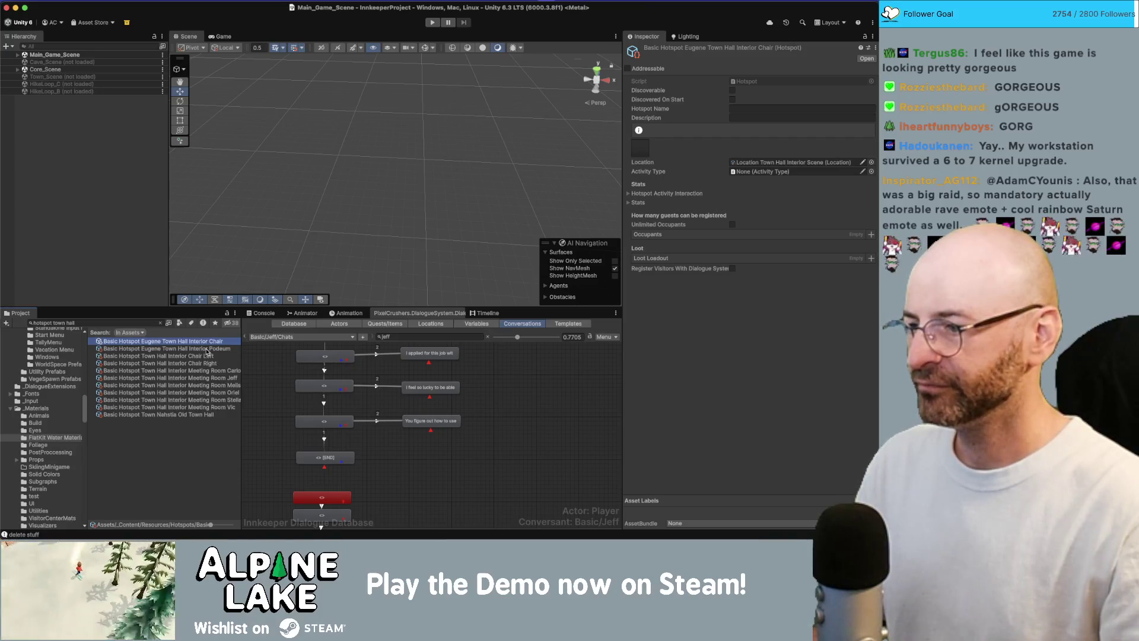
Browse the Podeum and Chair Left hotspots in the list, landing on Chair Left
click(208, 349)
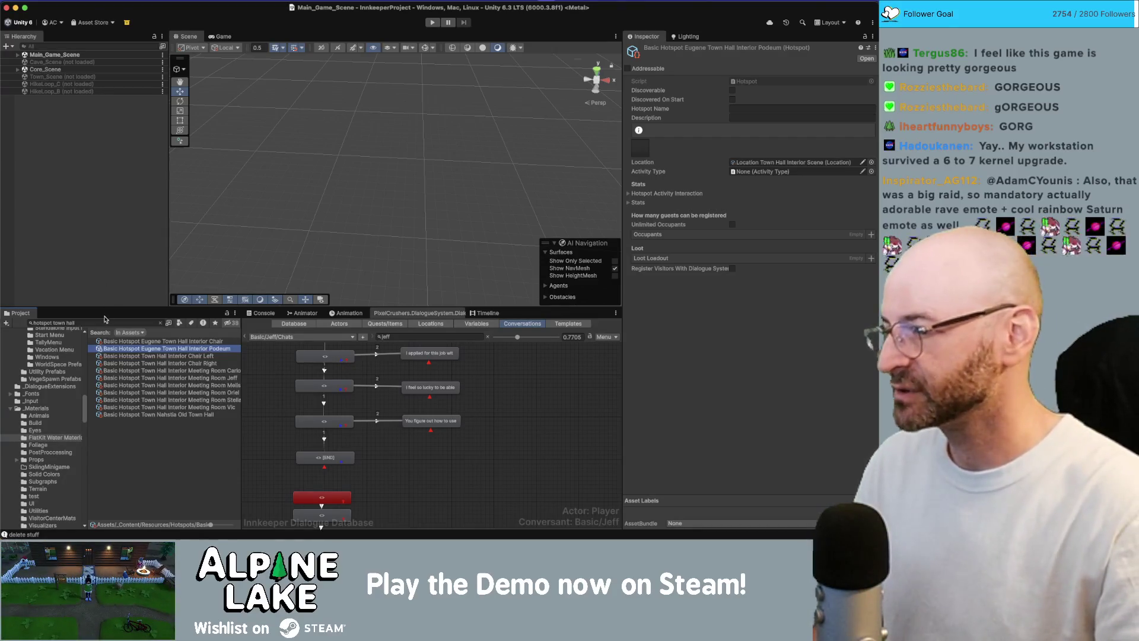
click(186, 357)
key(Up)
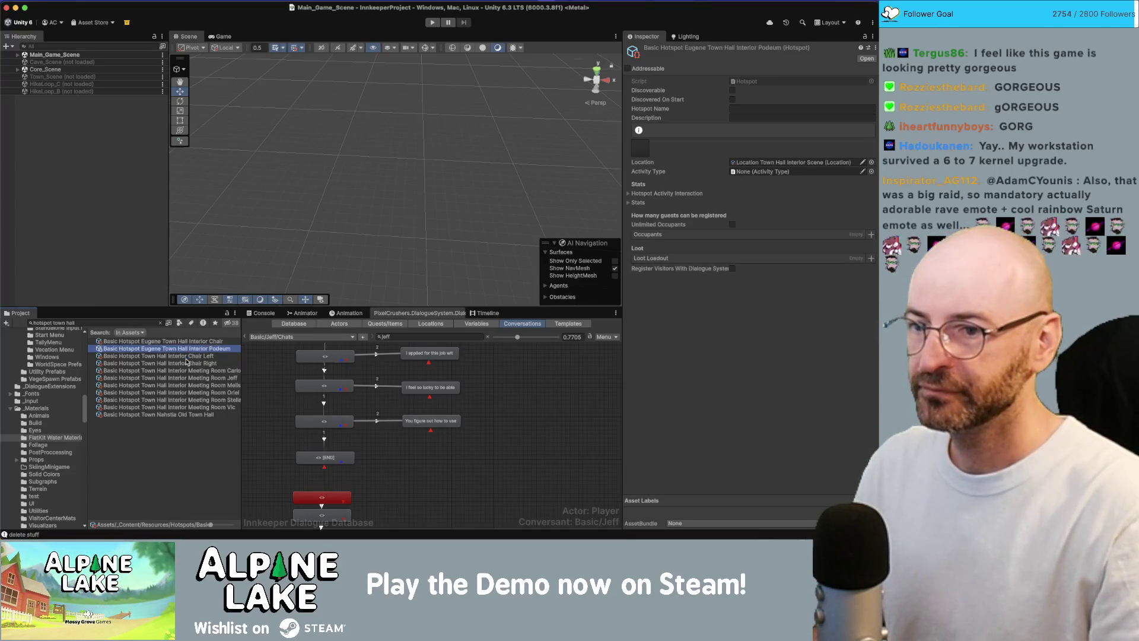
key(Down)
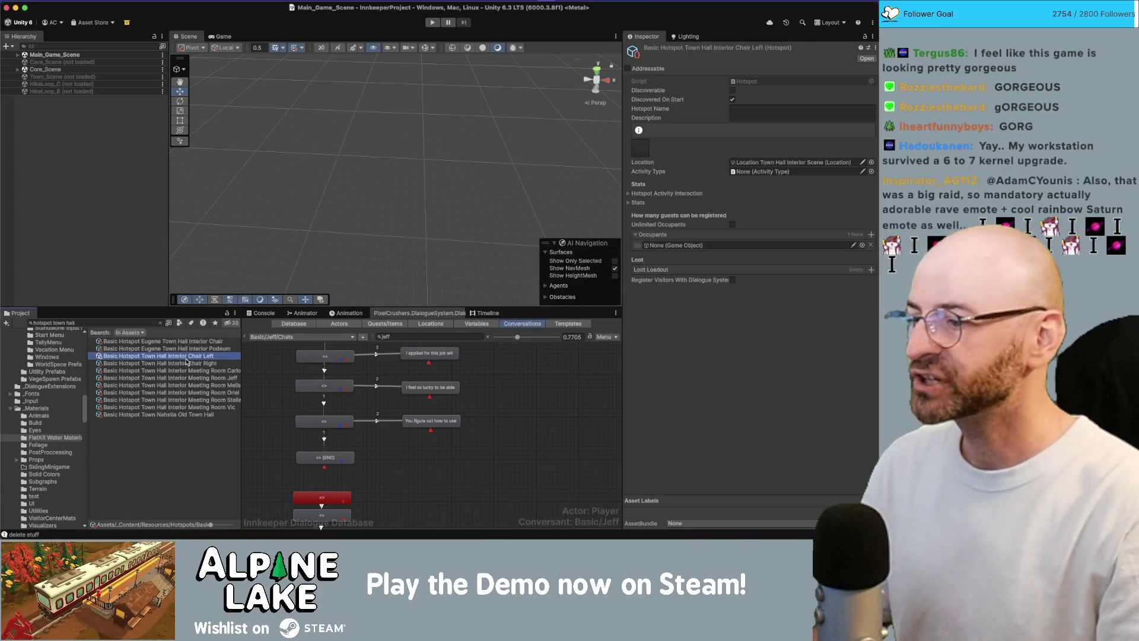
key(Down)
key(Up)
key(Down)
key(Up)
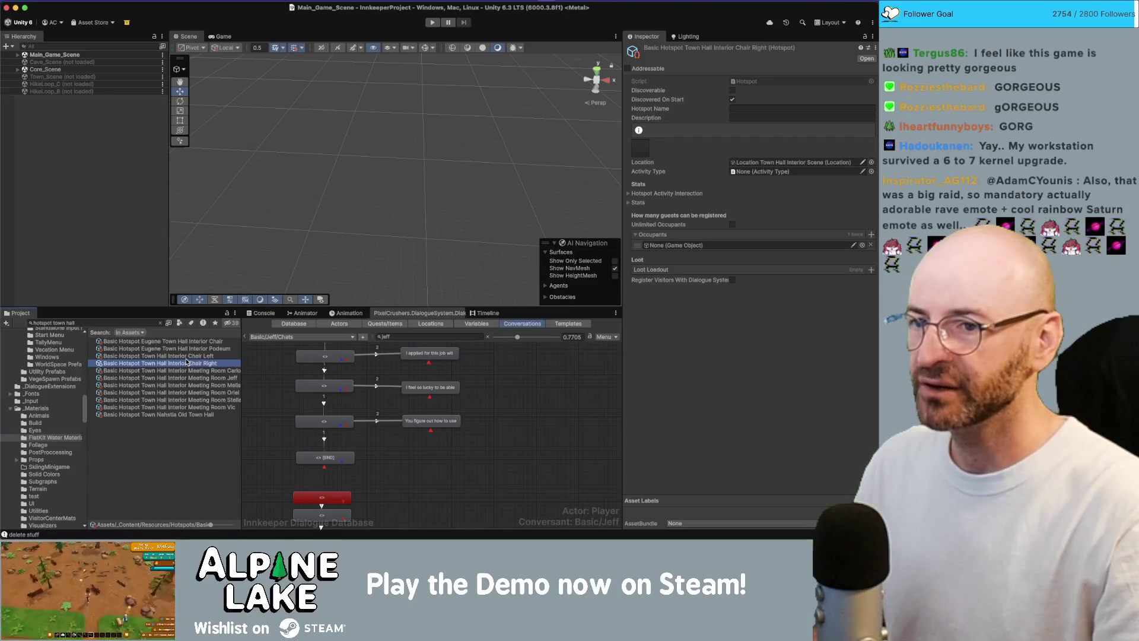
key(Up)
key(Up)
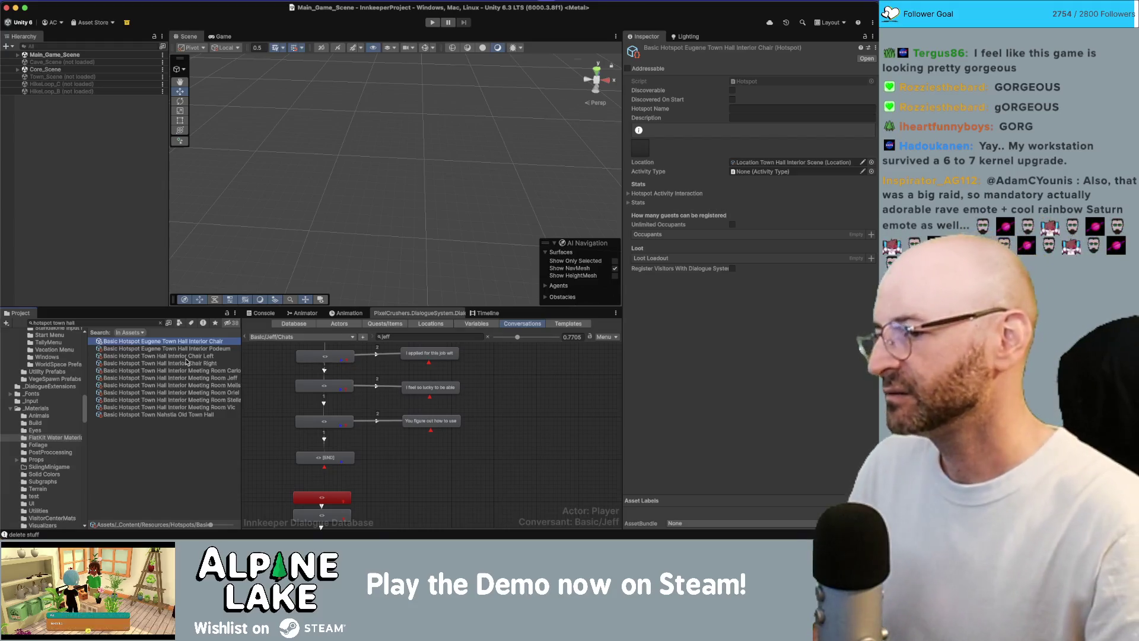
key(Down)
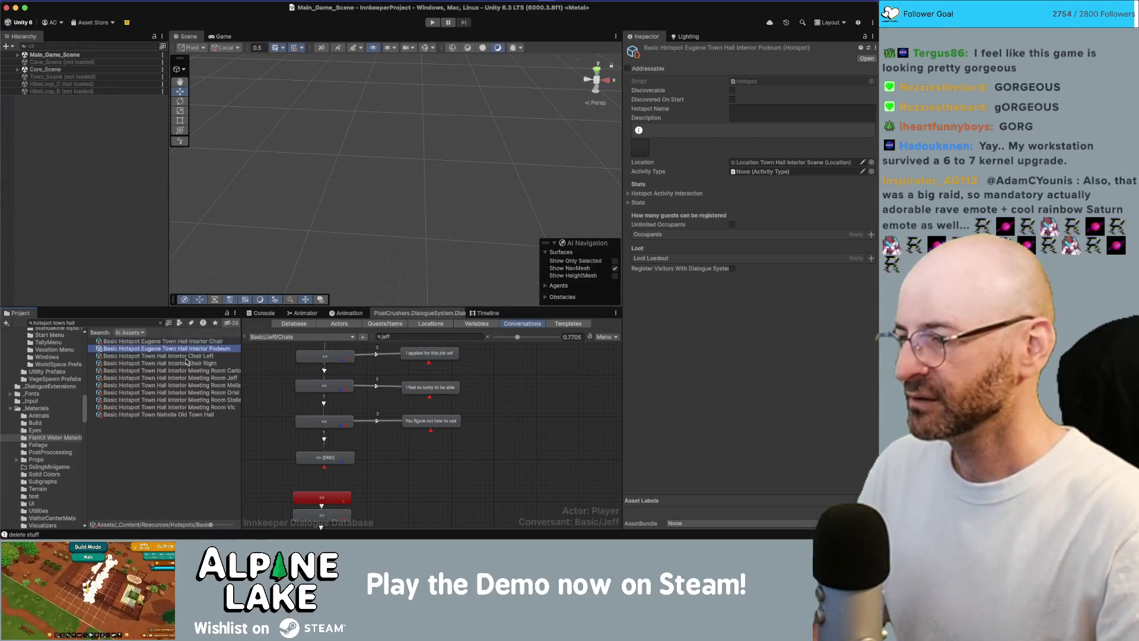
key(Down)
Rename Chair Left and Chair Right to Office Chair Left and Office Chair Right
key(Return)
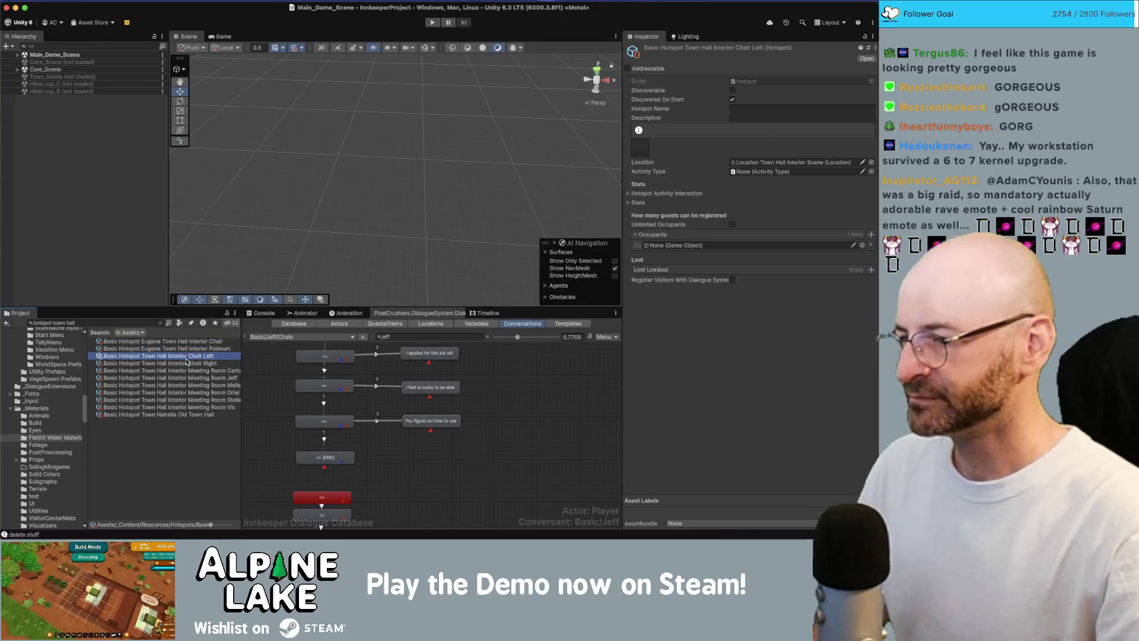
key(alt+Left)
key(alt+Left)
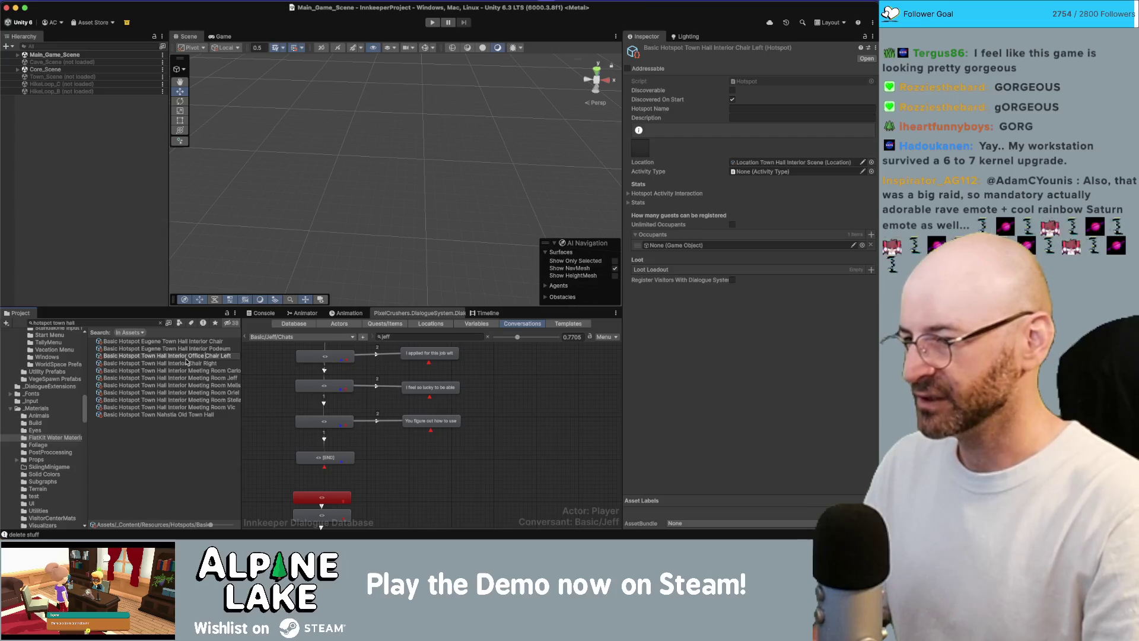
key(Return)
key(Up)
key(Up)
key(Up)
key(Up)
key(Up)
key(Up)
key(Up)
key(Return)
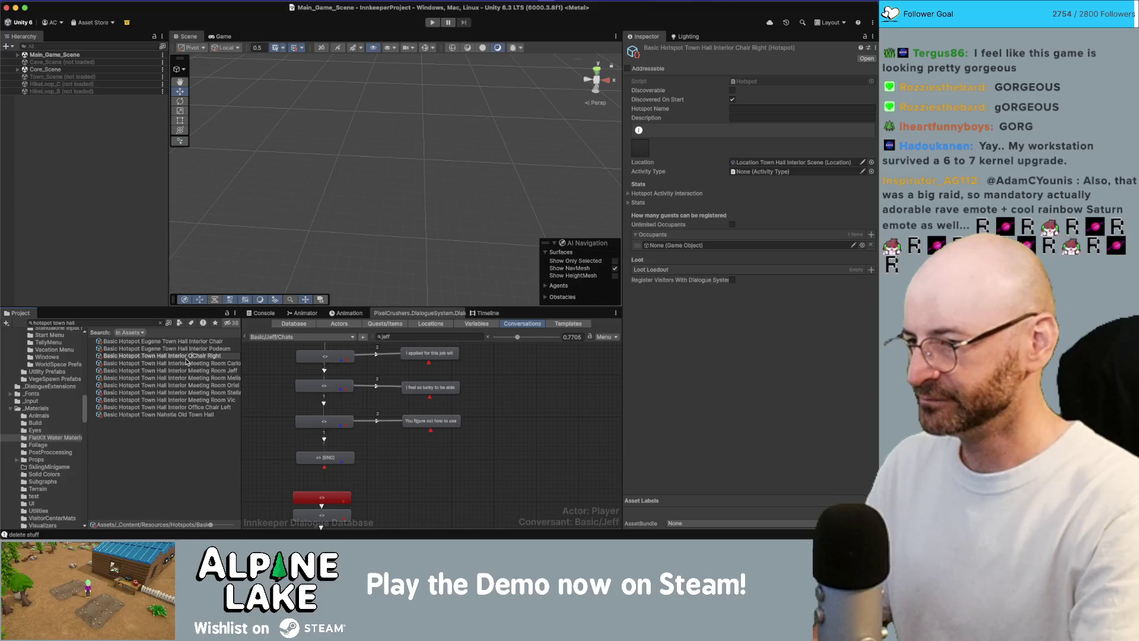
text(Office)
key(Return)
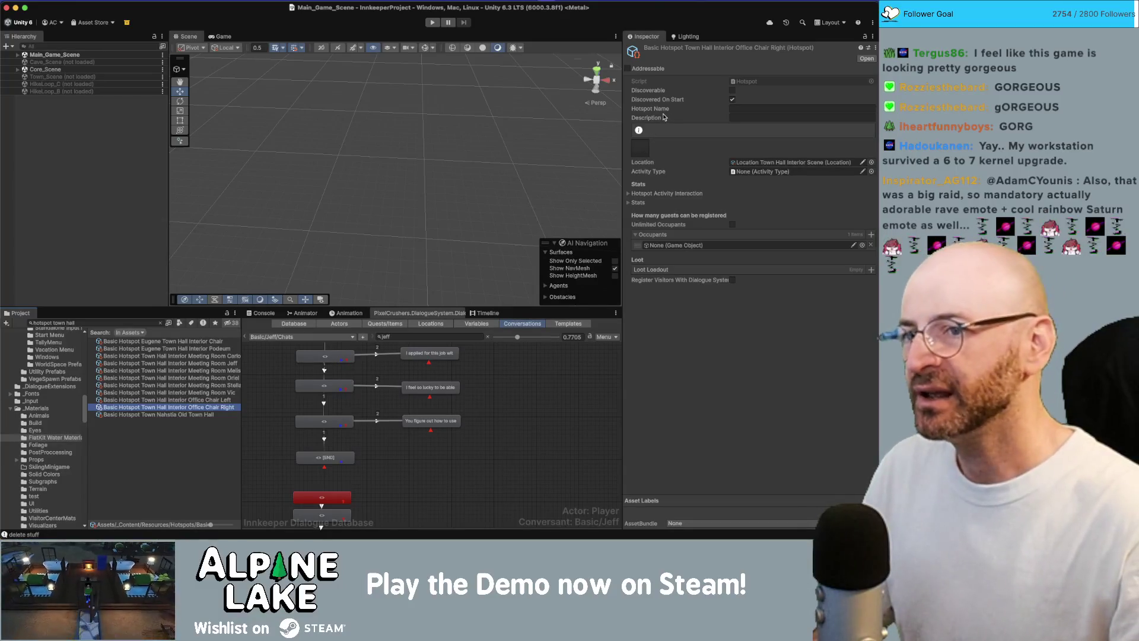
click(737, 110)
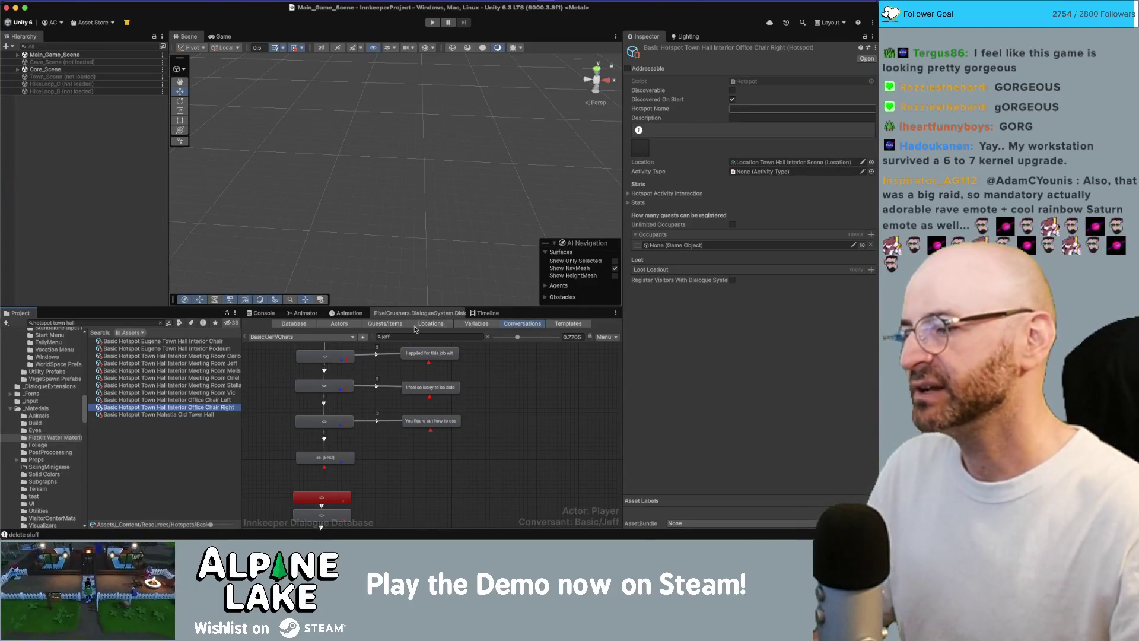
Step through the Meeting Room hotspots to Office Chair Left and open its Hotspot script in Rider
click(225, 399)
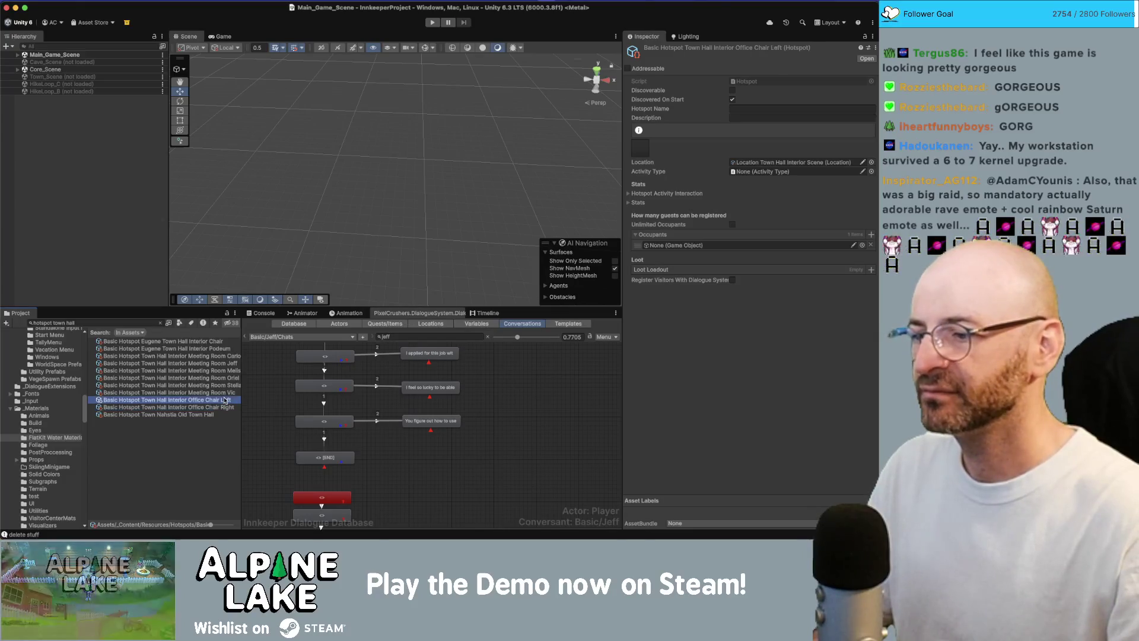
key(Up)
key(Up)
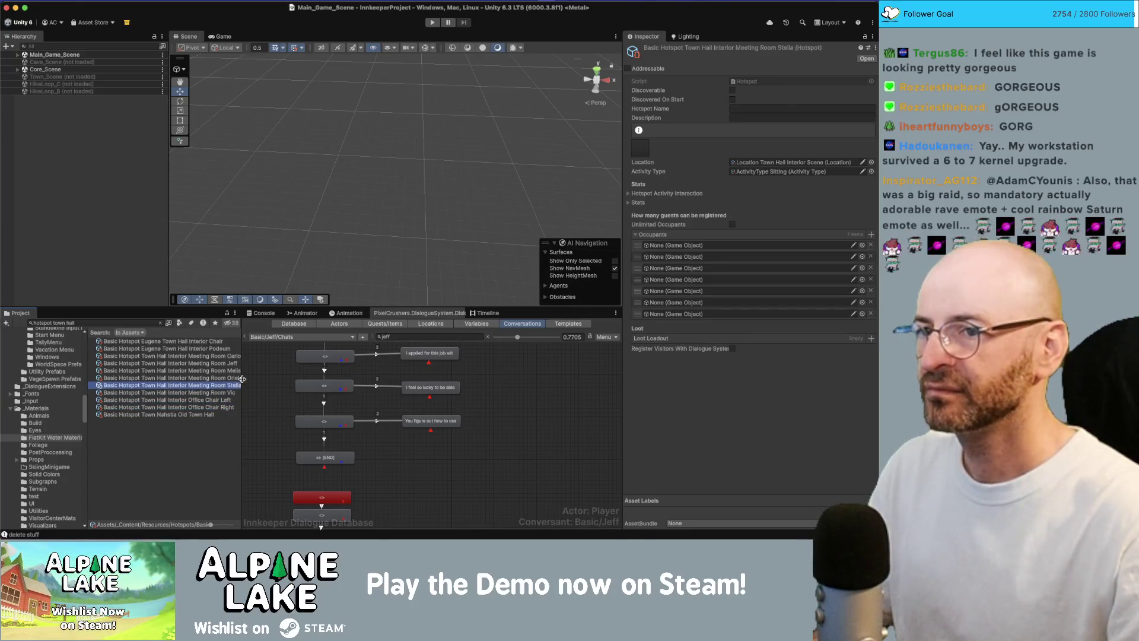
key(Up)
key(Up)
key(Up)
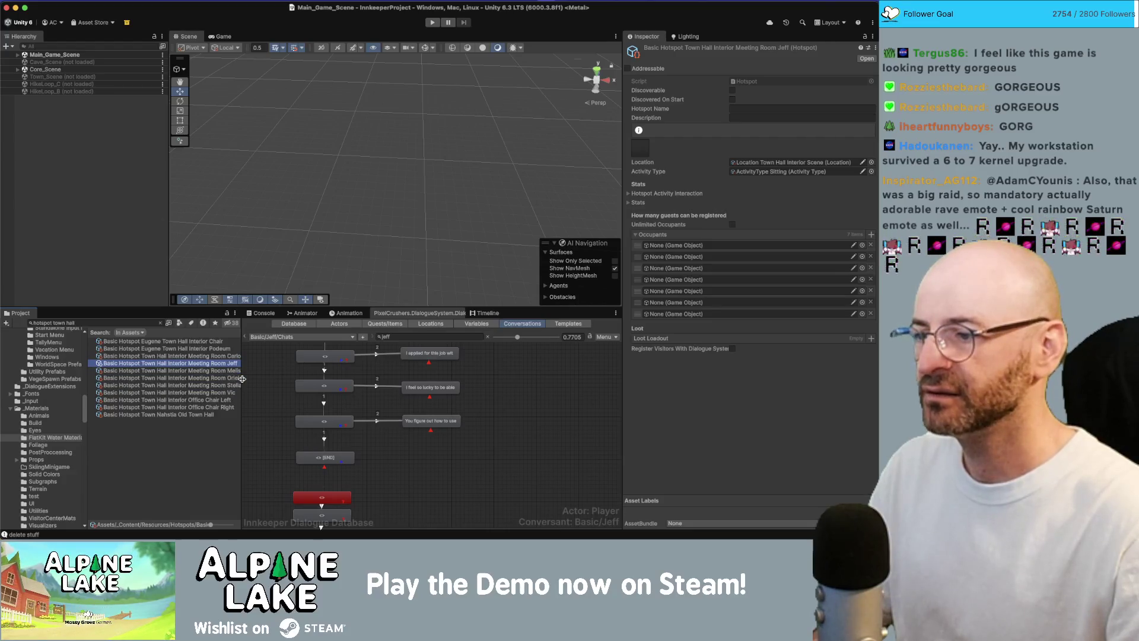
key(Up)
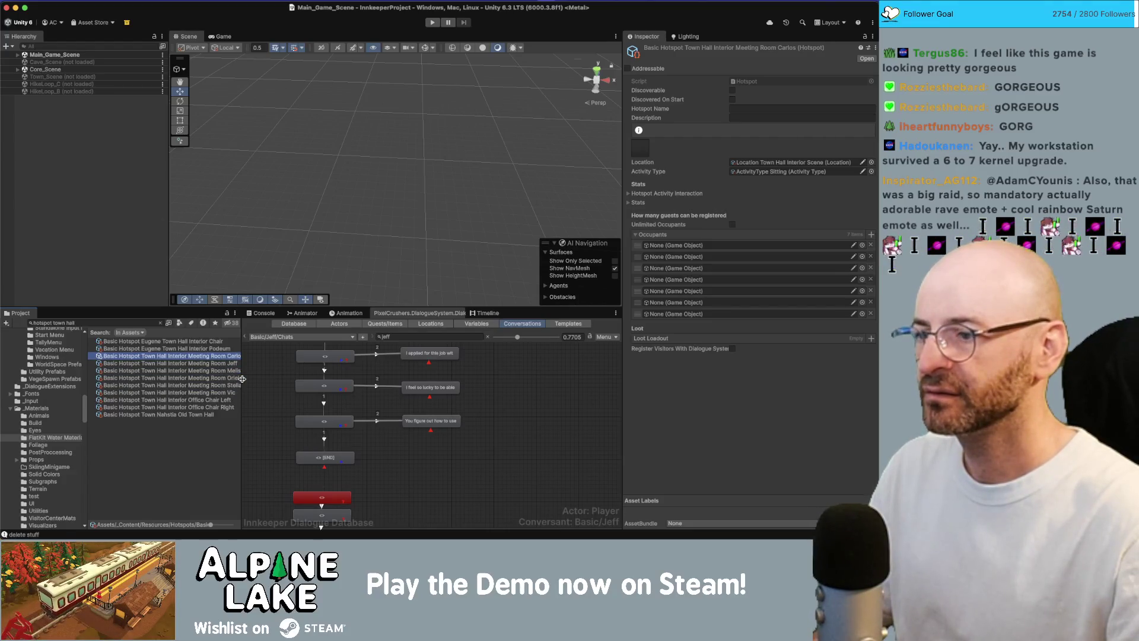
key(Up)
key(Up)
key(Down)
key(Down)
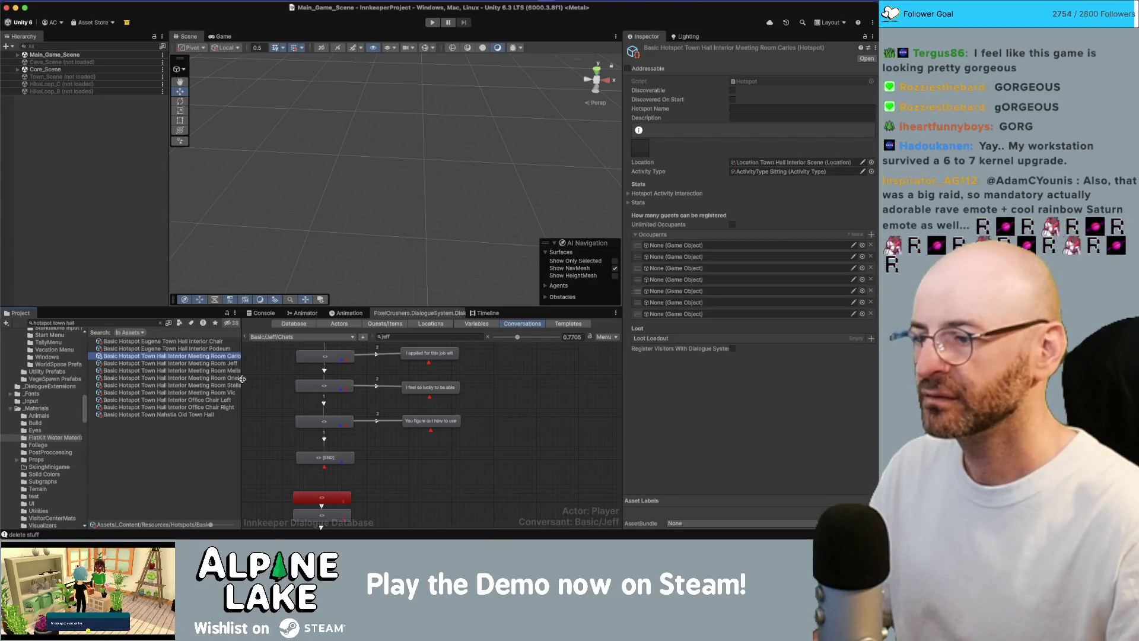
key(Down)
key(Down)
key(Down)
key(Down)
key(Down)
key(Down)
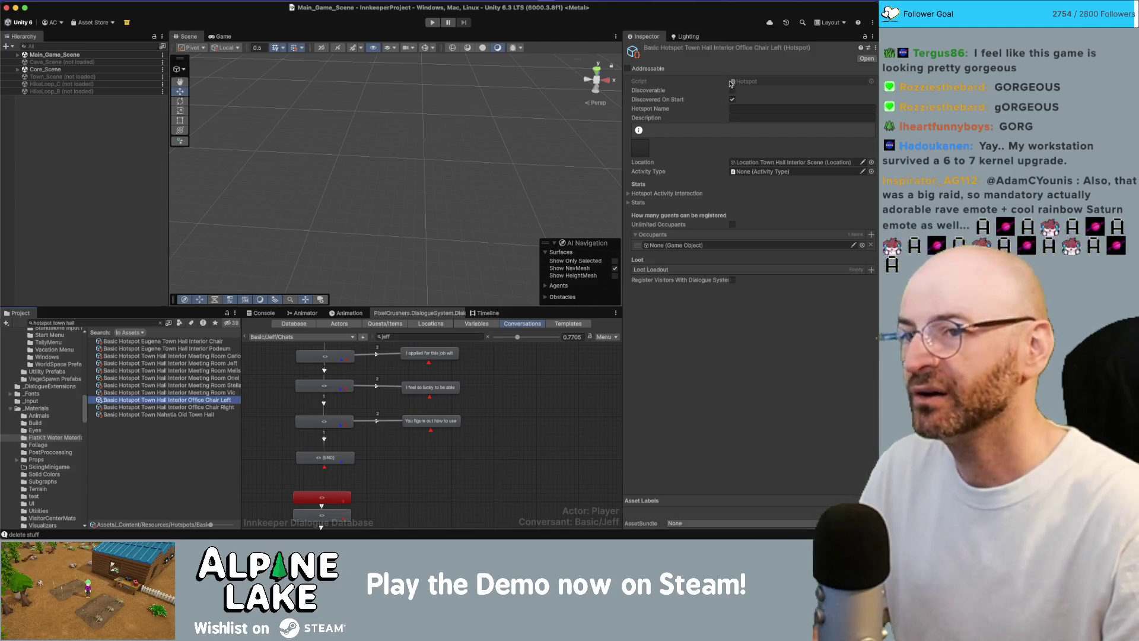
double_click(746, 83)
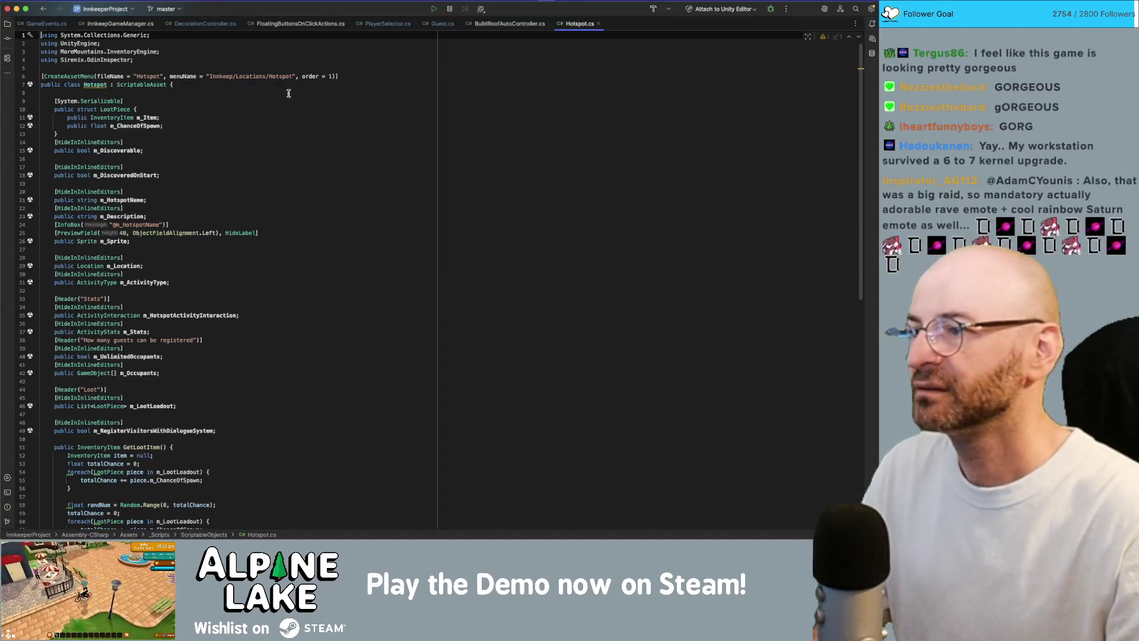
Add a new public bool field below m_DiscoveredOnStart with a [HideInInlineEditors] attribute
click(231, 175)
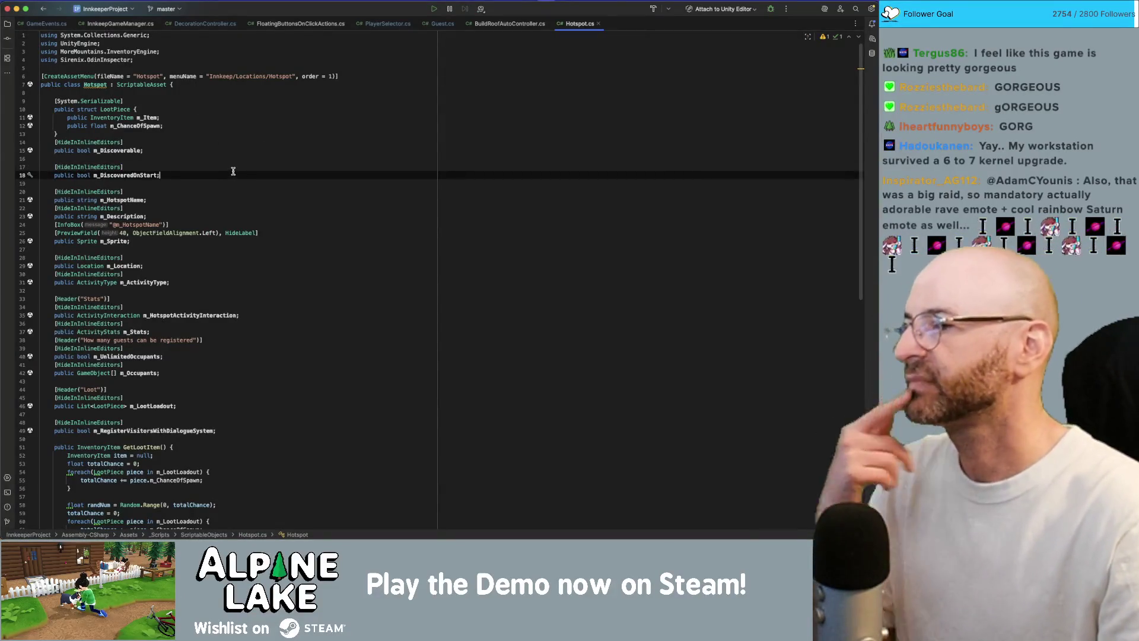
key(Return)
key(Return)
text(public )
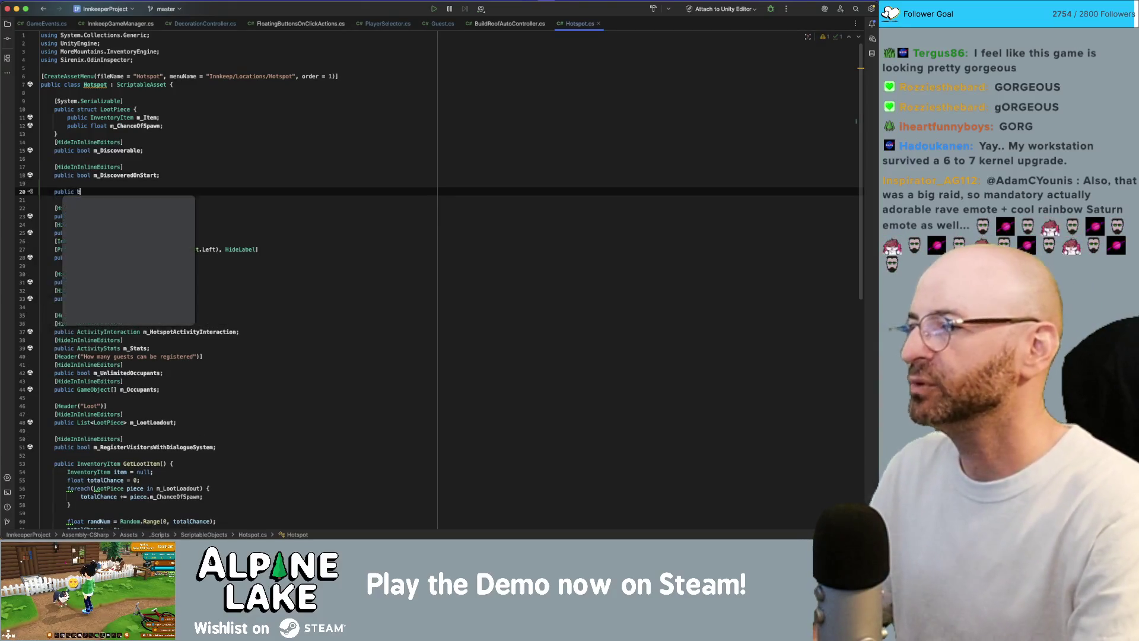
text(bool m_)
key(BackSpace)
key(BackSpace)
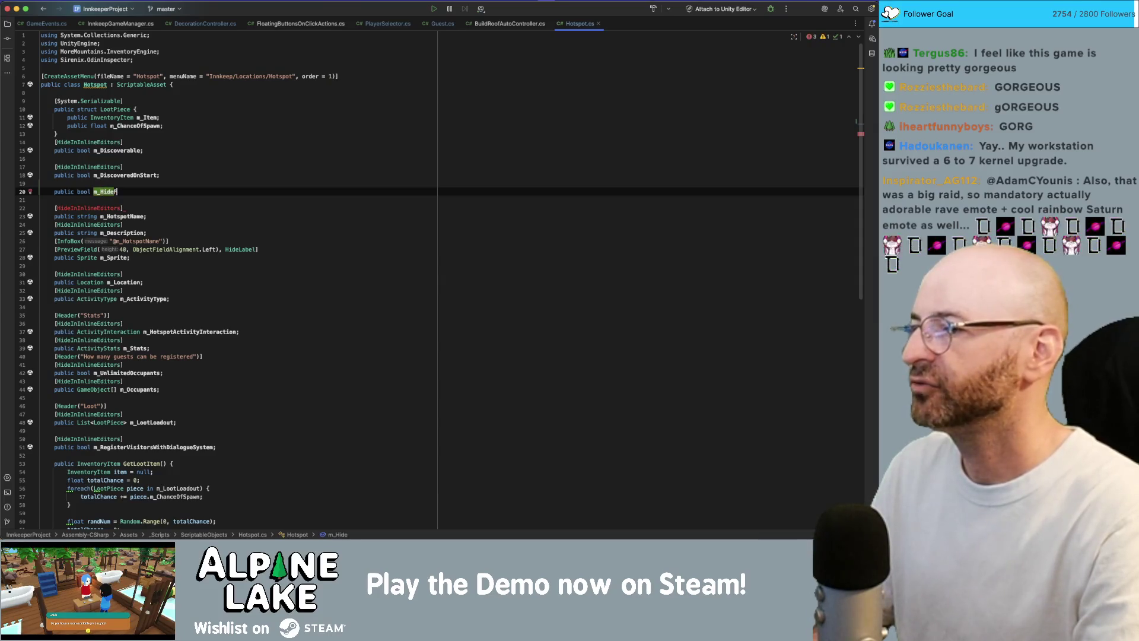
text(From)
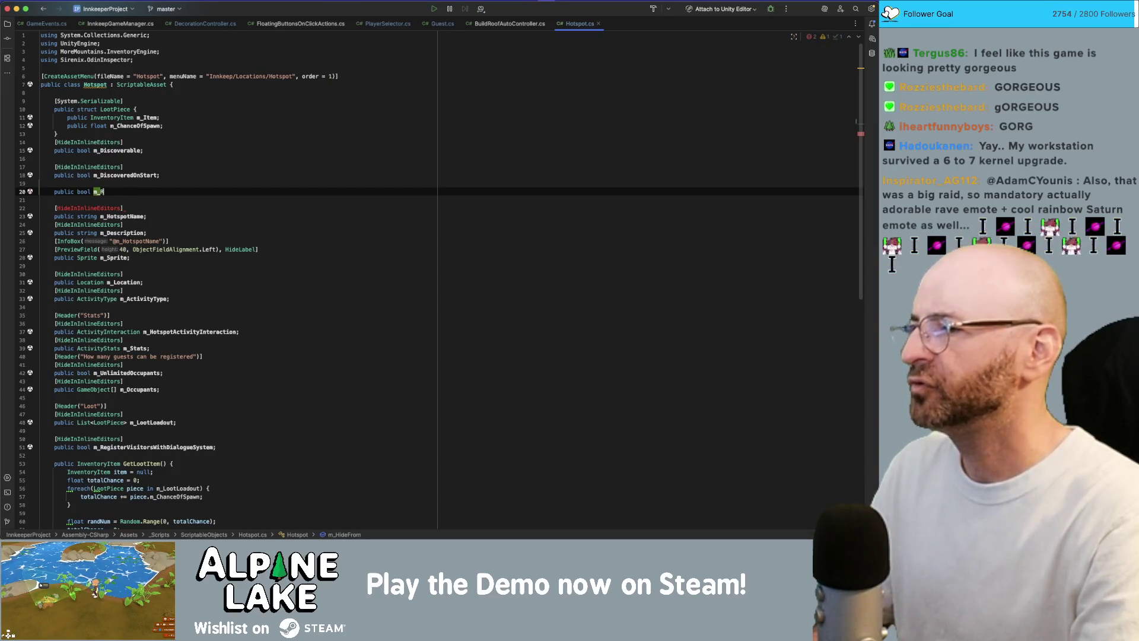
text(From)
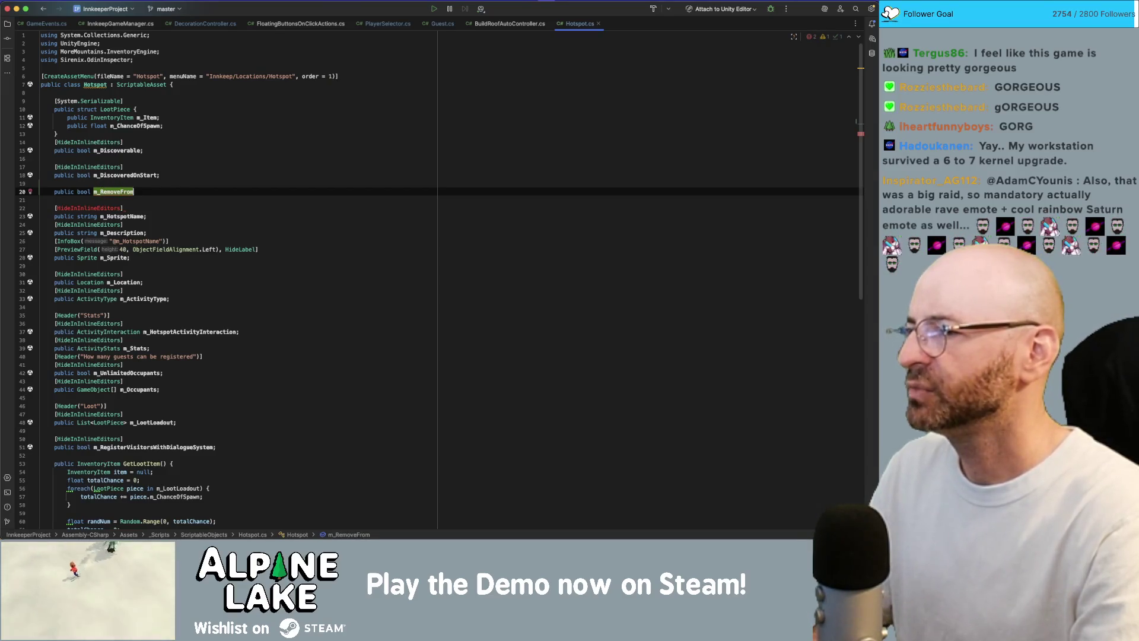
text(HotspotPool;)
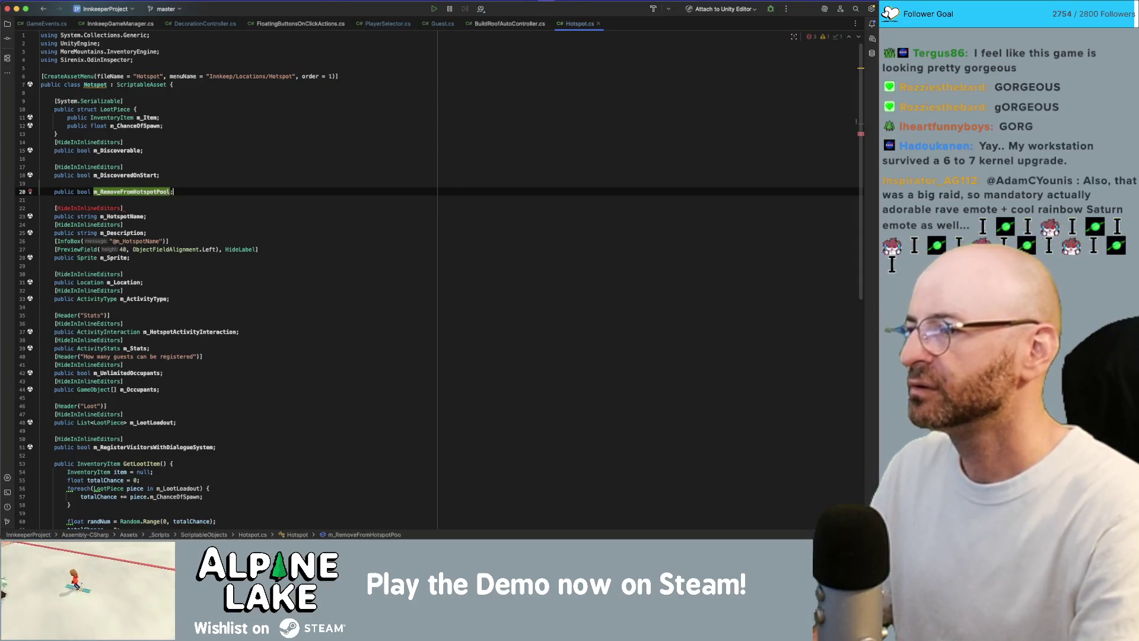
key(Home)
key(Return)
key(Up)
text([)
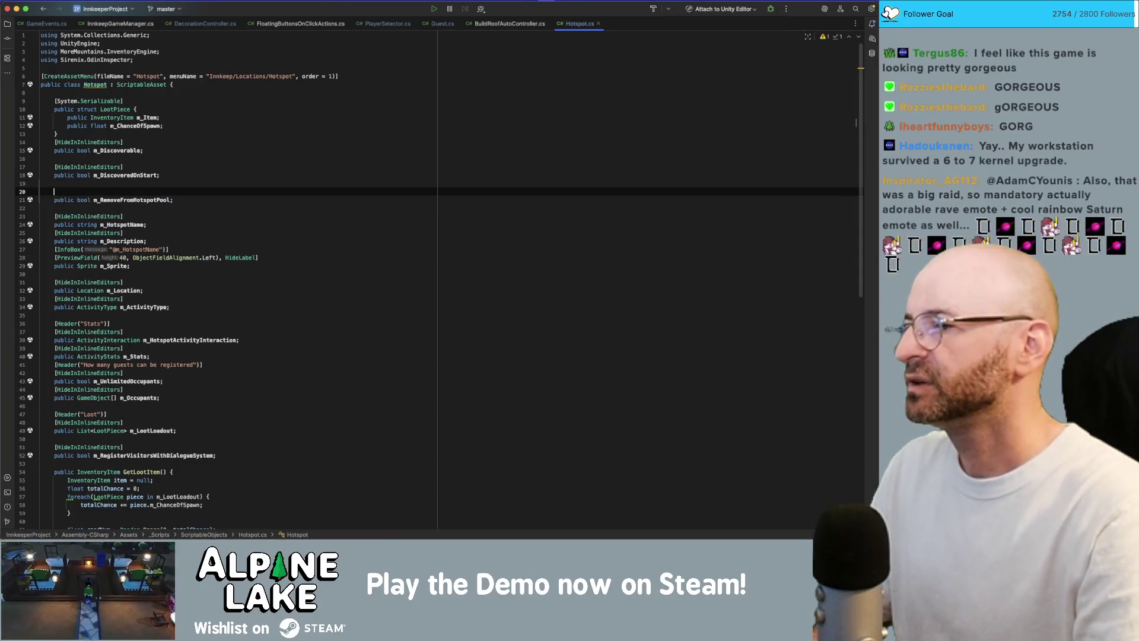
text(H)
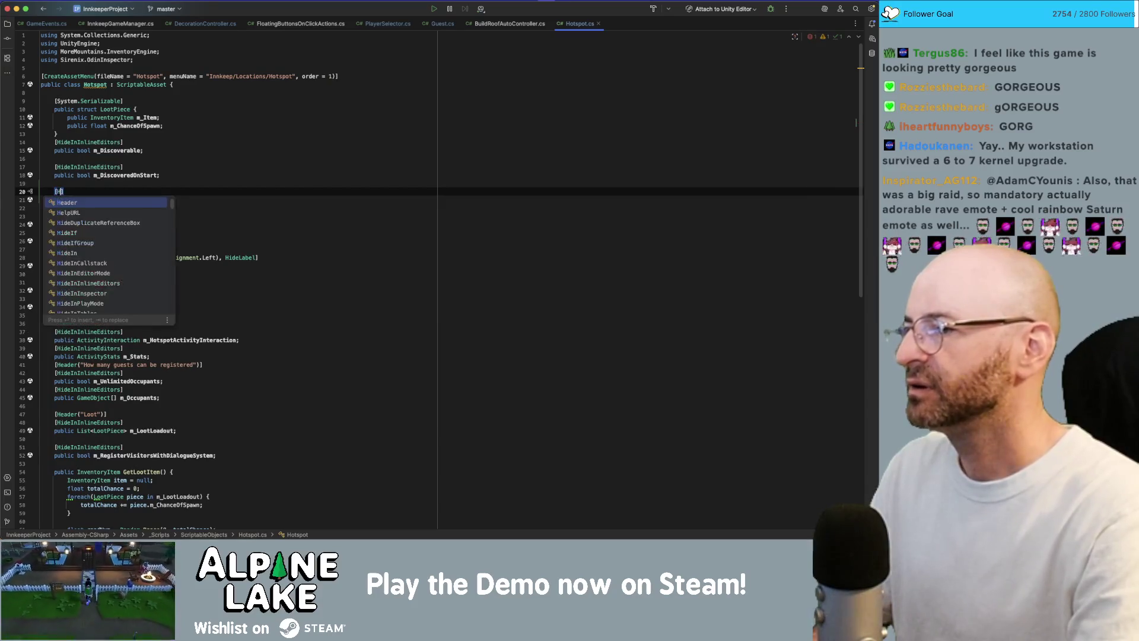
text(ideInInl)
key(Return)
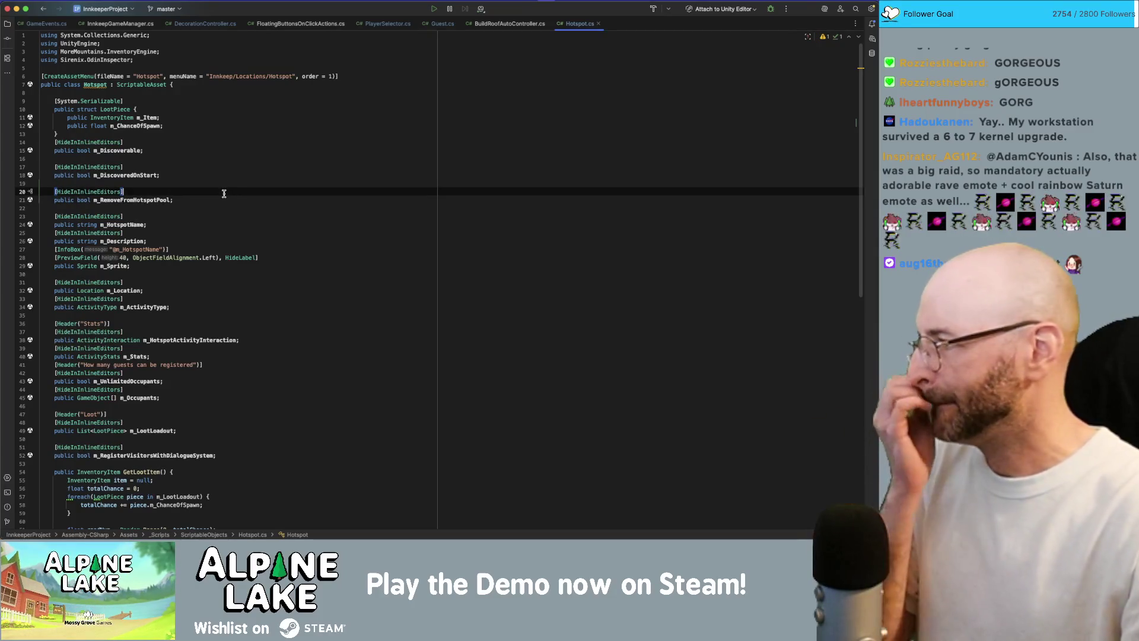
Rename the field to m_RemoveFromAvailableHotspotPool and return to Unity
click(131, 200)
text(Available)
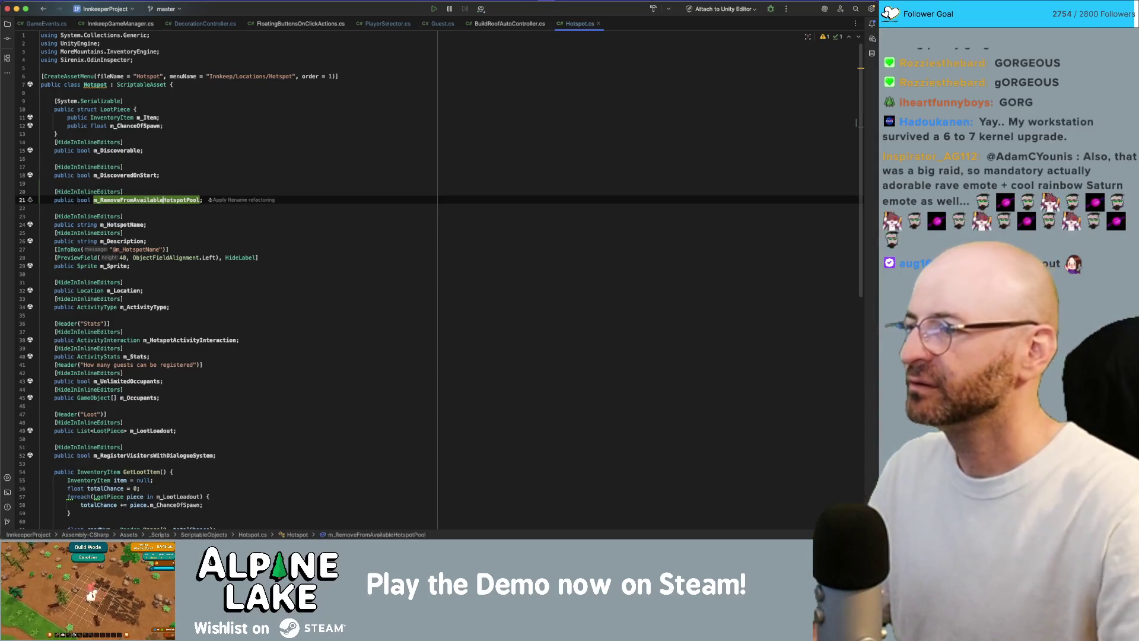
key(End)
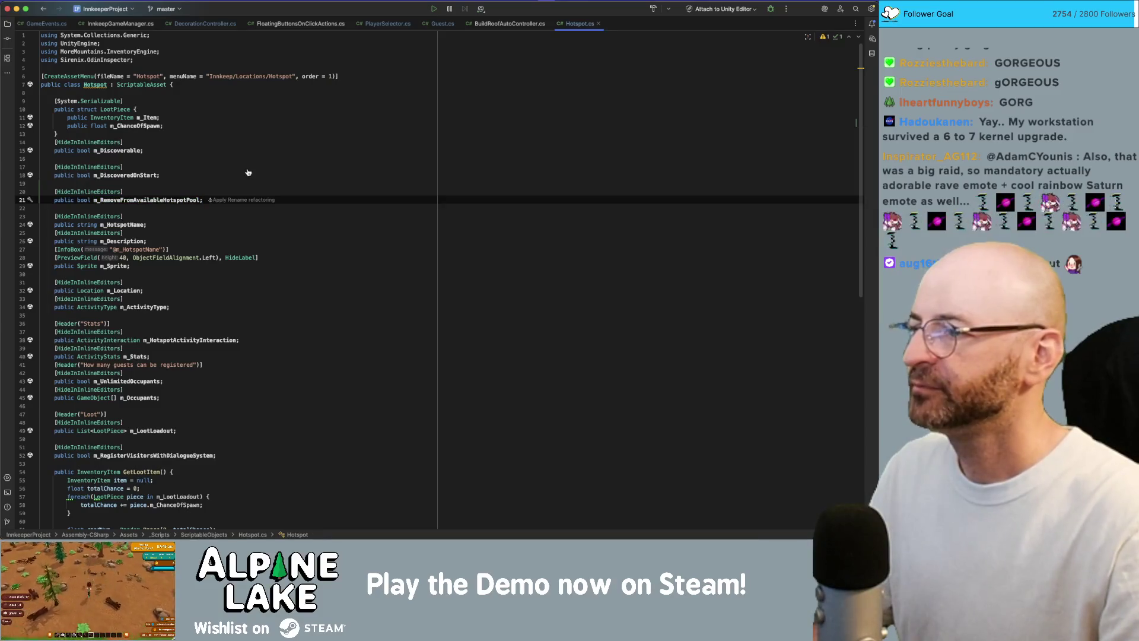
key(super+Tab)
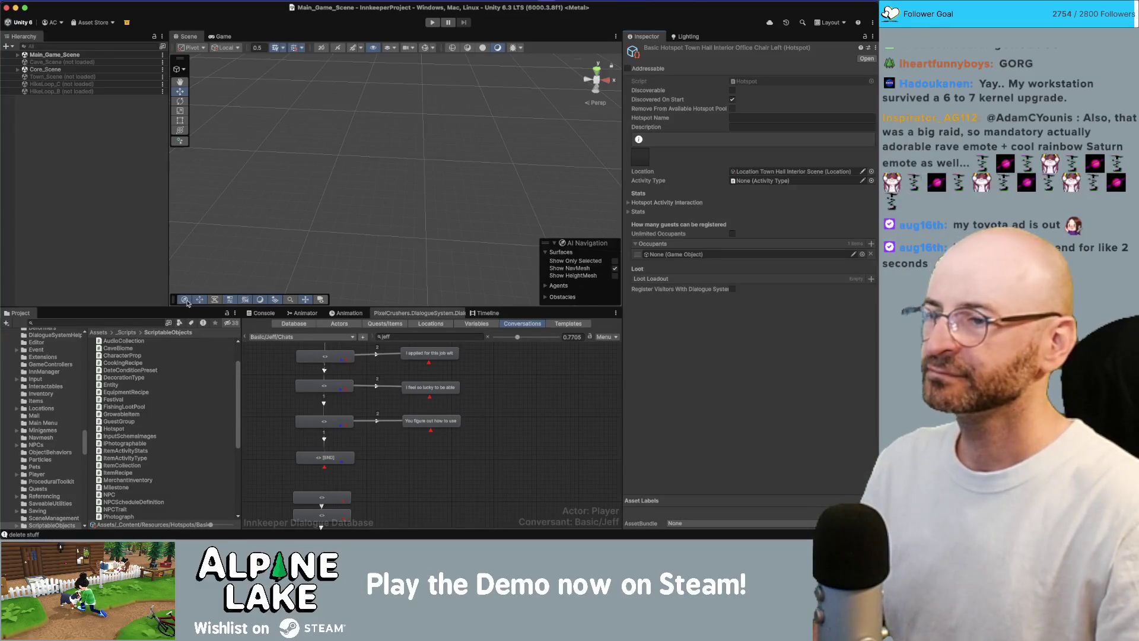
text(air left)
Select Office Chair Left and Right hotspots and enable Remove From Available Hotspot Pool on both
click(132, 342)
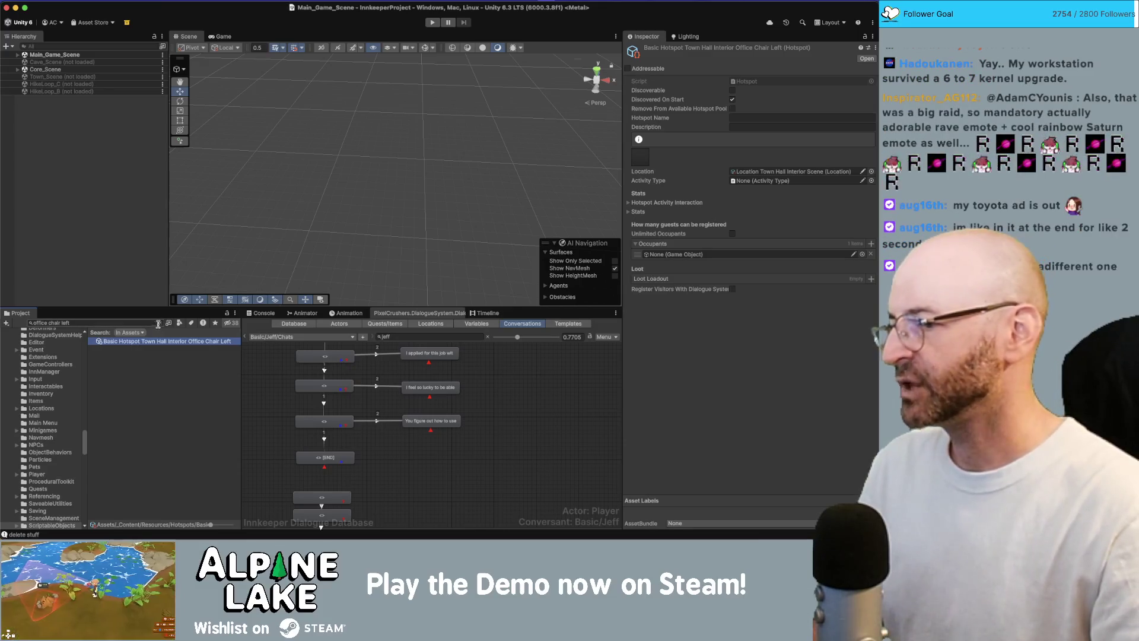
click(159, 323)
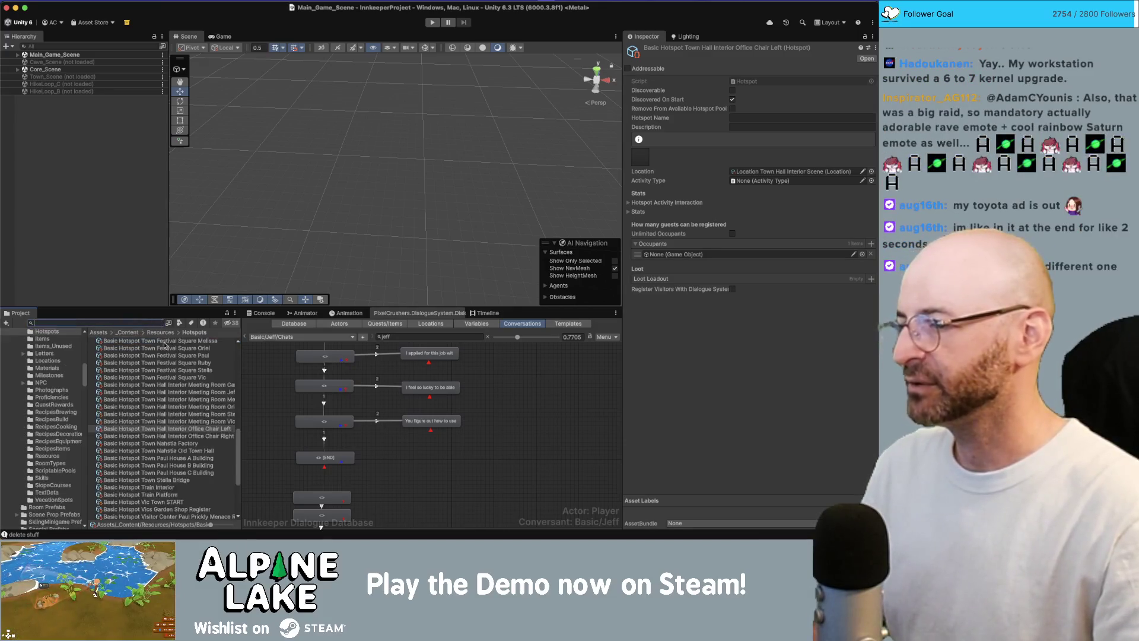
shift+click(200, 436)
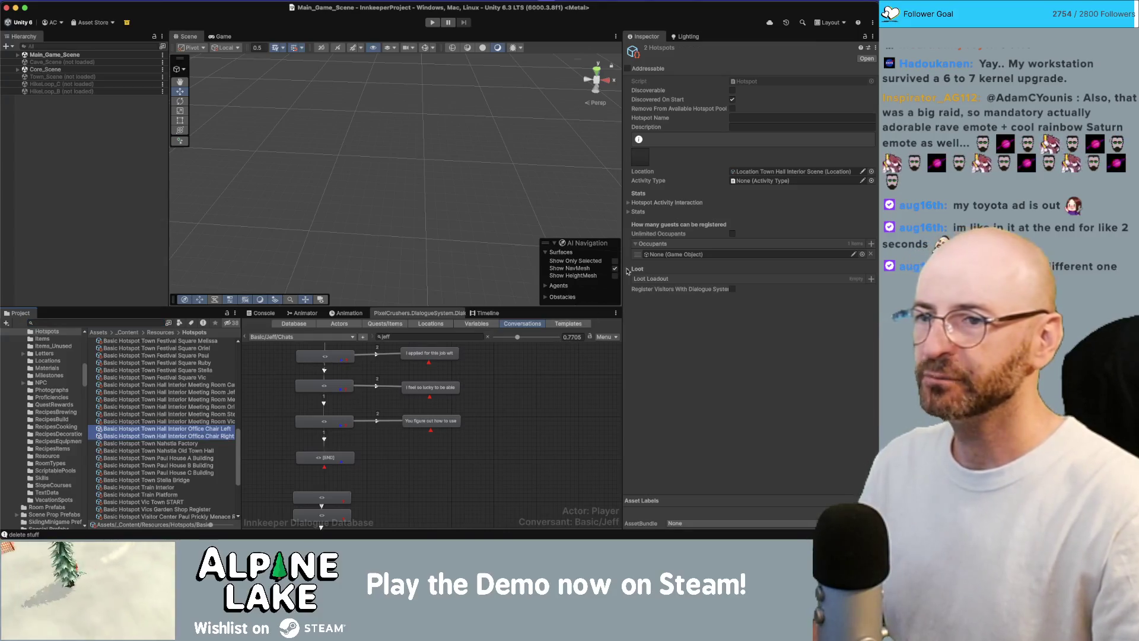
click(731, 108)
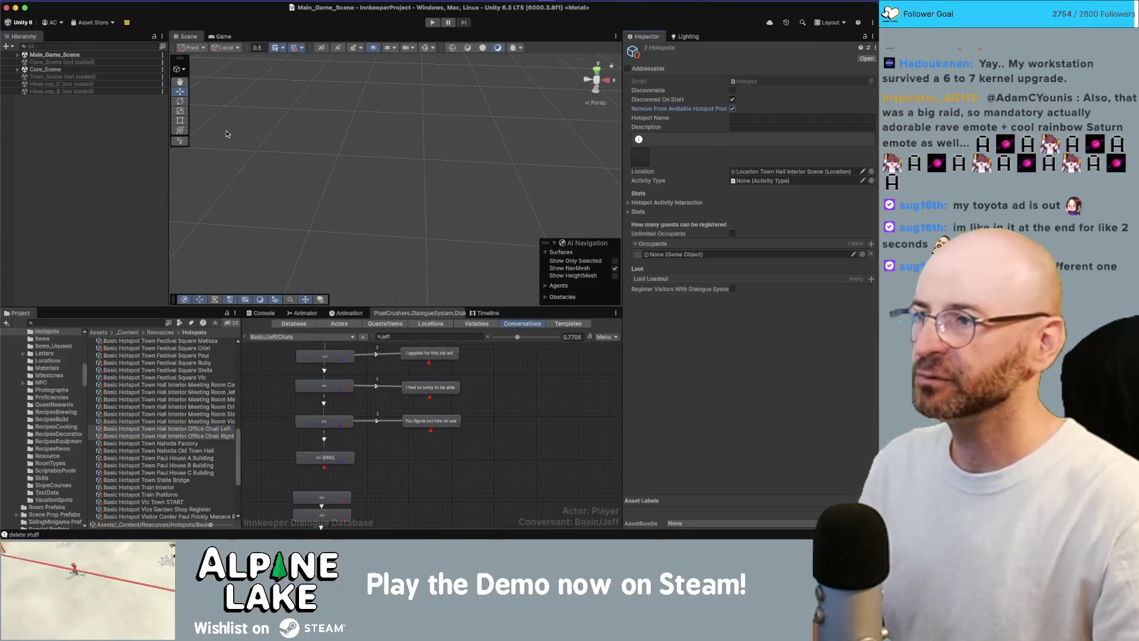
click(61, 154)
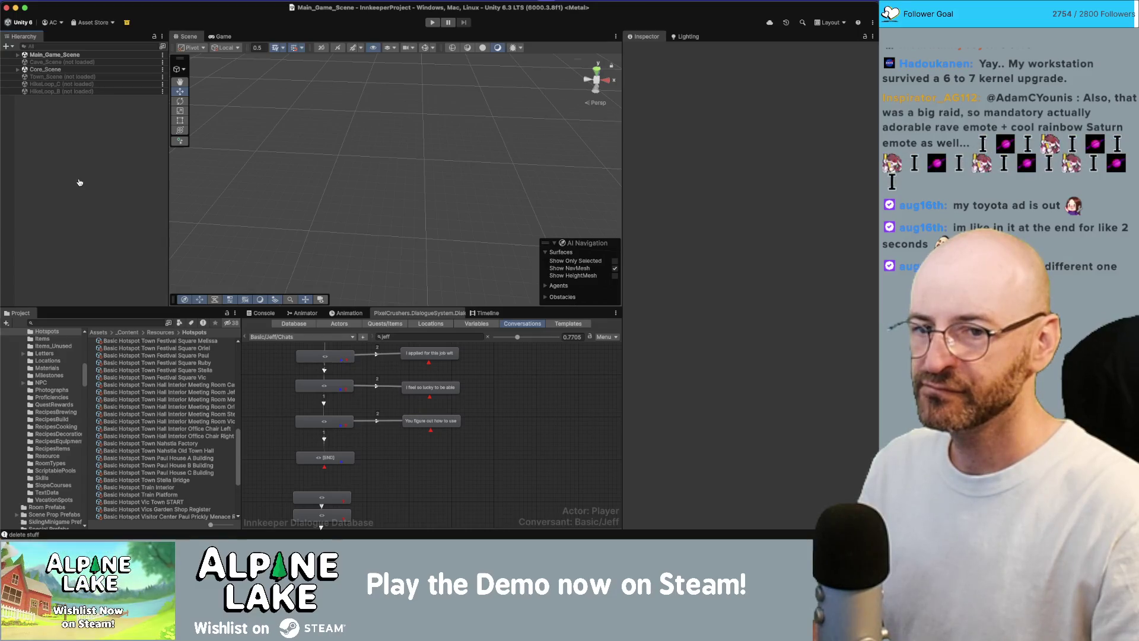
Open the Inn script and then the ScheduleSystem script in Rider from the Project search
key(super+Tab)
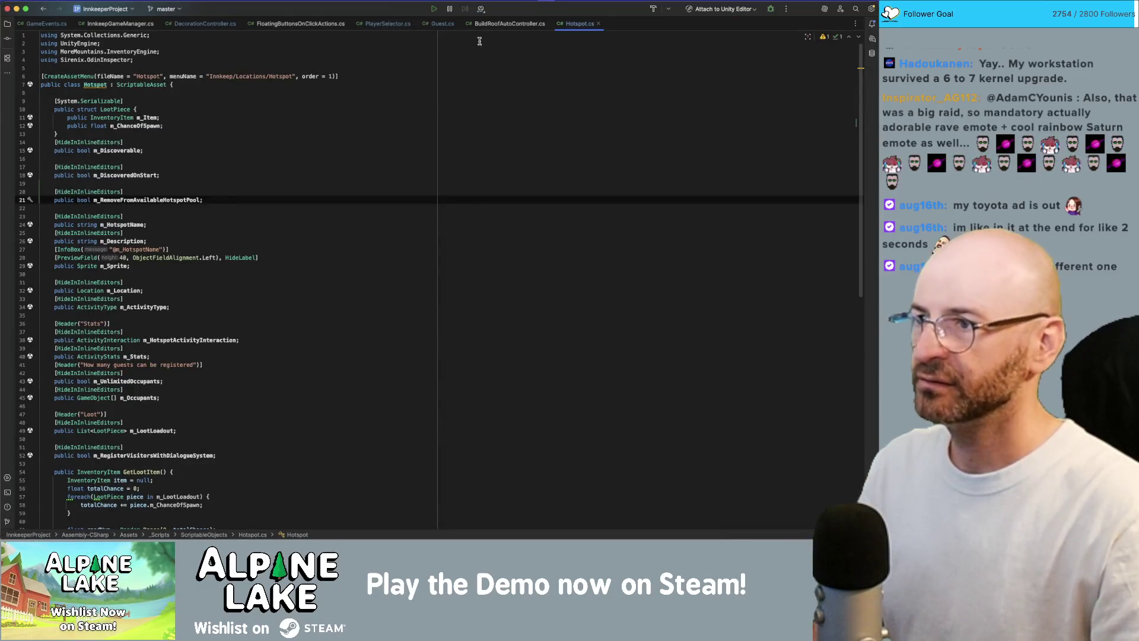
key(super+Tab)
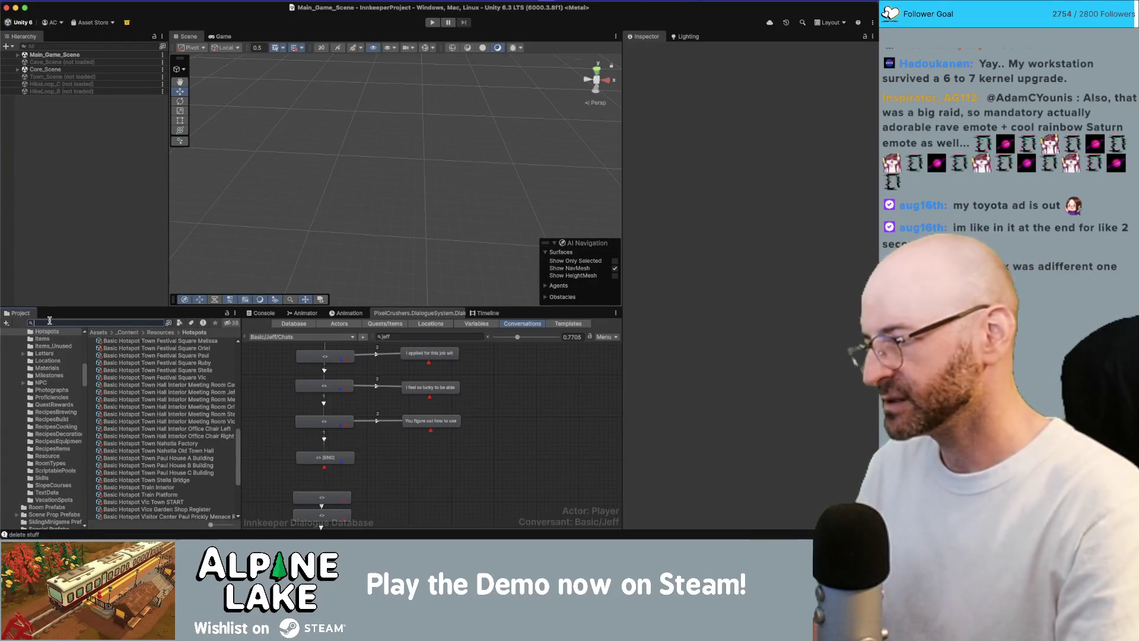
text(inn)
click(106, 362)
double_click(107, 362)
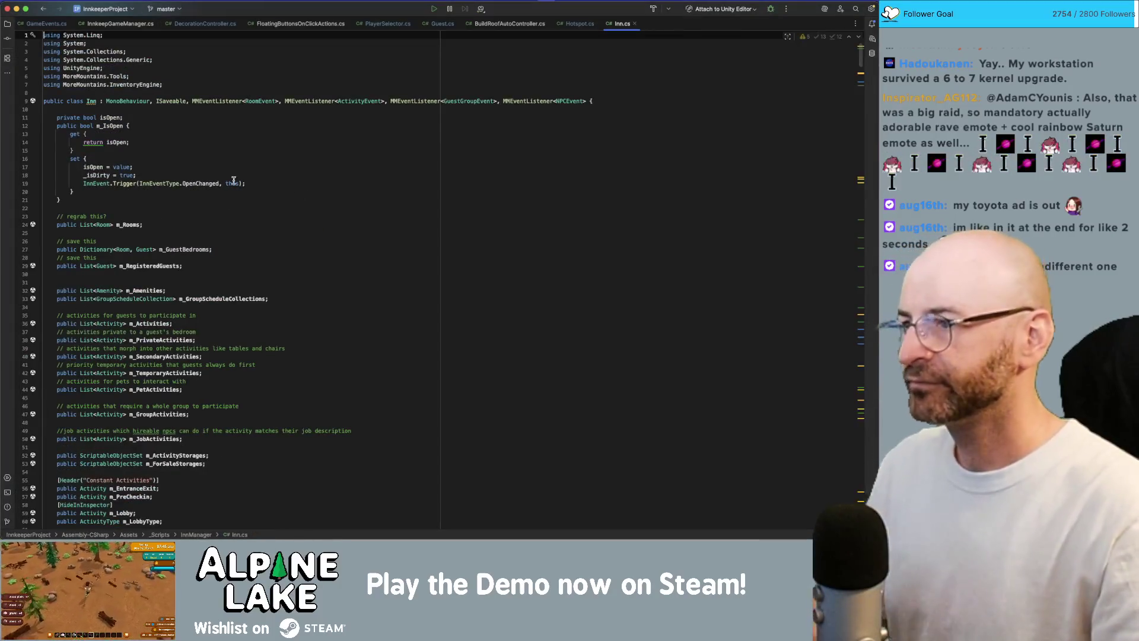
scroll(264, 169, down, 5)
scroll(260, 165, down, 5)
scroll(258, 162, down, 3)
scroll(256, 162, down, 3)
scroll(257, 162, down, 3)
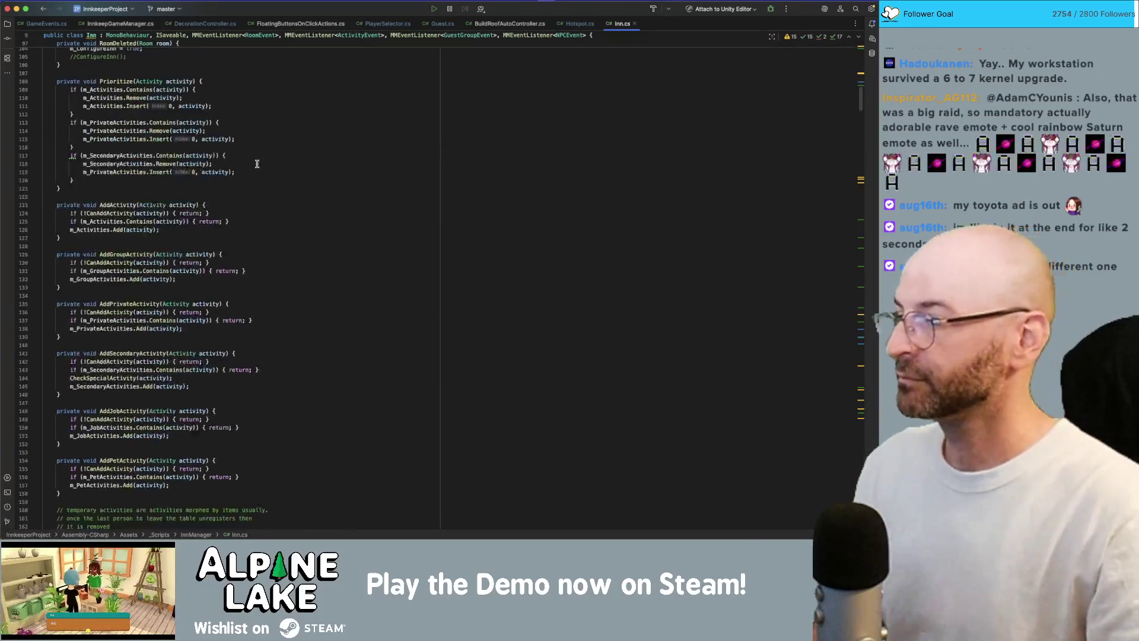
scroll(256, 162, down, 2)
key(super+Tab)
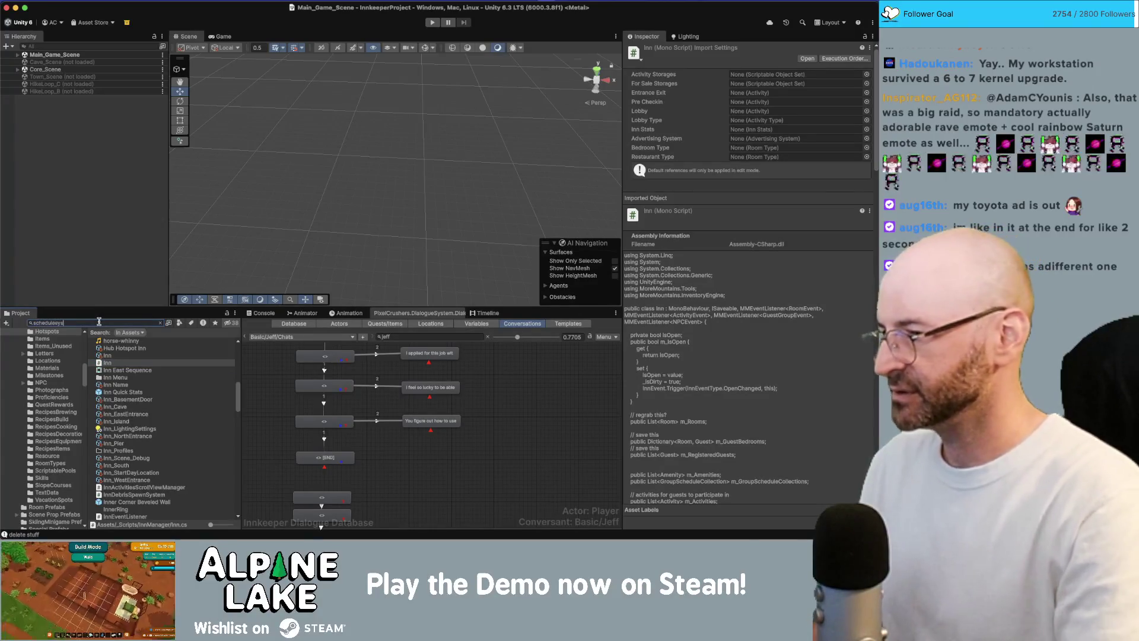
text(schedulesys)
double_click(121, 341)
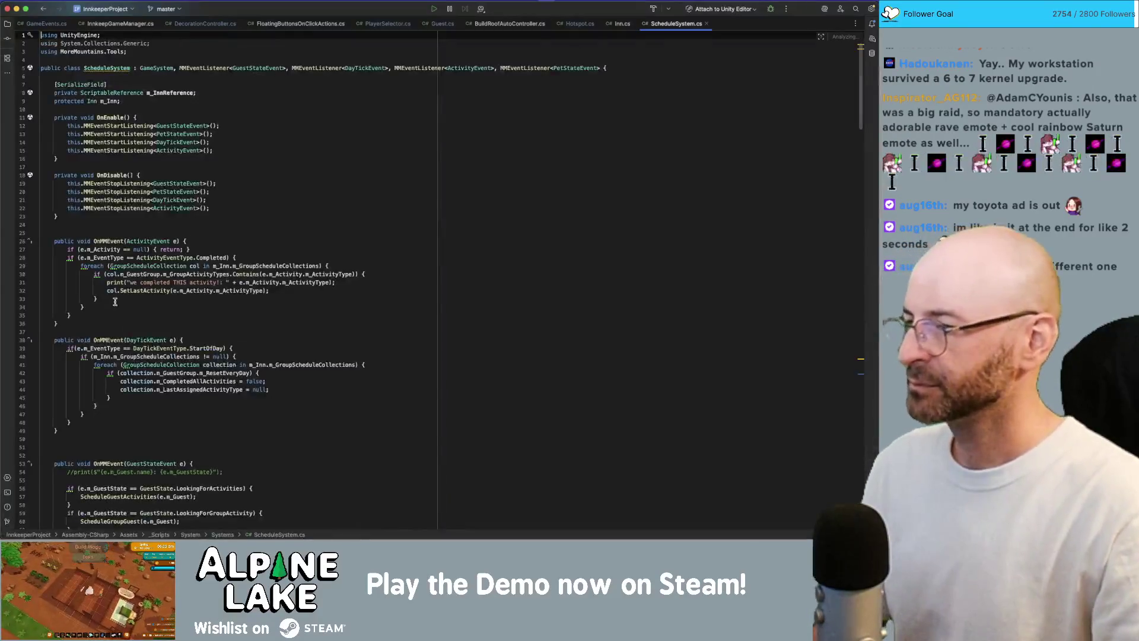
scroll(113, 300, down, 5)
scroll(114, 304, down, 4)
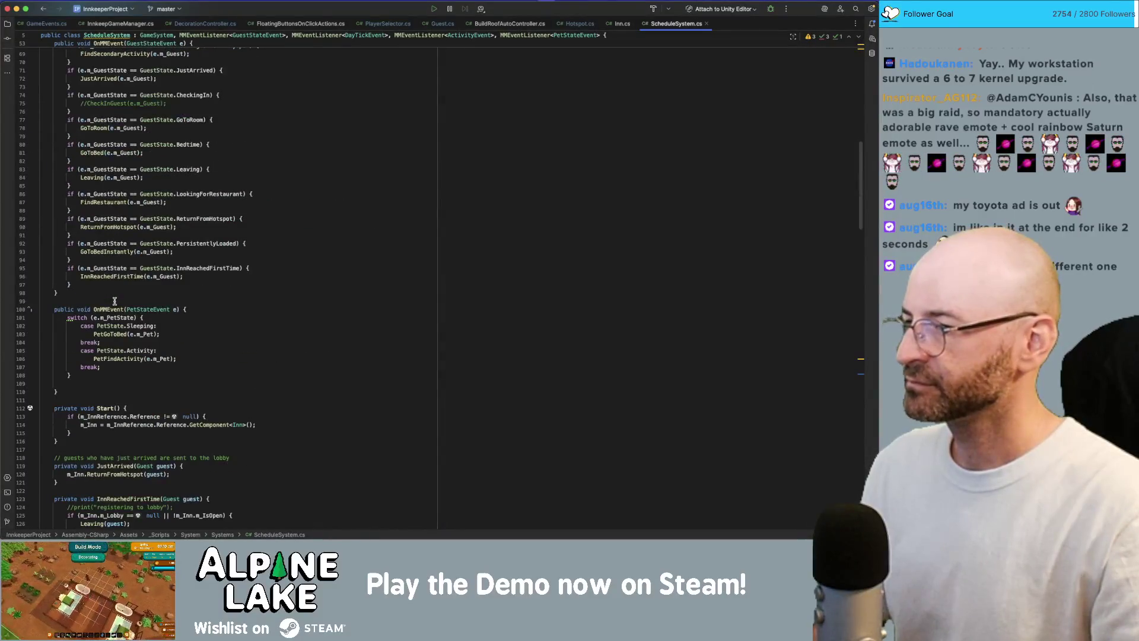
scroll(114, 301, up, 3)
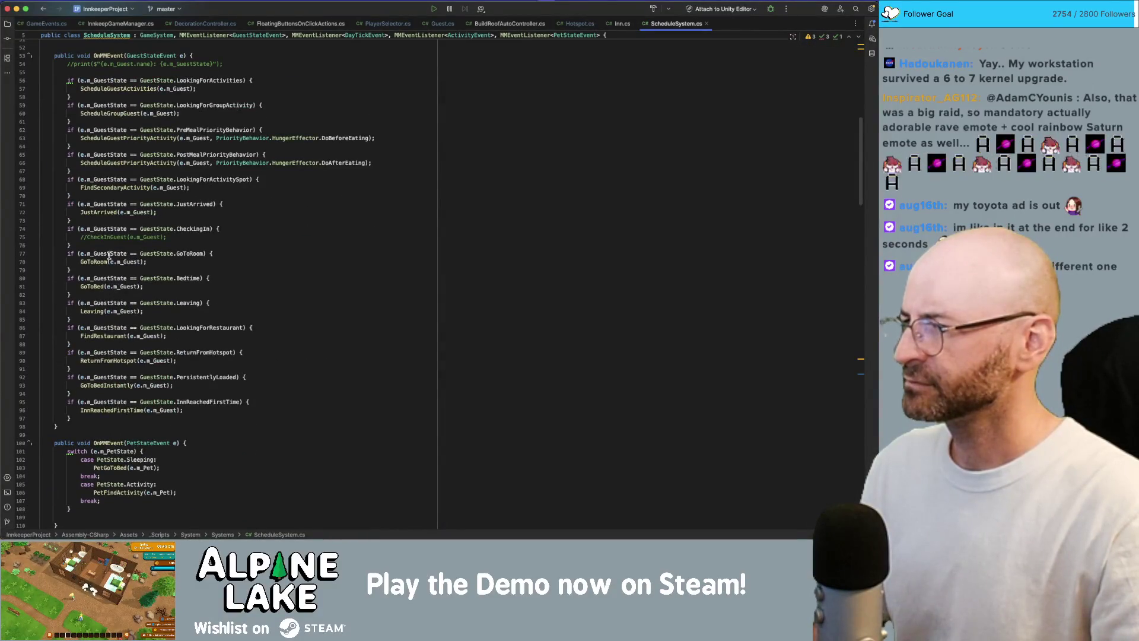
scroll(121, 267, down, 5)
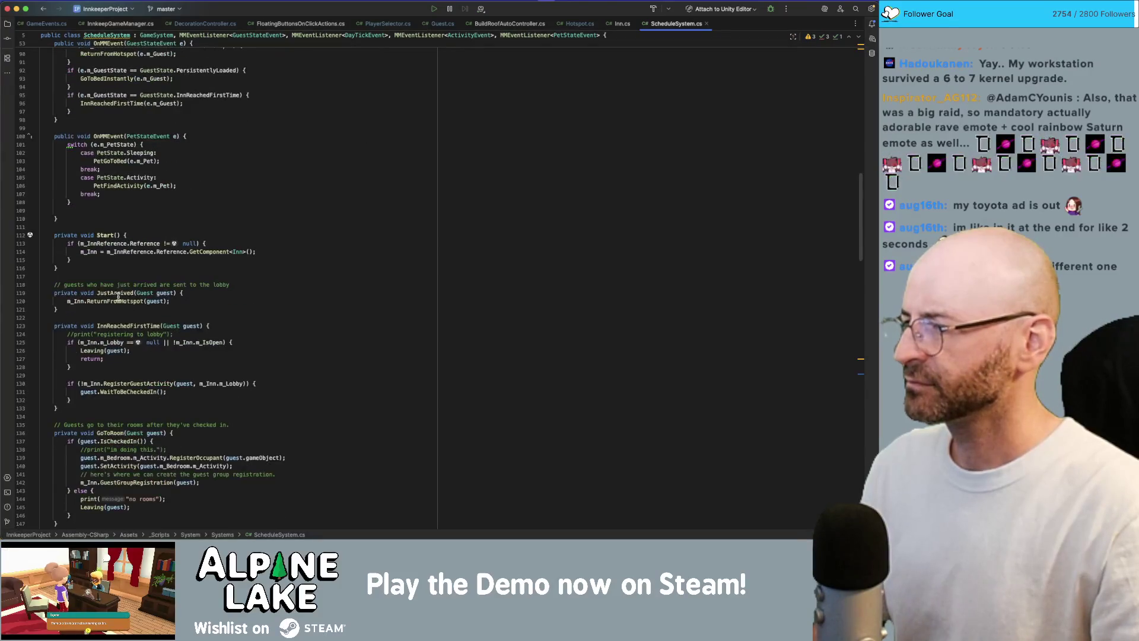
scroll(117, 297, down, 5)
scroll(116, 294, down, 5)
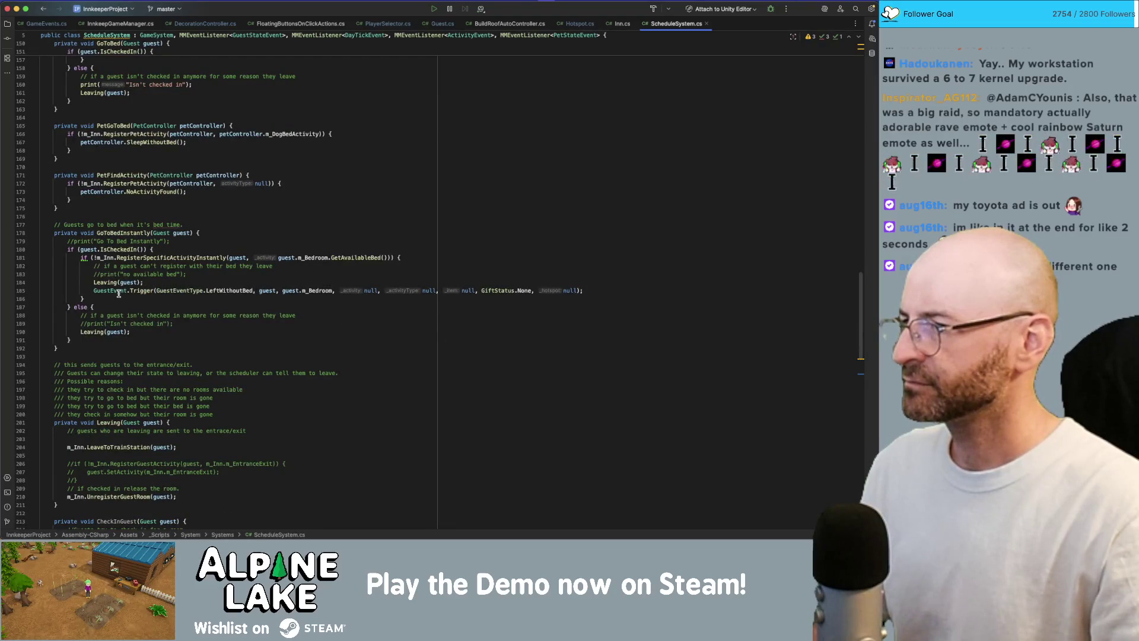
scroll(141, 248, down, 4)
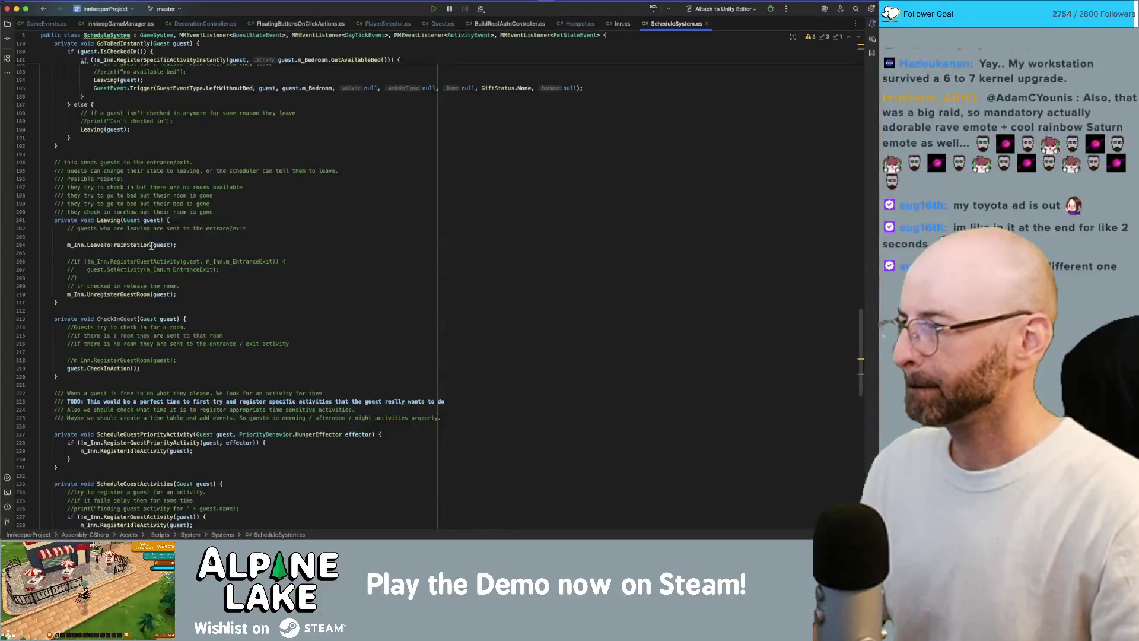
scroll(116, 325, down, 2)
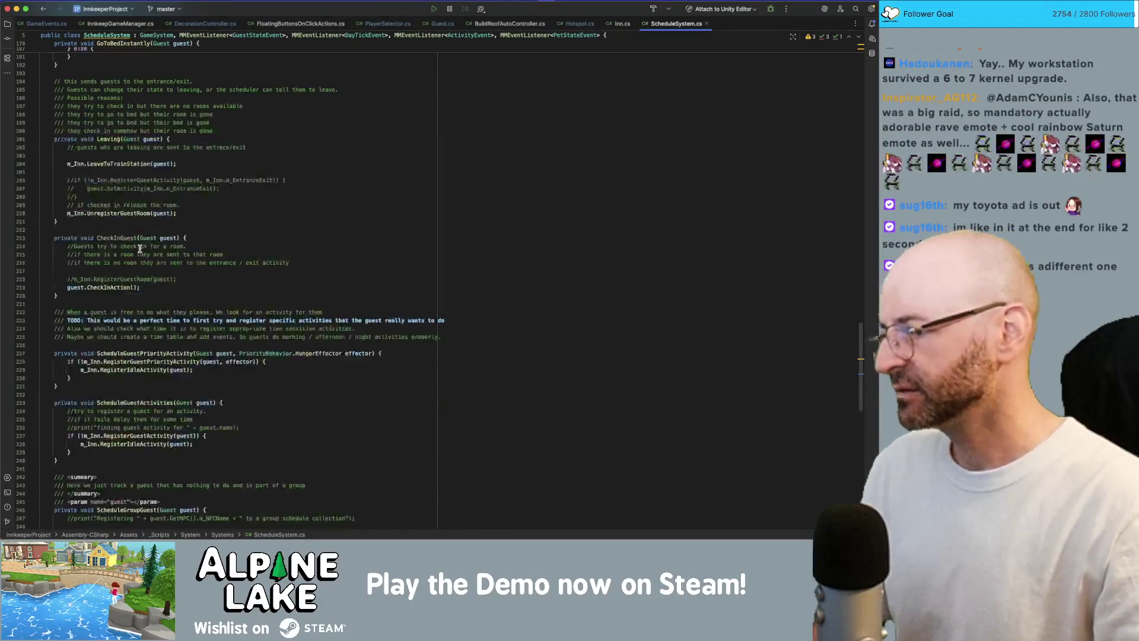
scroll(117, 325, down, 4)
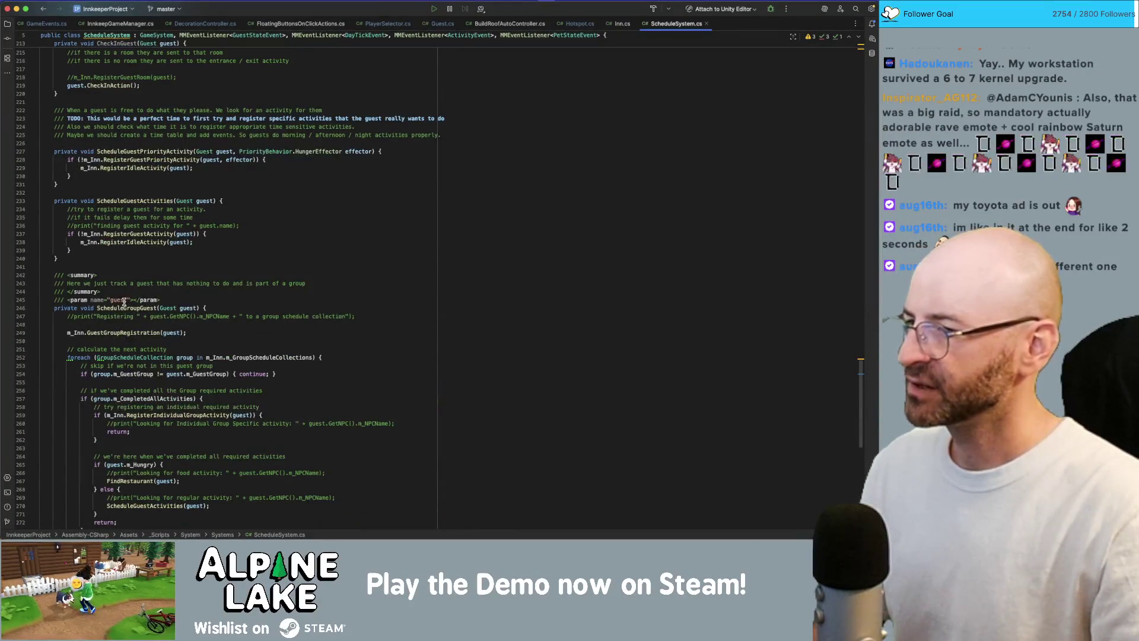
scroll(117, 325, up, 3)
scroll(117, 323, up, 5)
scroll(124, 300, up, 4)
scroll(123, 300, up, 3)
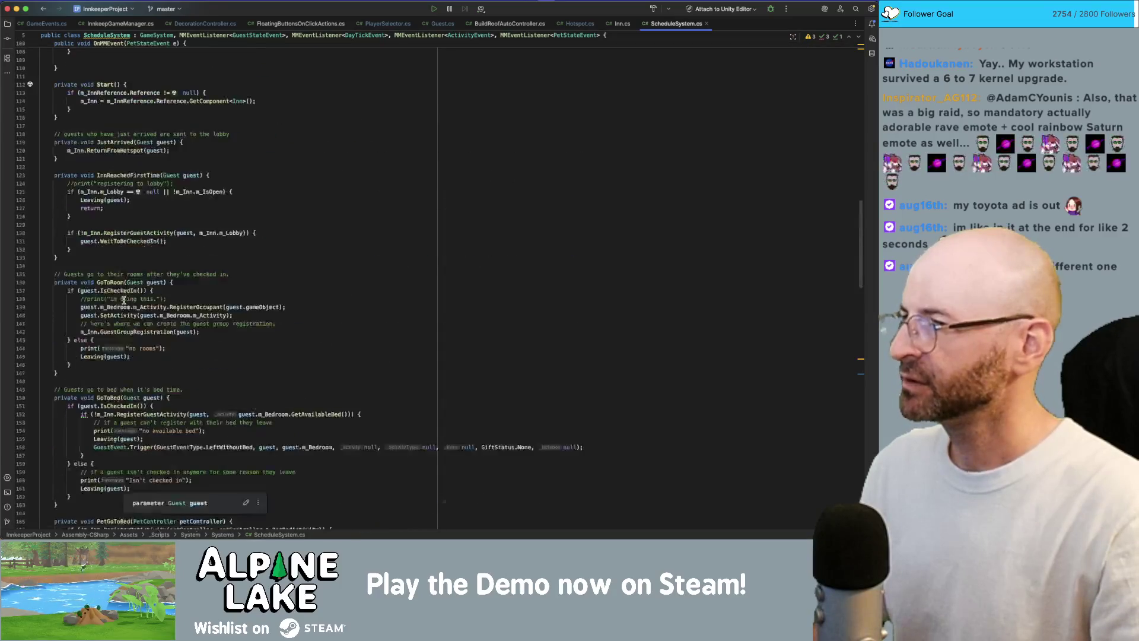
scroll(123, 301, up, 3)
scroll(124, 300, down, 6)
scroll(123, 300, down, 5)
scroll(124, 300, down, 3)
scroll(124, 300, down, 3)
scroll(125, 299, down, 5)
scroll(125, 299, down, 2)
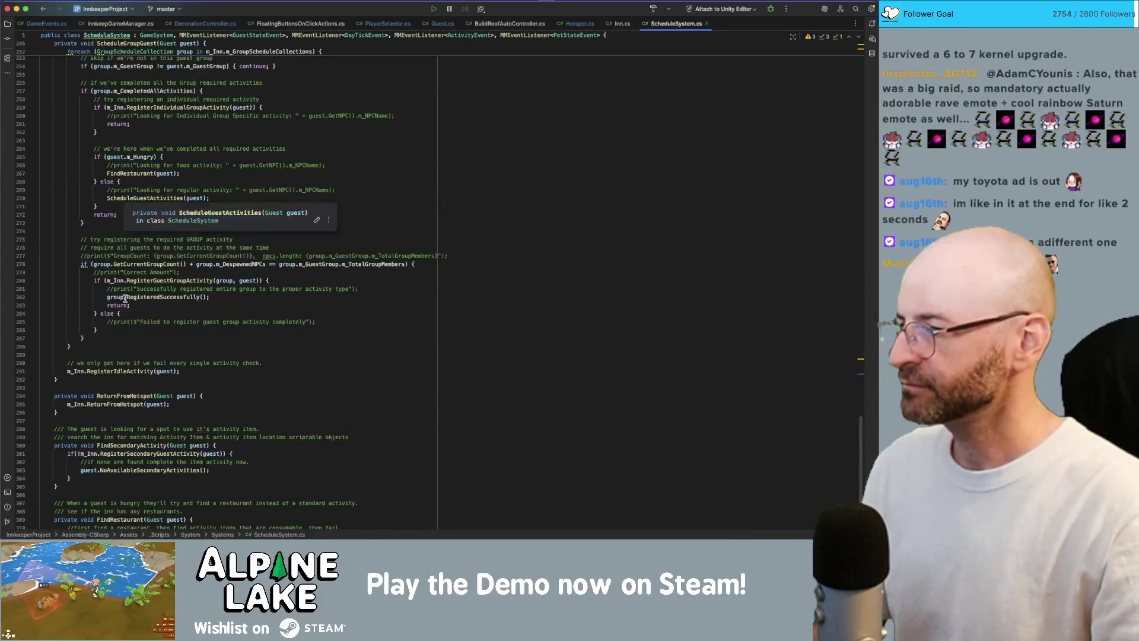
scroll(127, 298, down, 3)
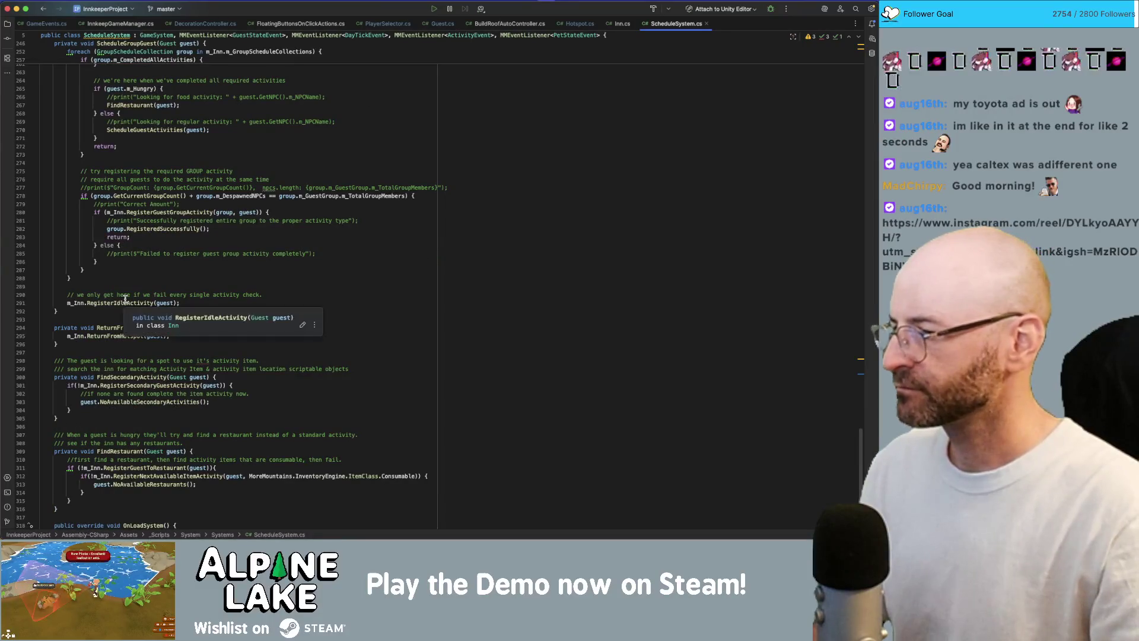
scroll(117, 321, down, 1)
scroll(116, 320, down, 1)
scroll(120, 333, down, 1)
scroll(124, 347, down, 1)
scroll(135, 375, up, 10)
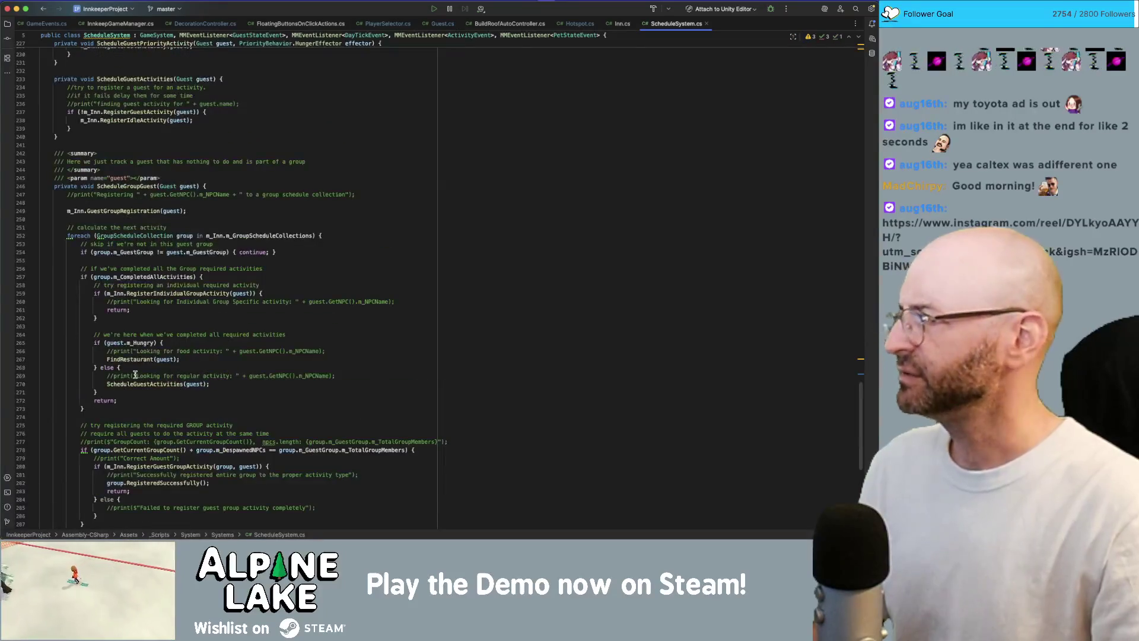
scroll(125, 294, up, 3)
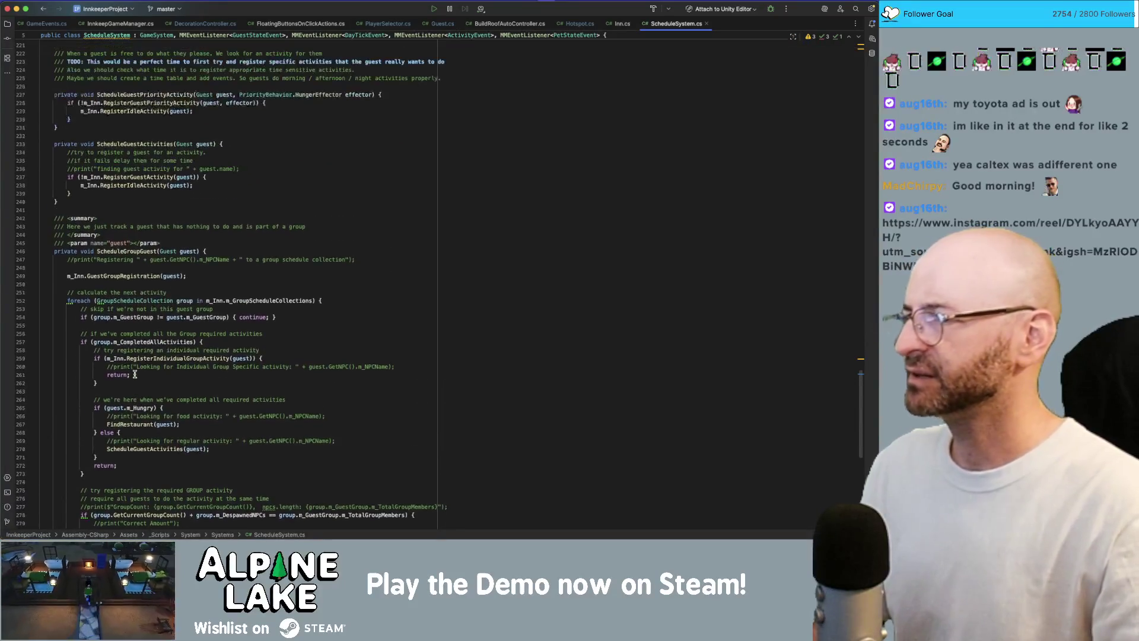
Jump from the RegisterGuestActivity call in ScheduleGuestActivities to its definition in Inn.cs
click(152, 144)
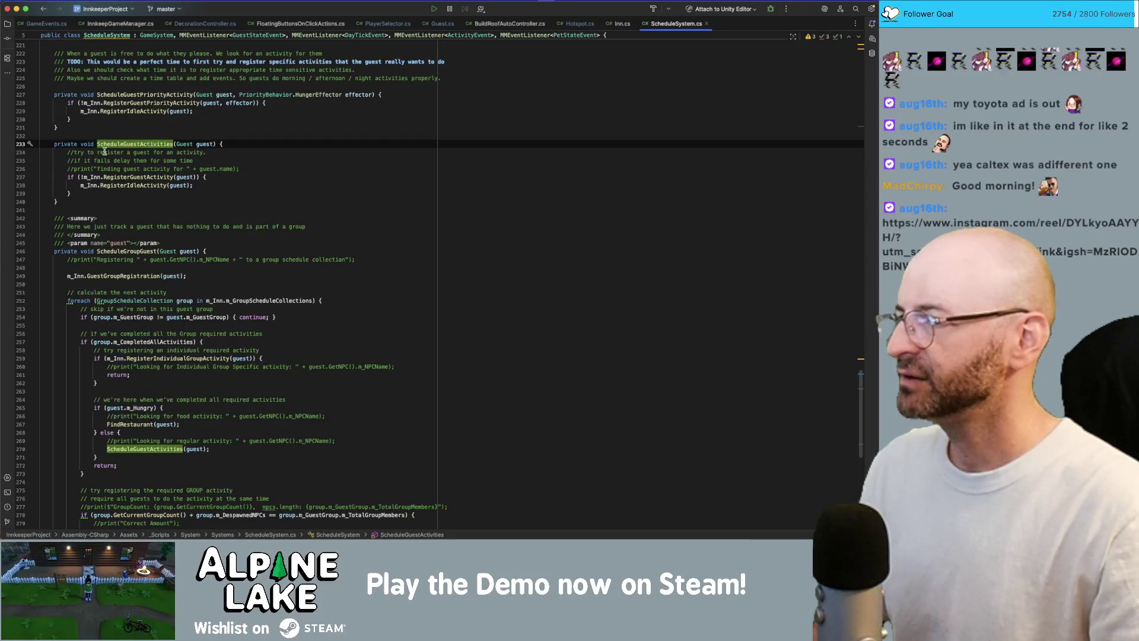
click(134, 176)
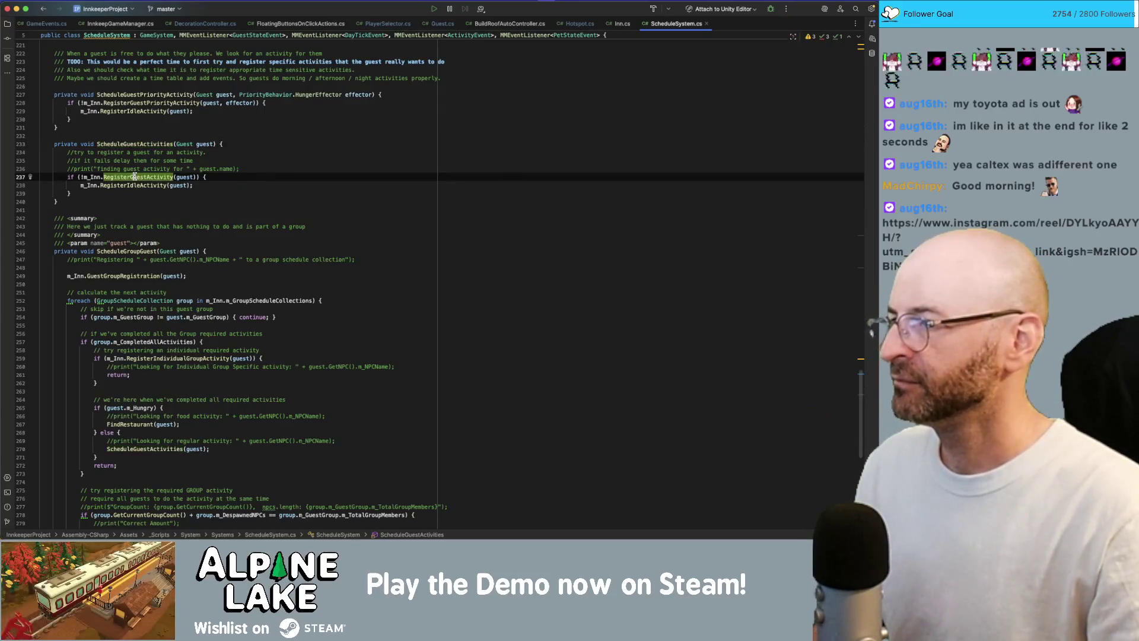
key(super+b)
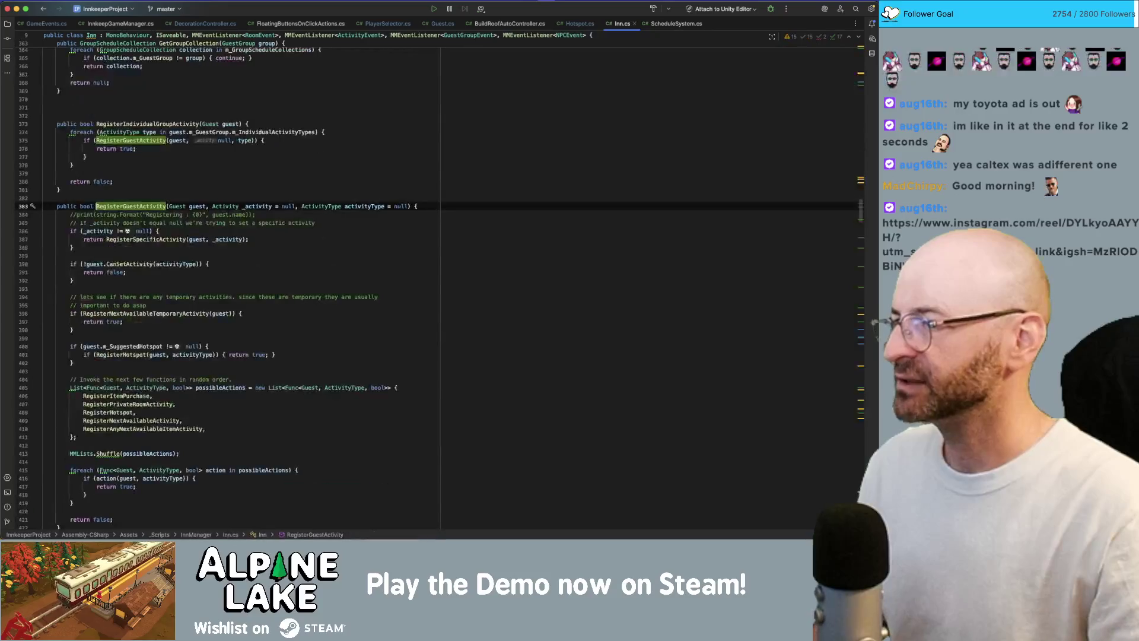
Go to the RegisterHotspot definition in Inn.cs and drag the Instagram reel window over the code
click(120, 413)
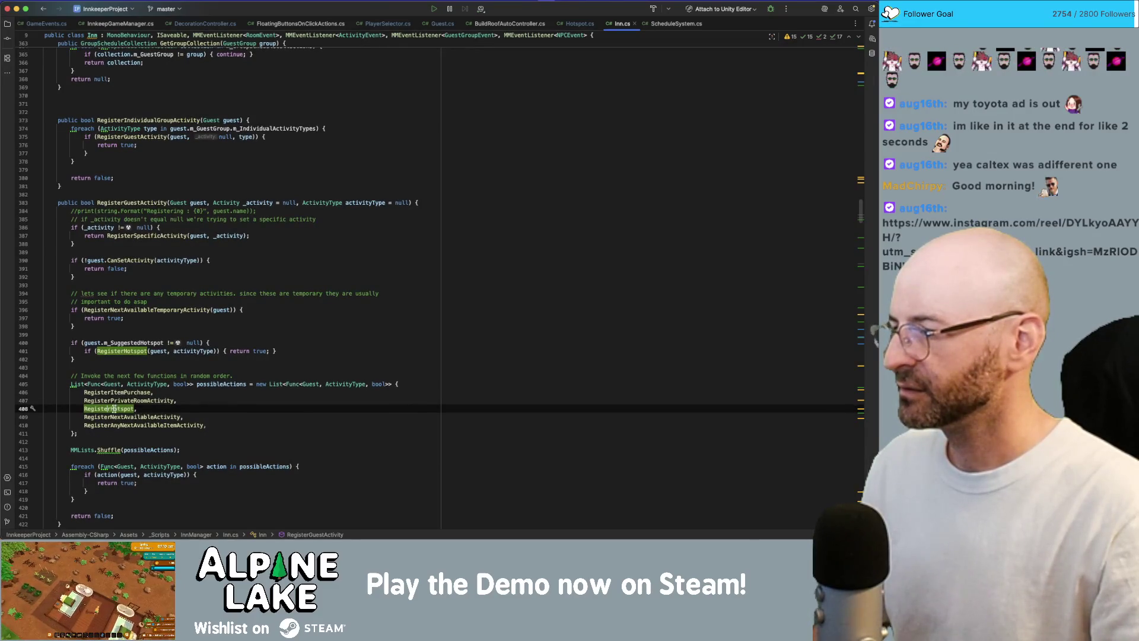
super+click(107, 408)
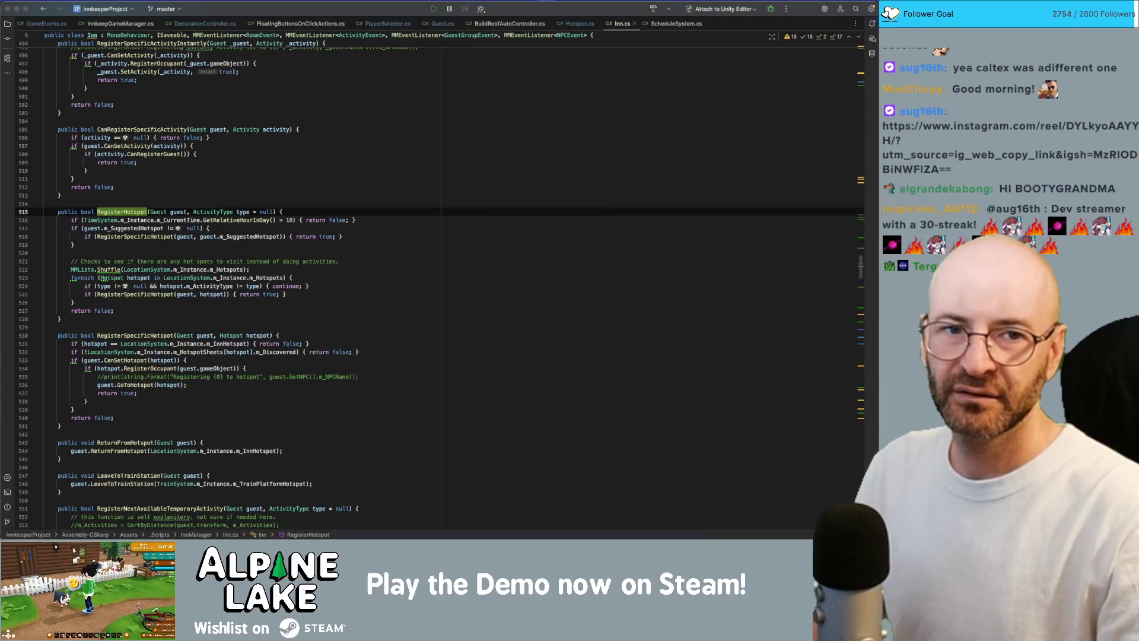
drag(630, 28, 191, 32)
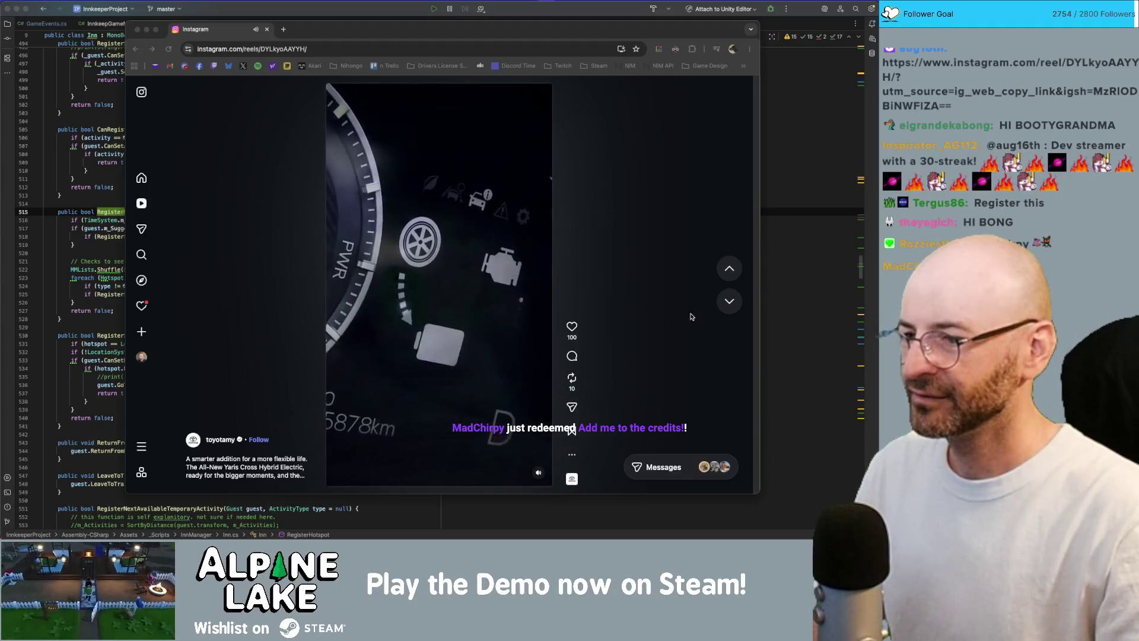
Pause the shared car reel in Chrome and hide the browser to return to Rider
click(449, 445)
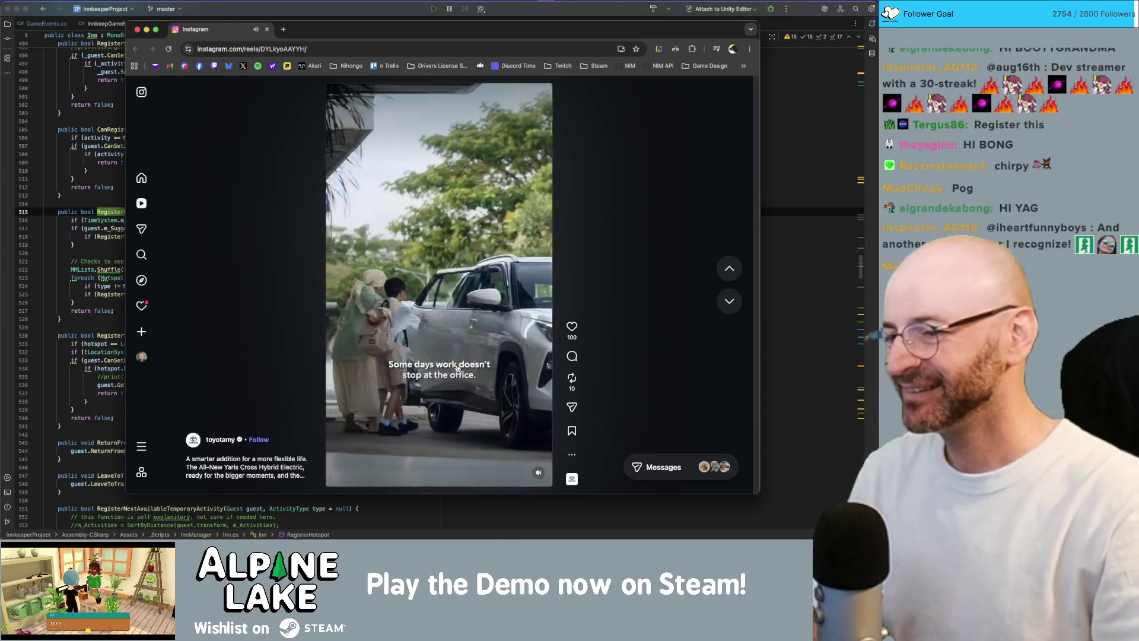
click(445, 427)
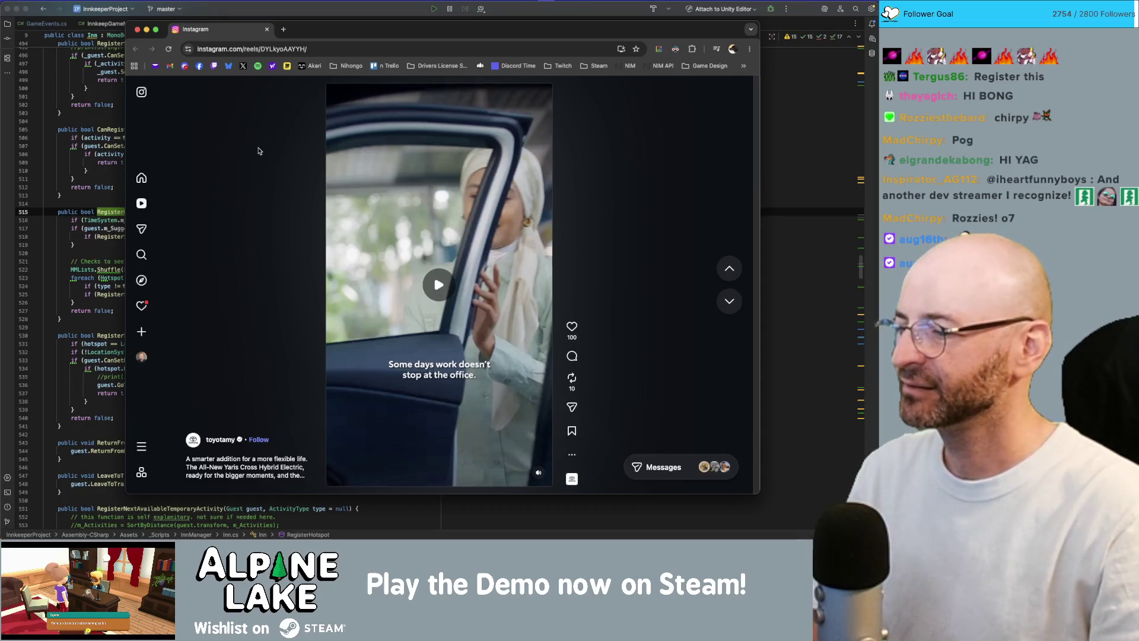
key(super+w)
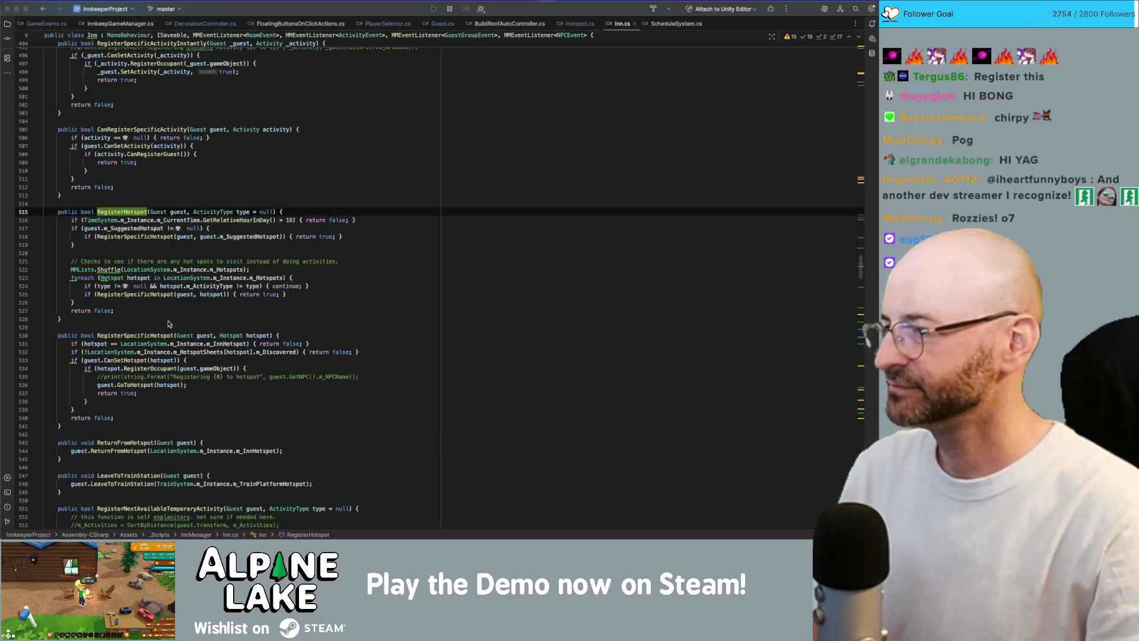
scroll(166, 323, down, 1)
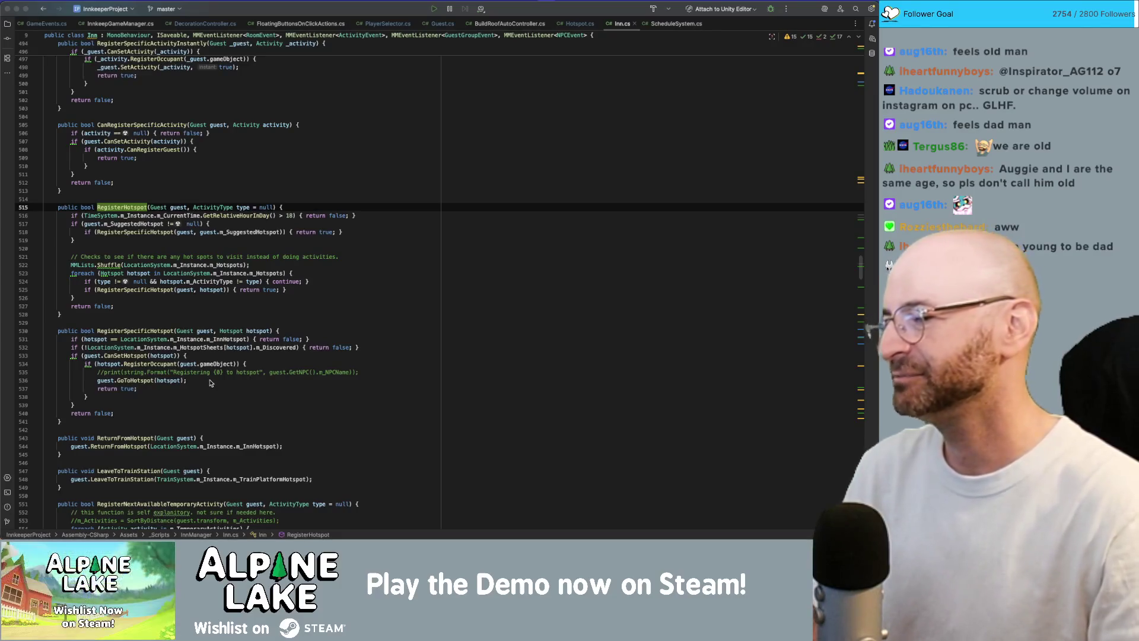
scroll(211, 381, down, 1)
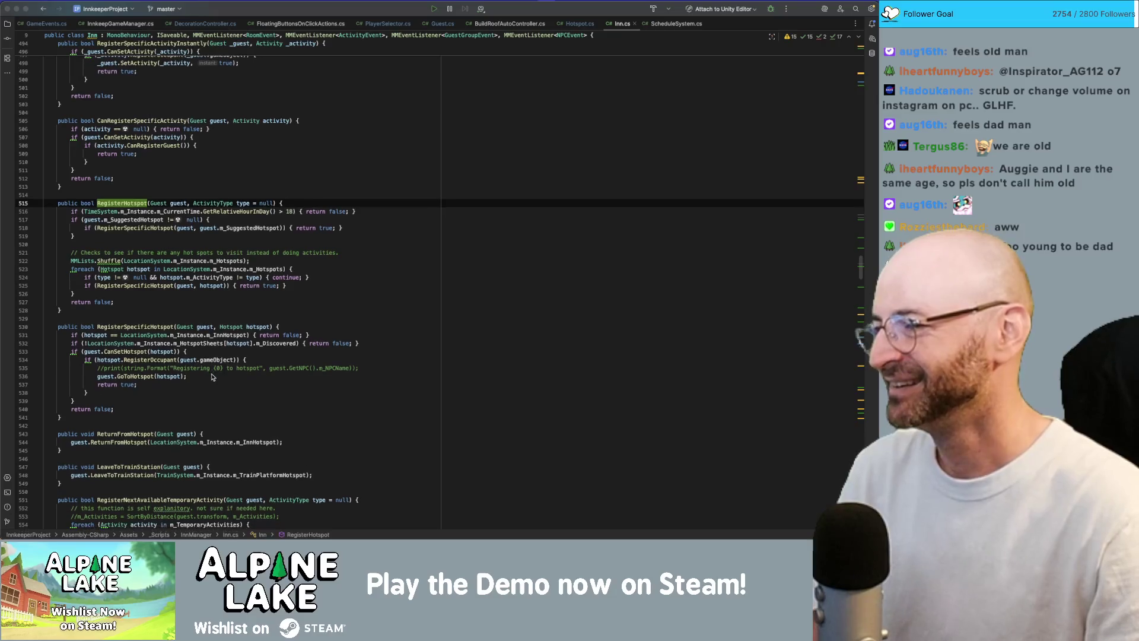
scroll(211, 377, down, 1)
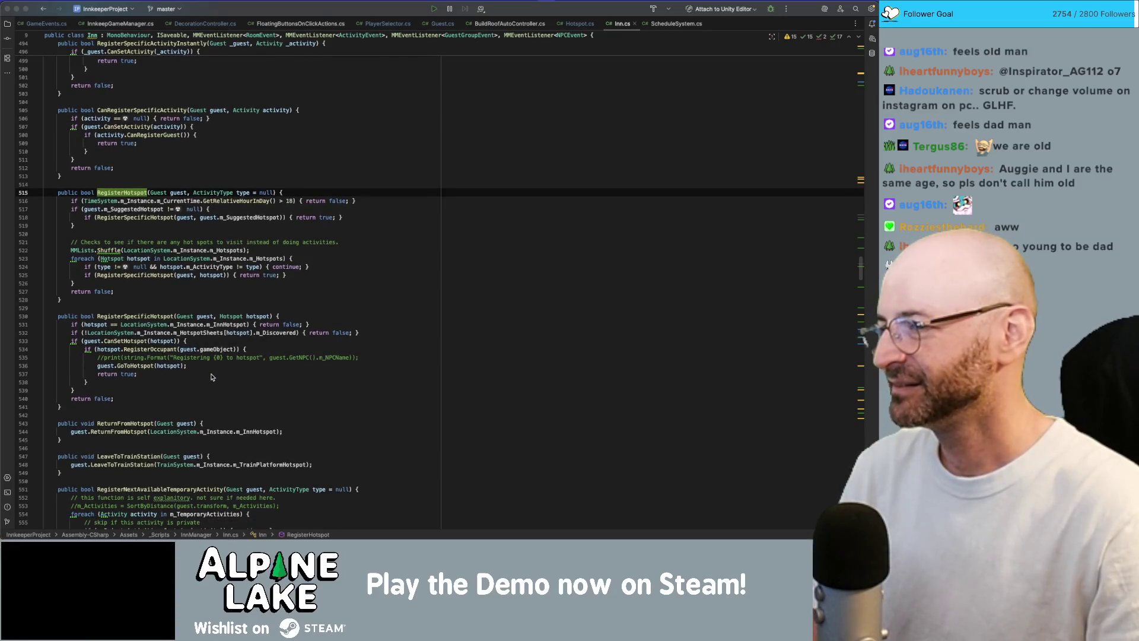
Highlight m_Hotspots usages around the shuffle and loop lines, then switch to the Obsidian notes
key(super+Tab)
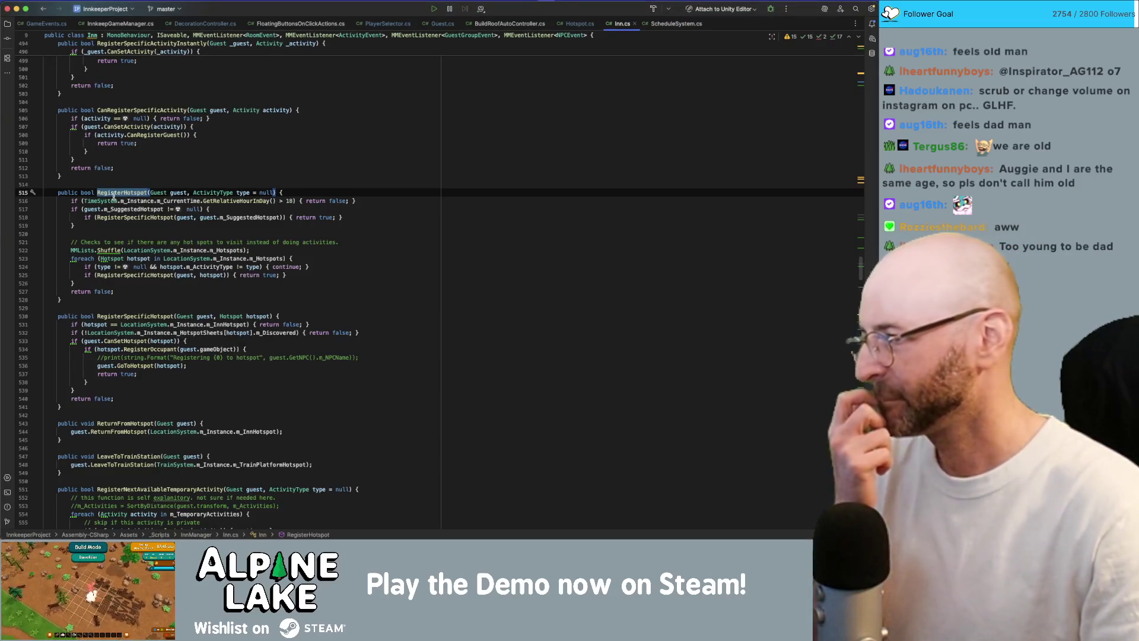
click(192, 258)
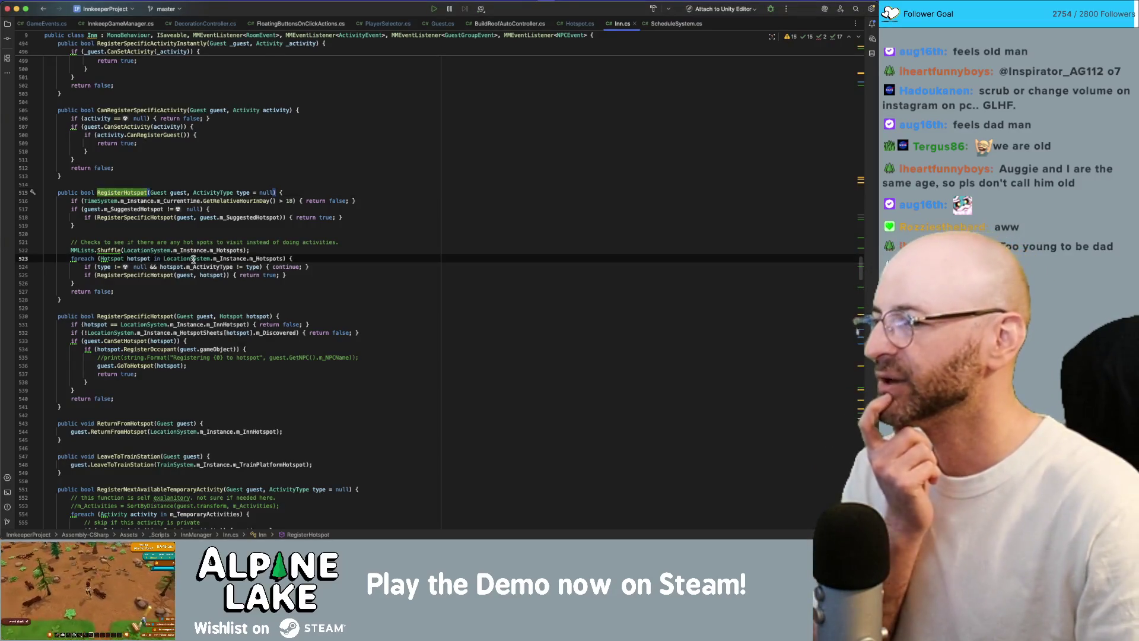
click(264, 258)
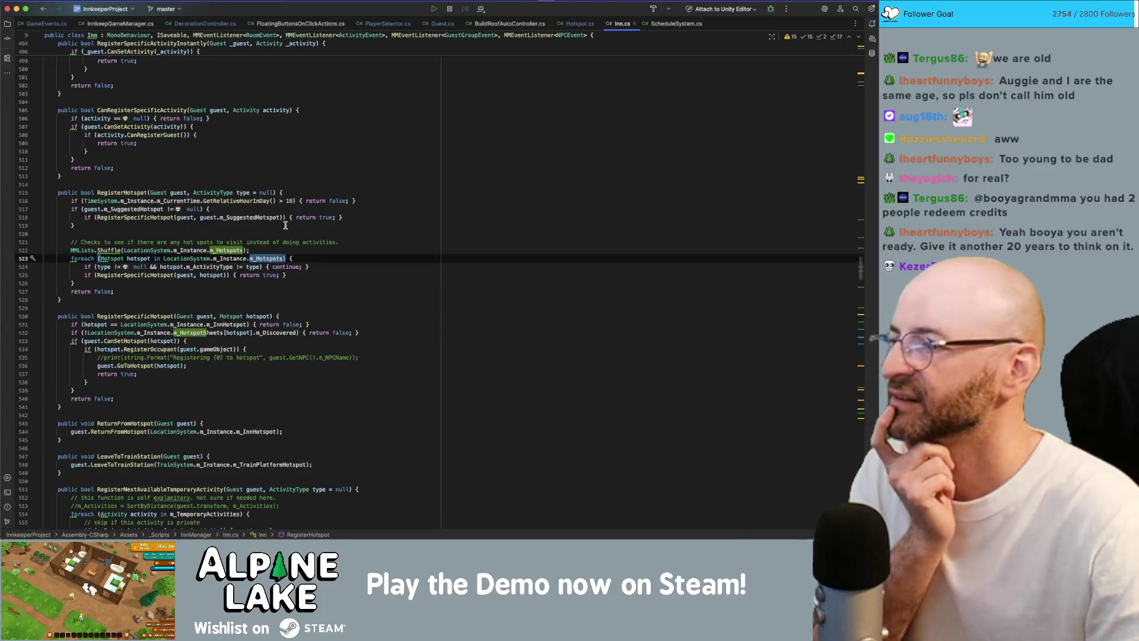
click(223, 251)
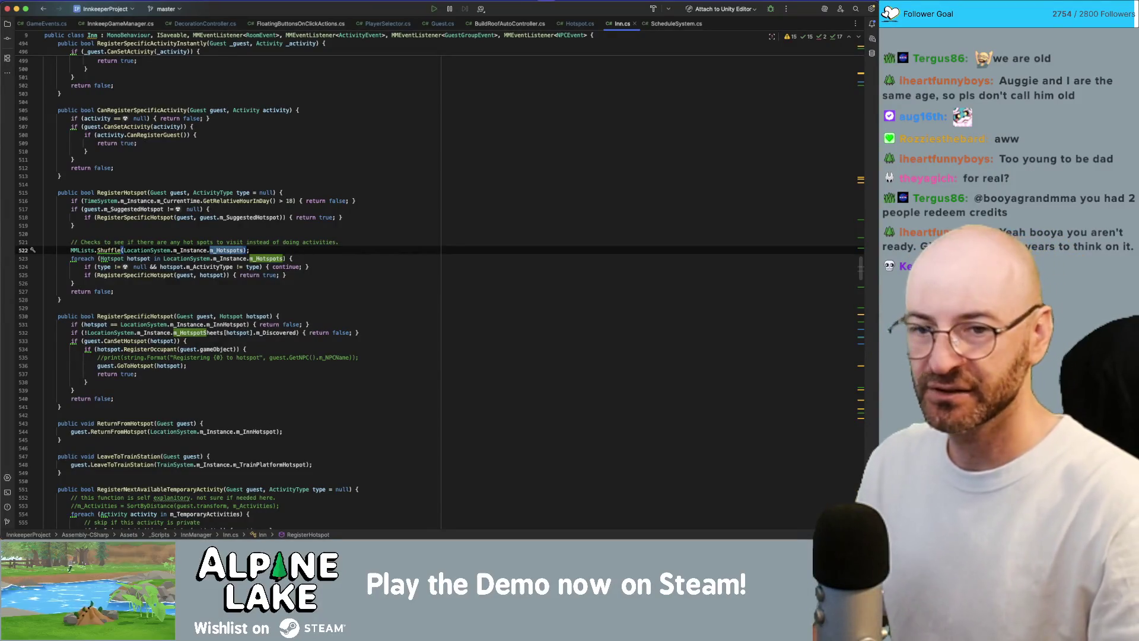
key(super+Tab)
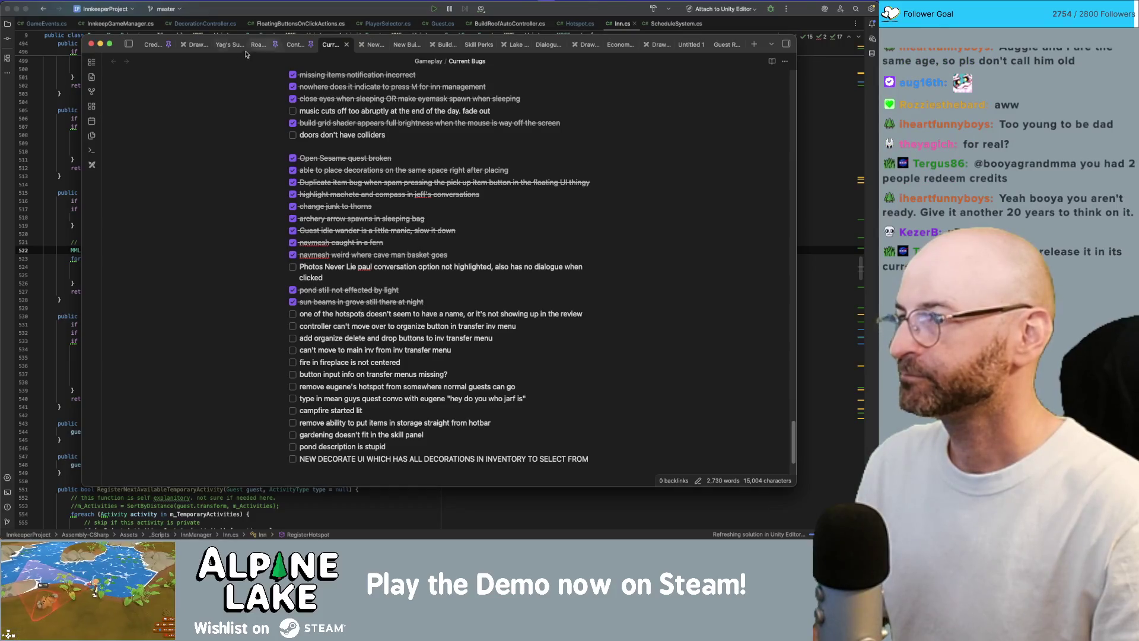
Rework a supporter entry in the Credits note to read x38, then return to Rider
click(153, 42)
scroll(450, 293, down, 2)
scroll(450, 292, down, 3)
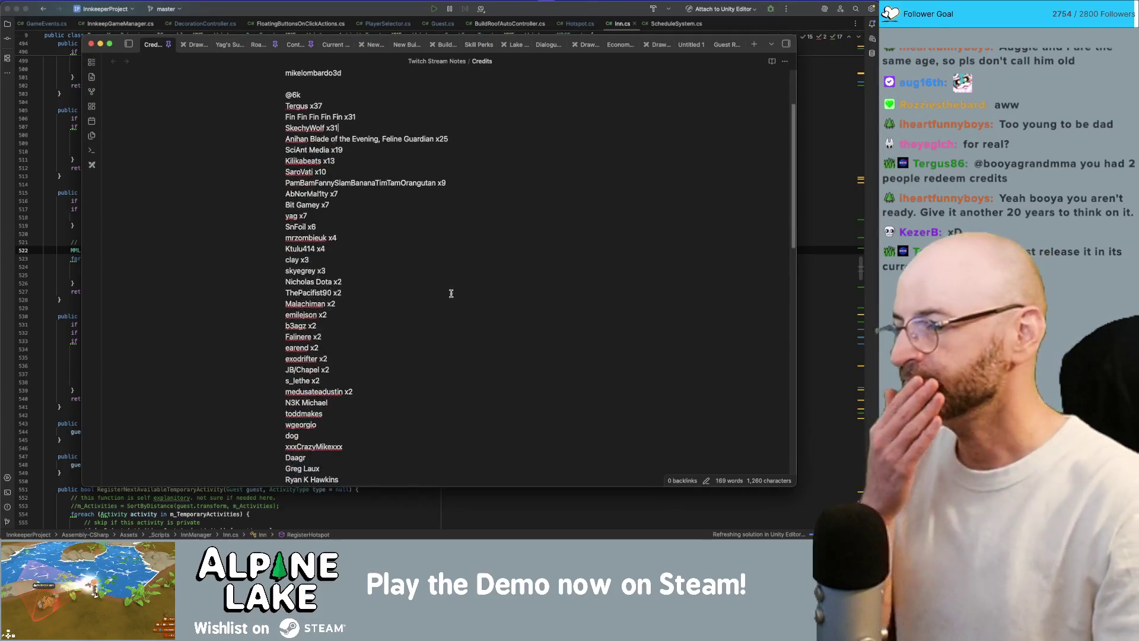
scroll(449, 290, down, 5)
scroll(449, 290, down, 3)
scroll(448, 291, down, 3)
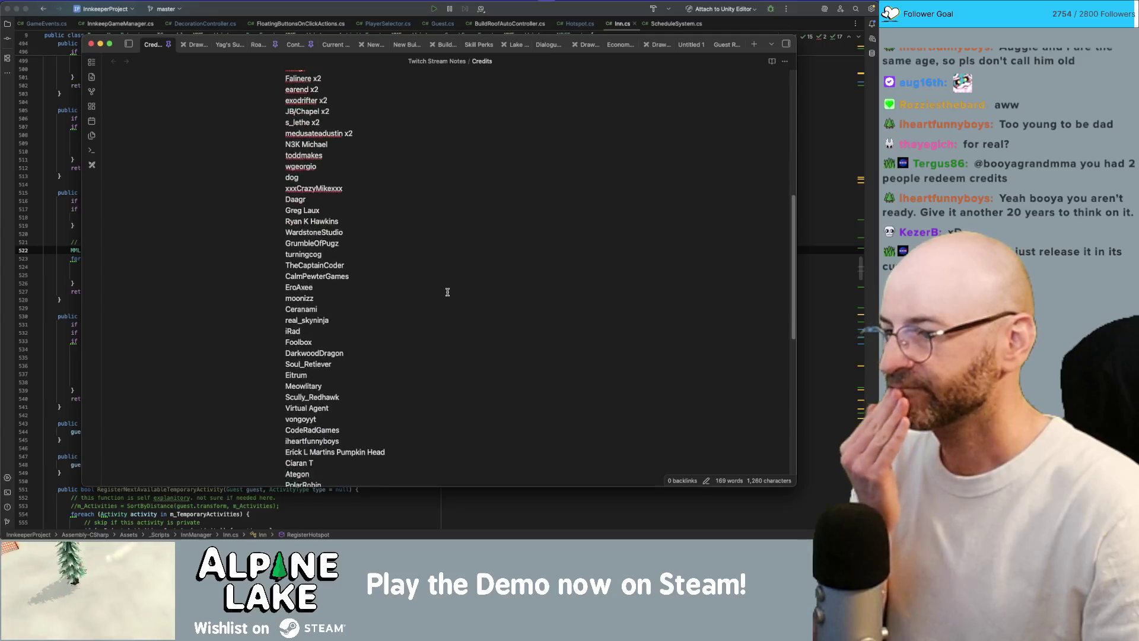
scroll(447, 290, down, 5)
scroll(428, 293, down, 5)
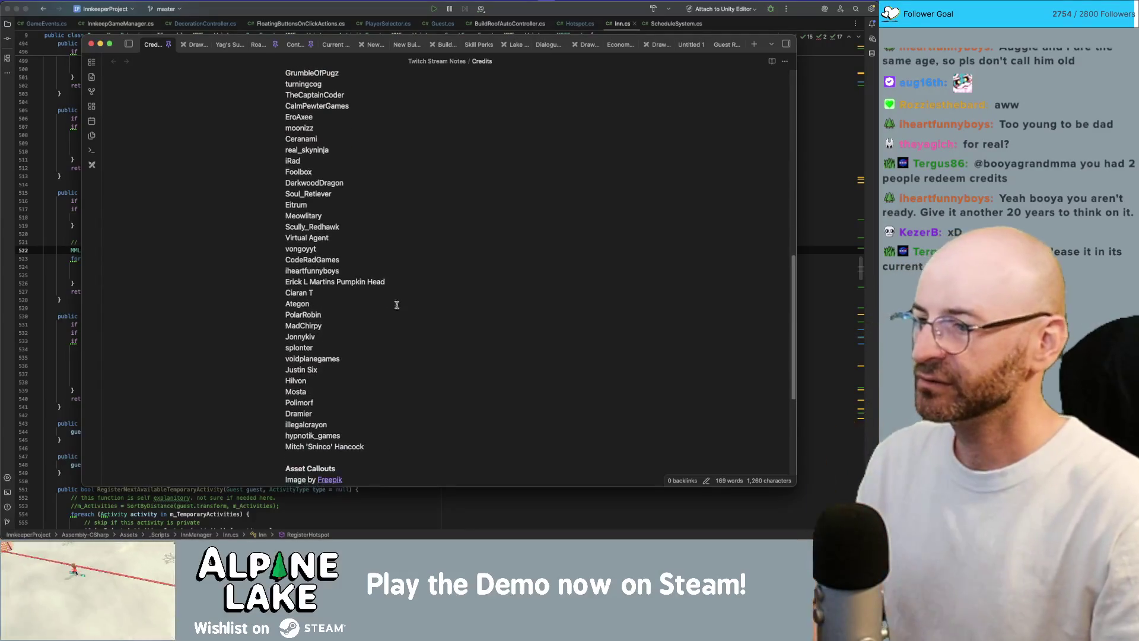
text(VG)
key(shift+Home)
key(ctrl+x)
scroll(400, 285, up, 3)
scroll(399, 285, up, 10)
scroll(417, 343, down, 5)
scroll(418, 344, down, 2)
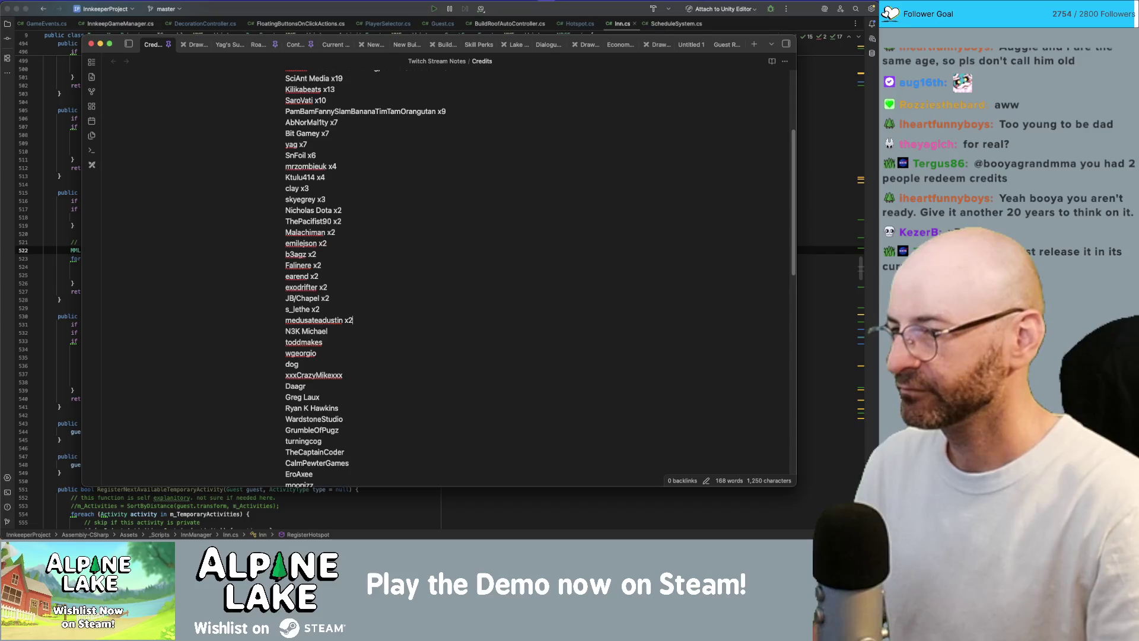
key(ctrl+v)
scroll(431, 300, up, 10)
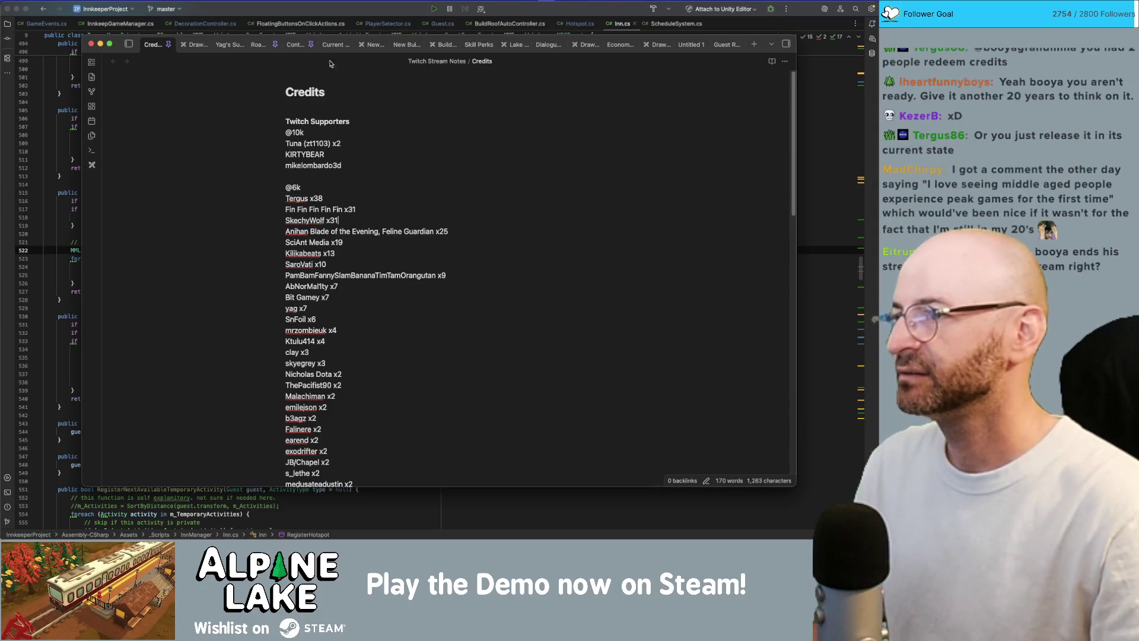
click(302, 18)
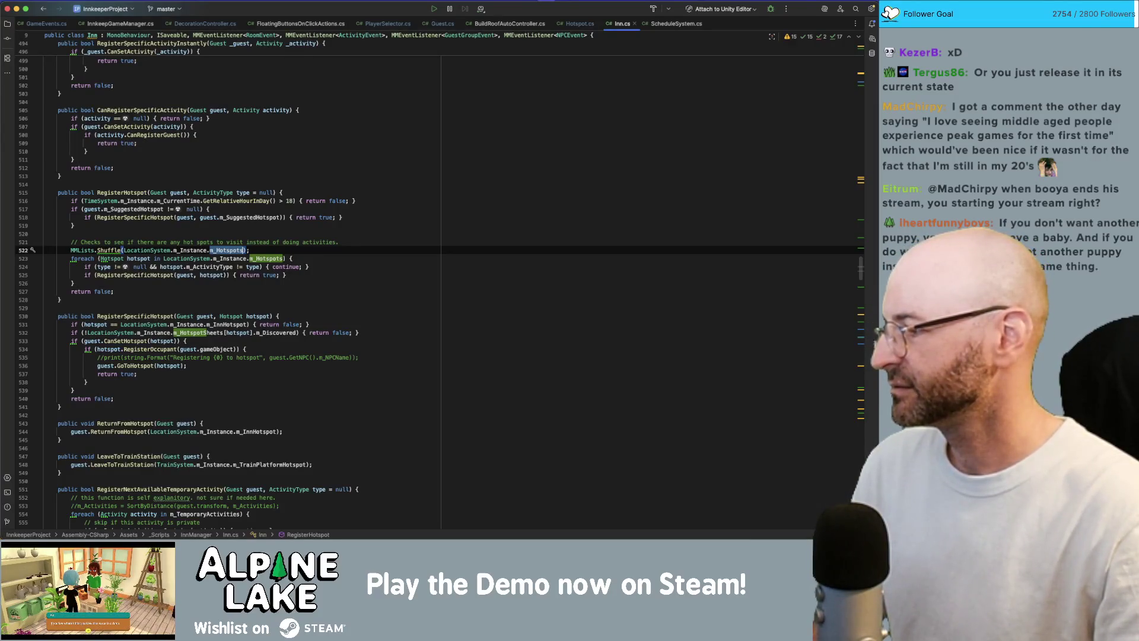
Sync the solution with Unity and add a blank line at the top of the hotspot foreach loop
key(super+s)
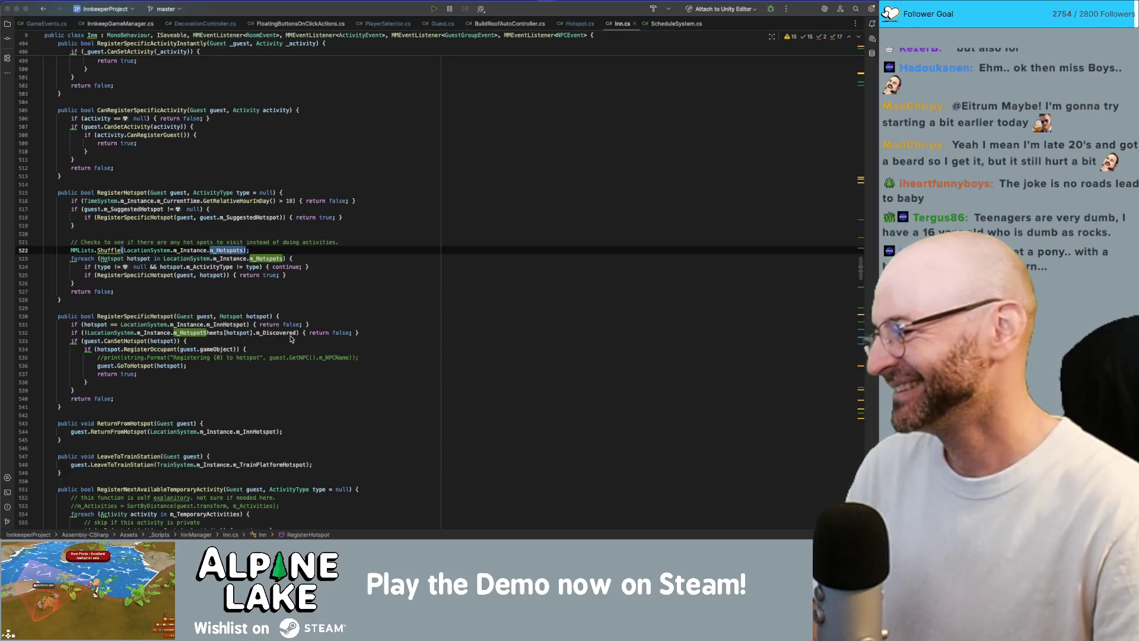
scroll(290, 337, up, 5)
scroll(290, 395, up, 5)
scroll(290, 397, down, 4)
scroll(209, 253, down, 1)
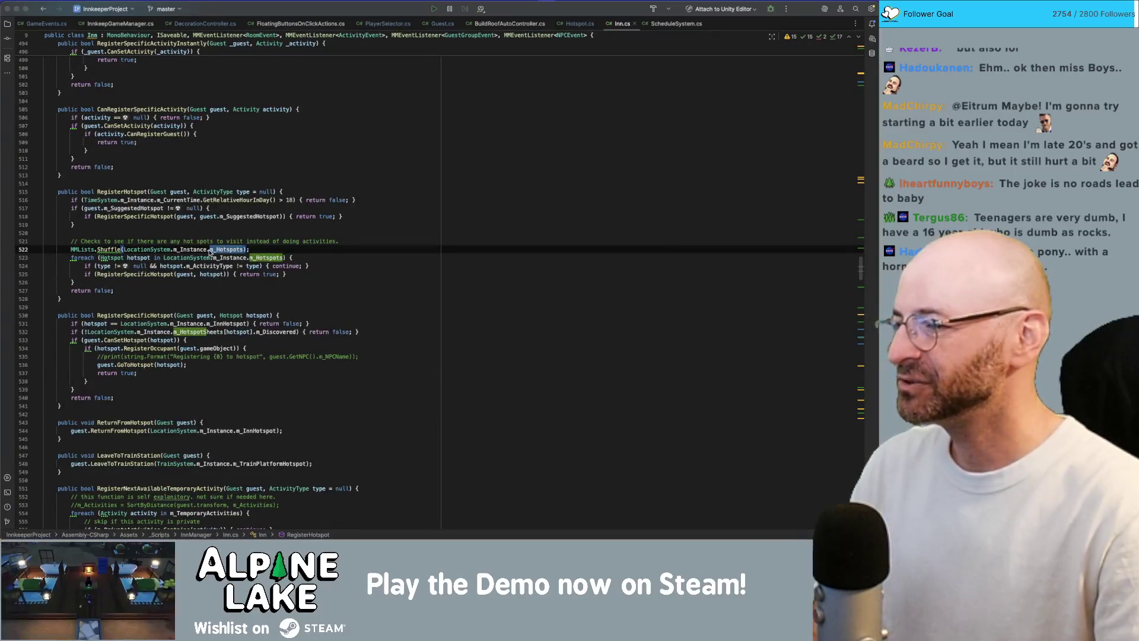
click(128, 258)
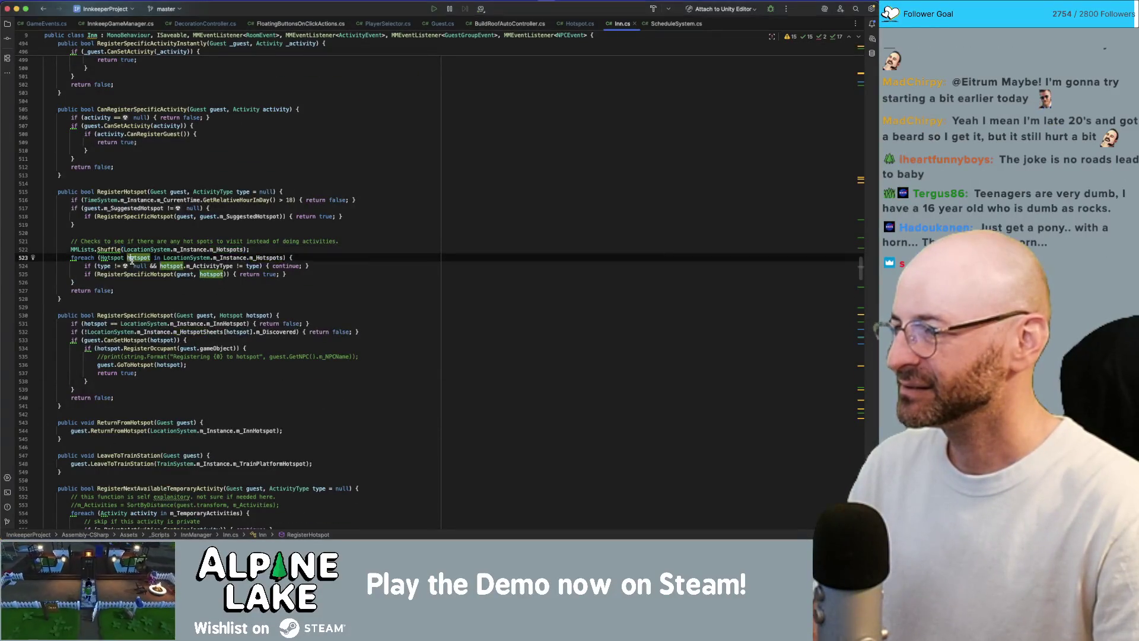
click(304, 258)
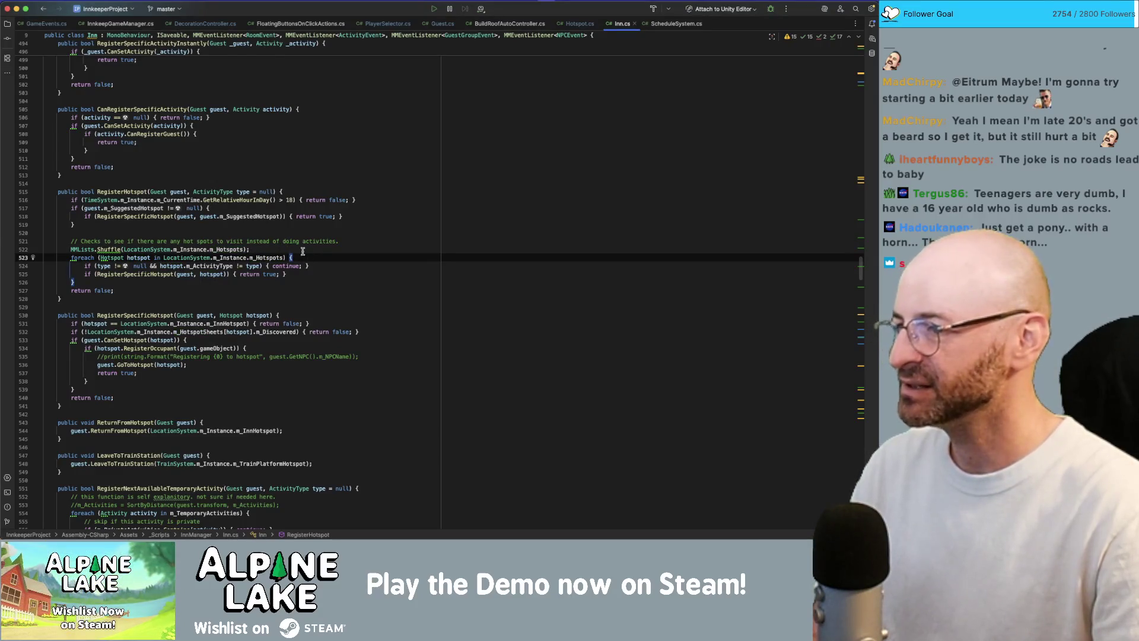
key(Return)
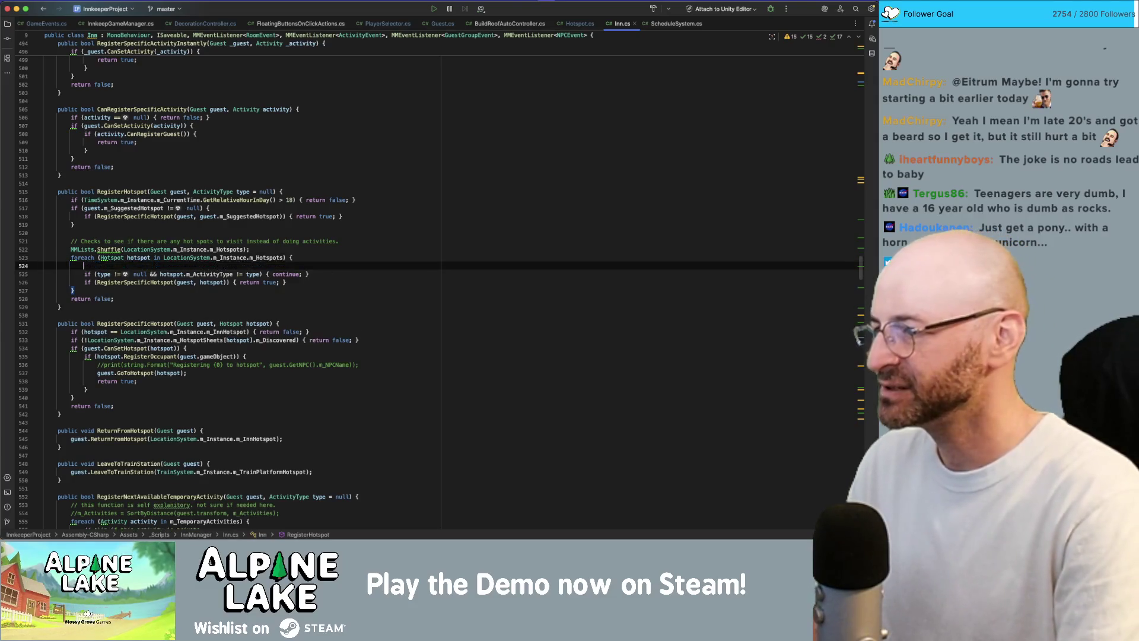
text(if(hotspot)
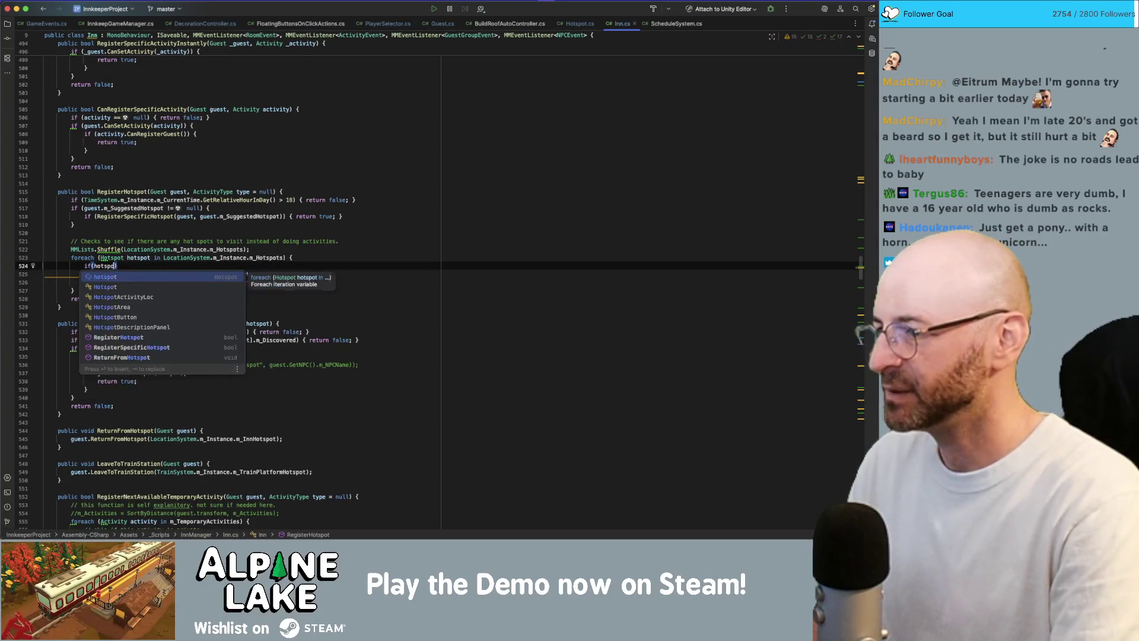
text(.)
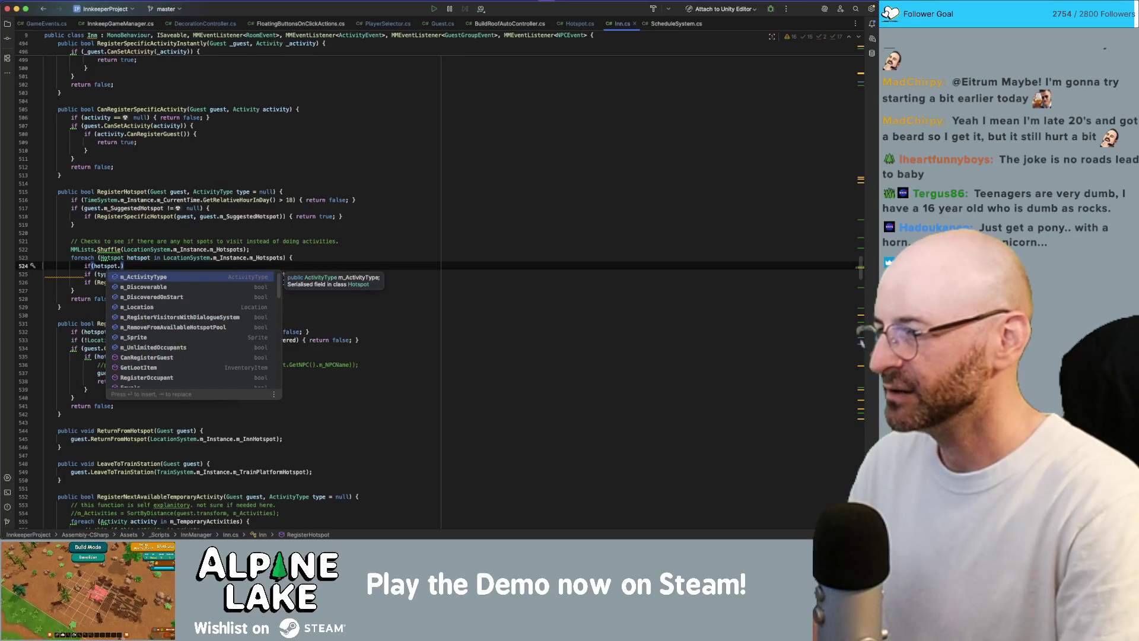
Add if (hotspot.m_RemoveFromAvailableHotspotPool) { continue; } inside the hotspot loop
key(Down)
key(Down)
key(Down)
key(Down)
key(Down)
key(Return)
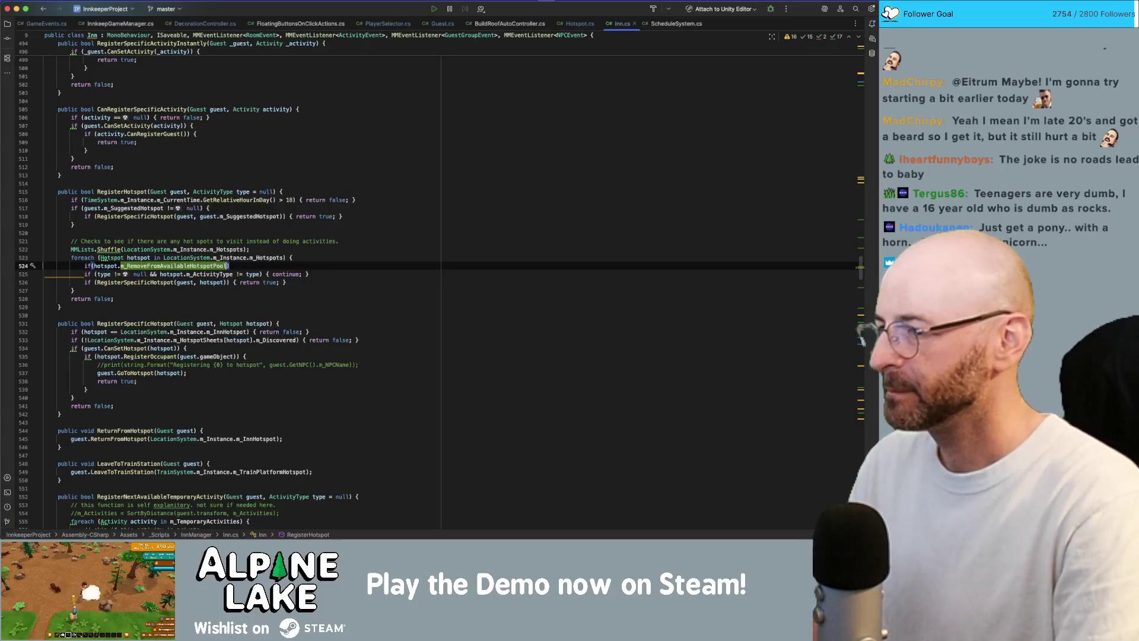
text(){continu)
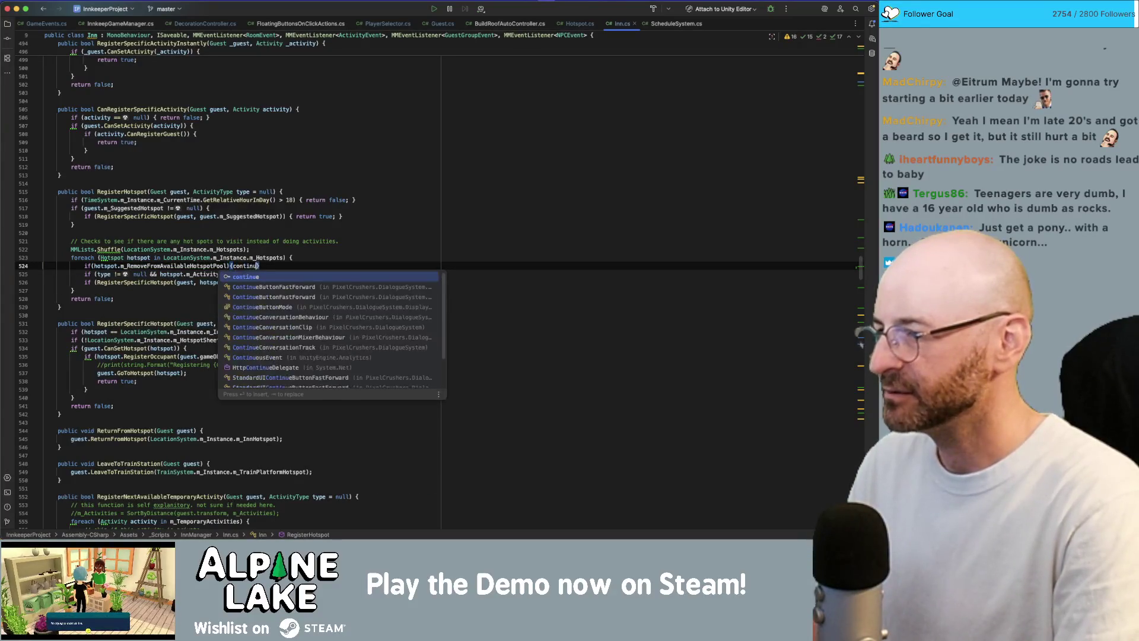
key(Return)
text(;)
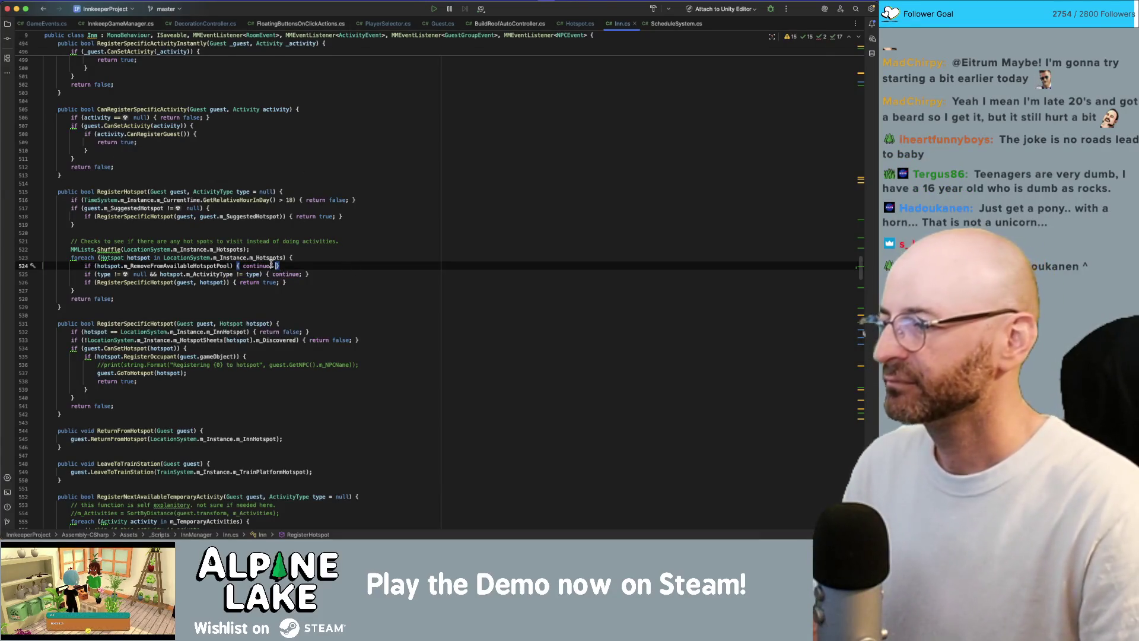
Review RegisterSpecificHotspot and its RegisterOccupant call, then switch to the stream notes
click(173, 322)
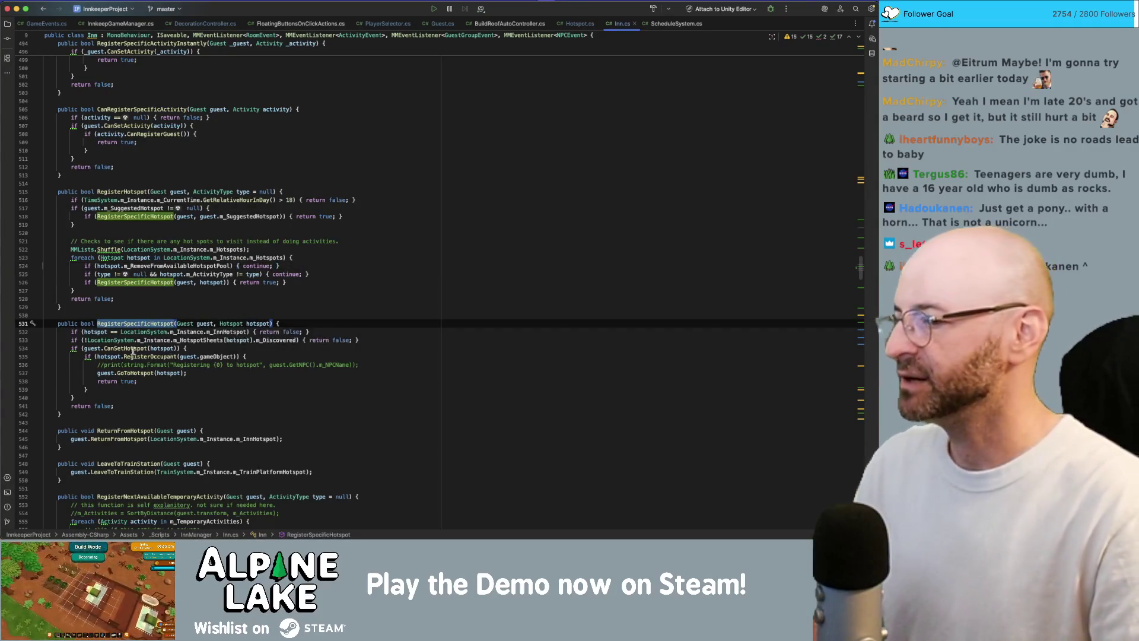
click(146, 356)
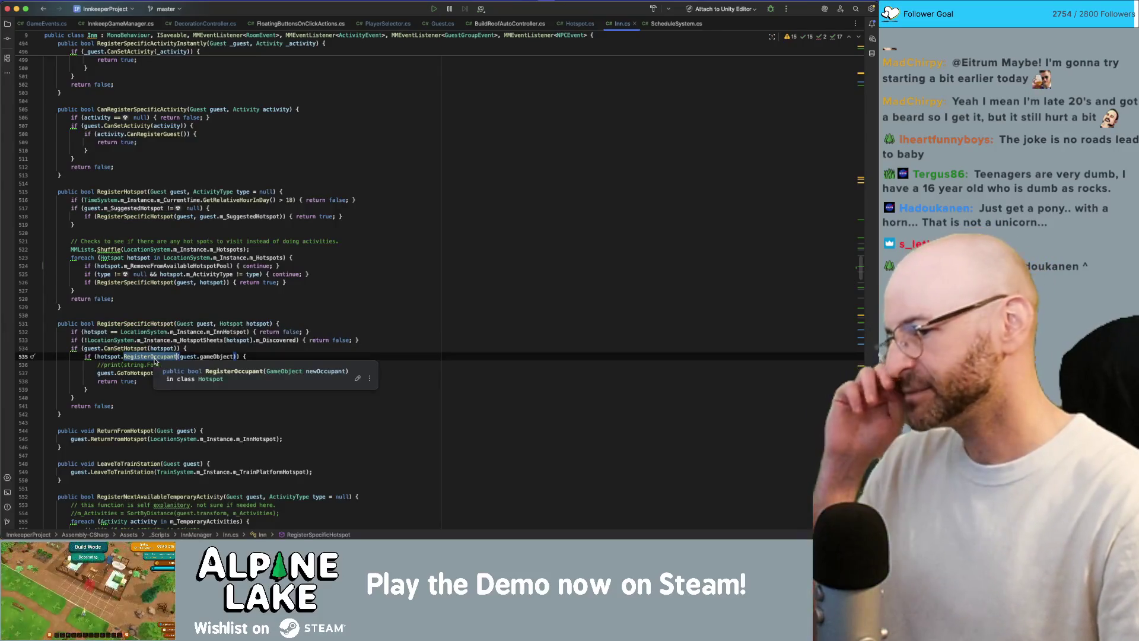
click(305, 314)
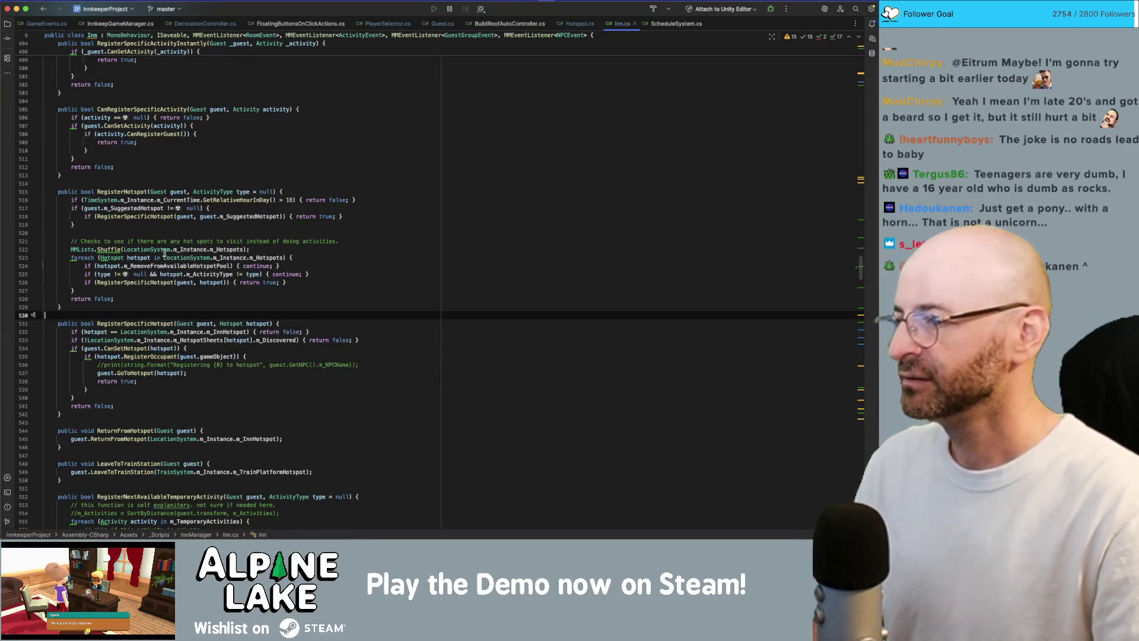
click(141, 256)
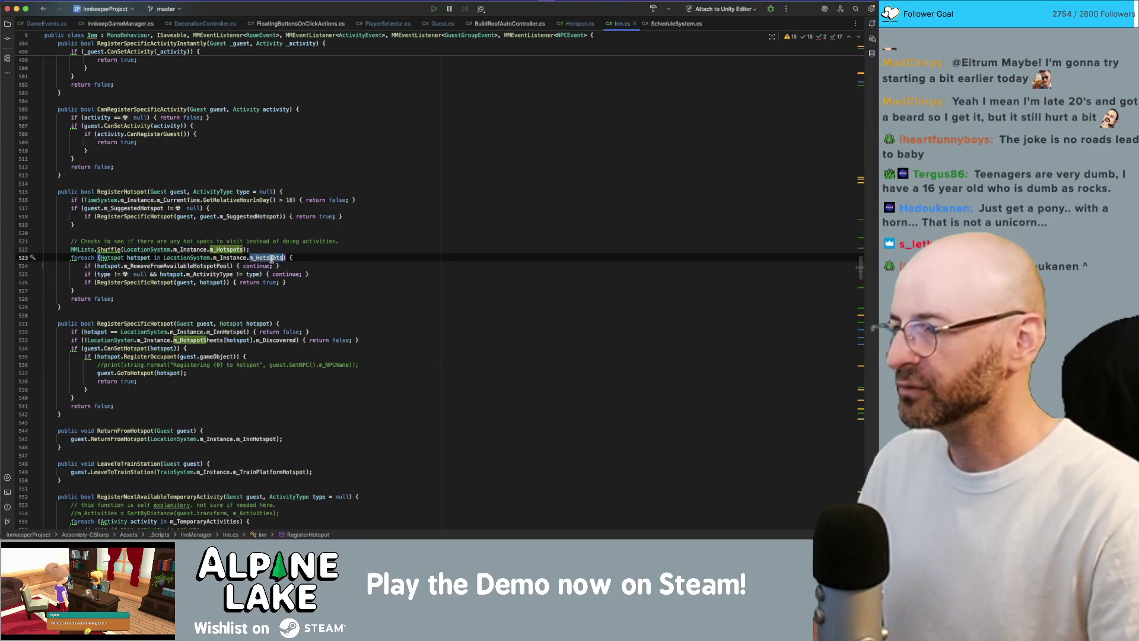
click(320, 251)
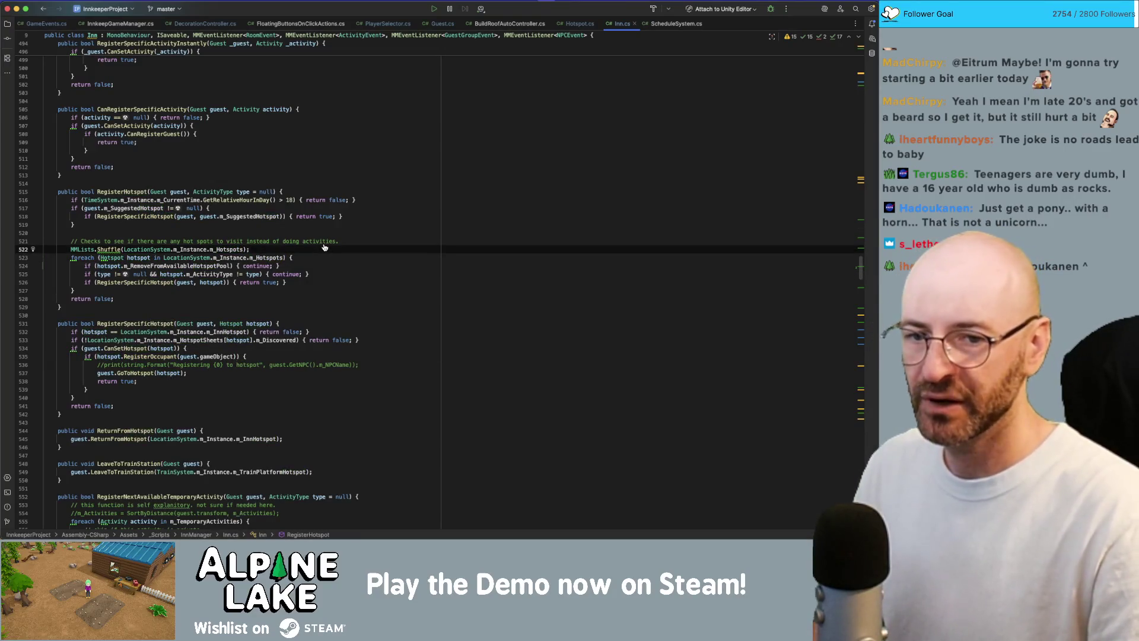
key(super+Tab)
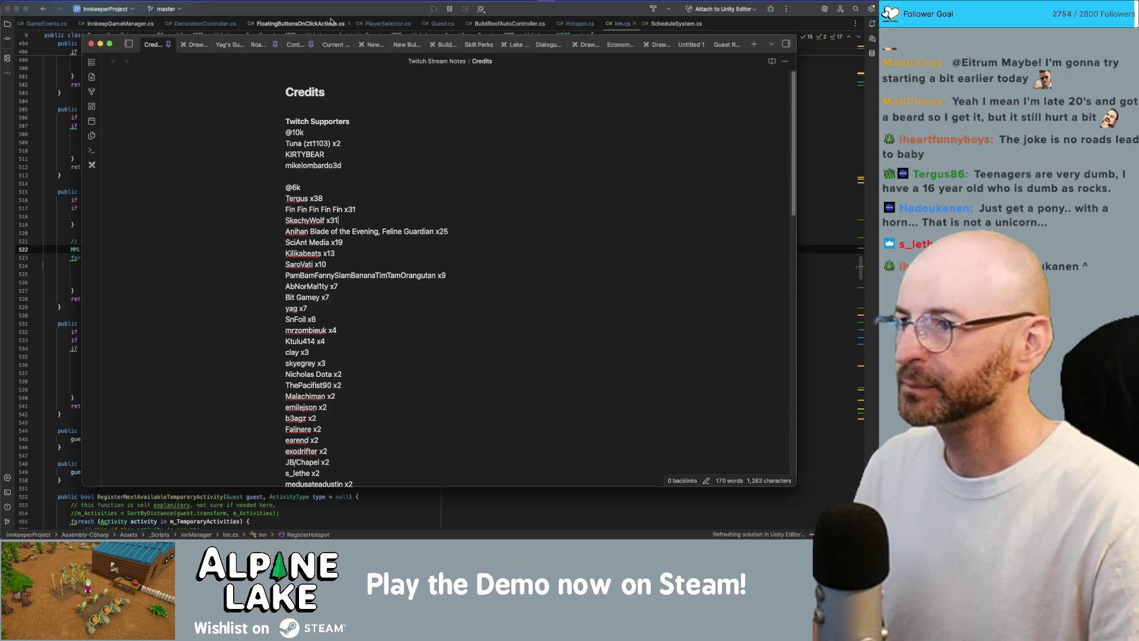
Tick the unnamed hotspot and hotspot removal bugs as fixed in Current Bugs, then switch to Unity
click(329, 44)
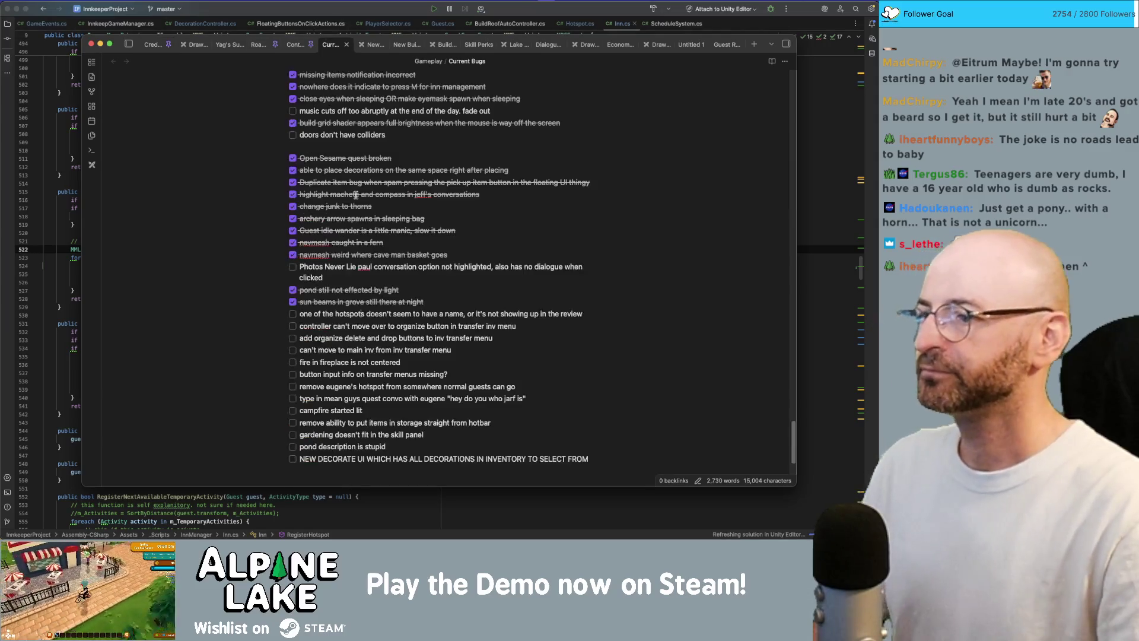
click(292, 314)
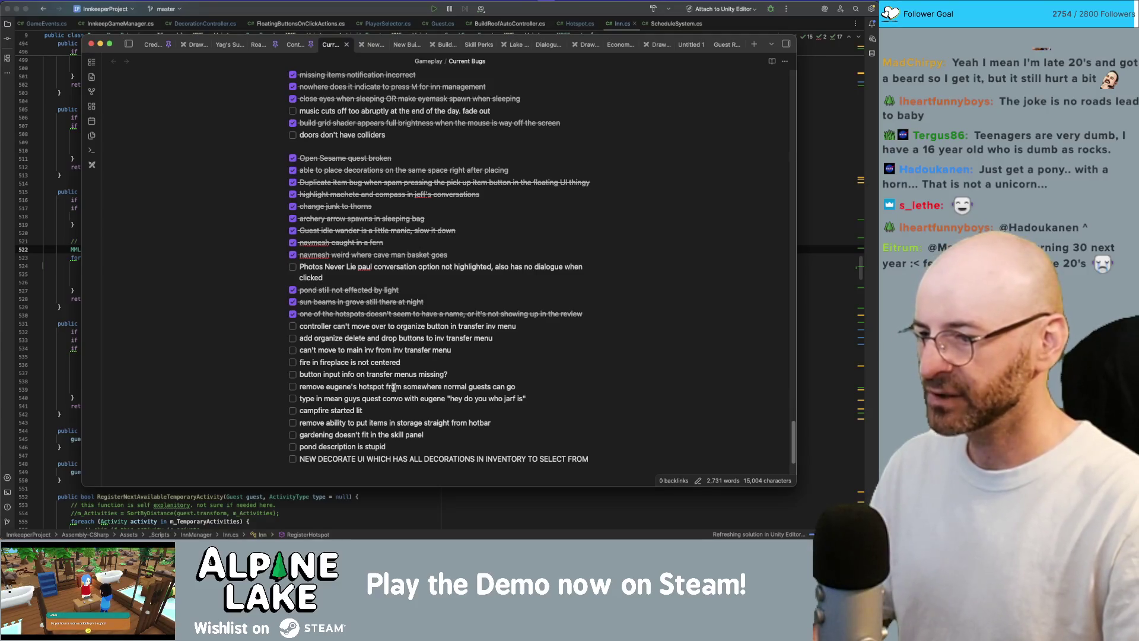
click(293, 386)
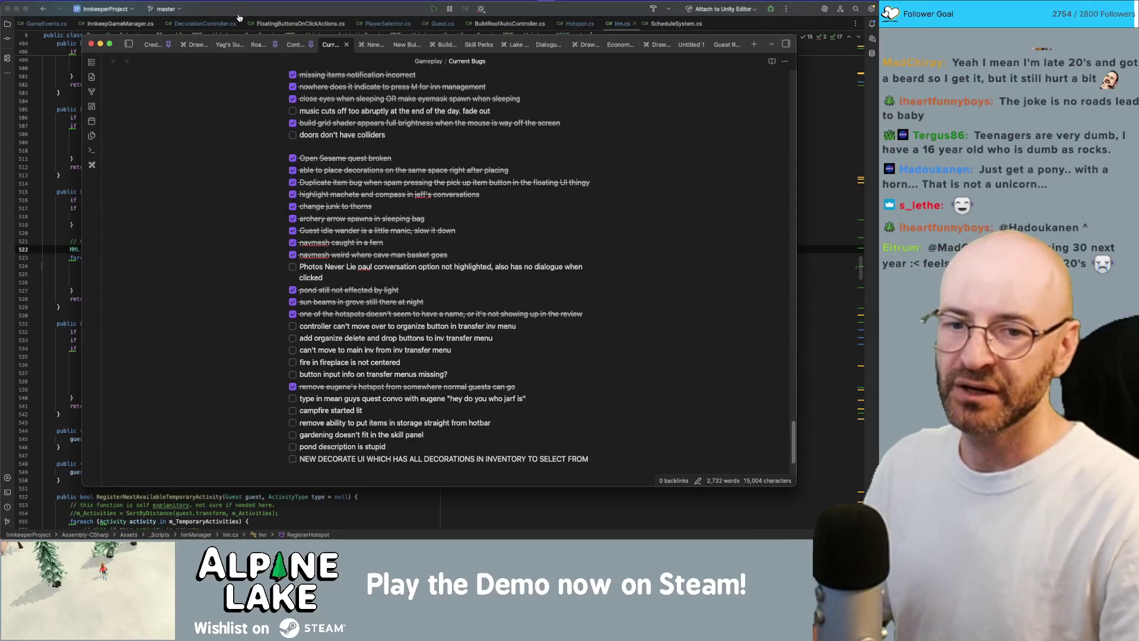
key(super+Tab)
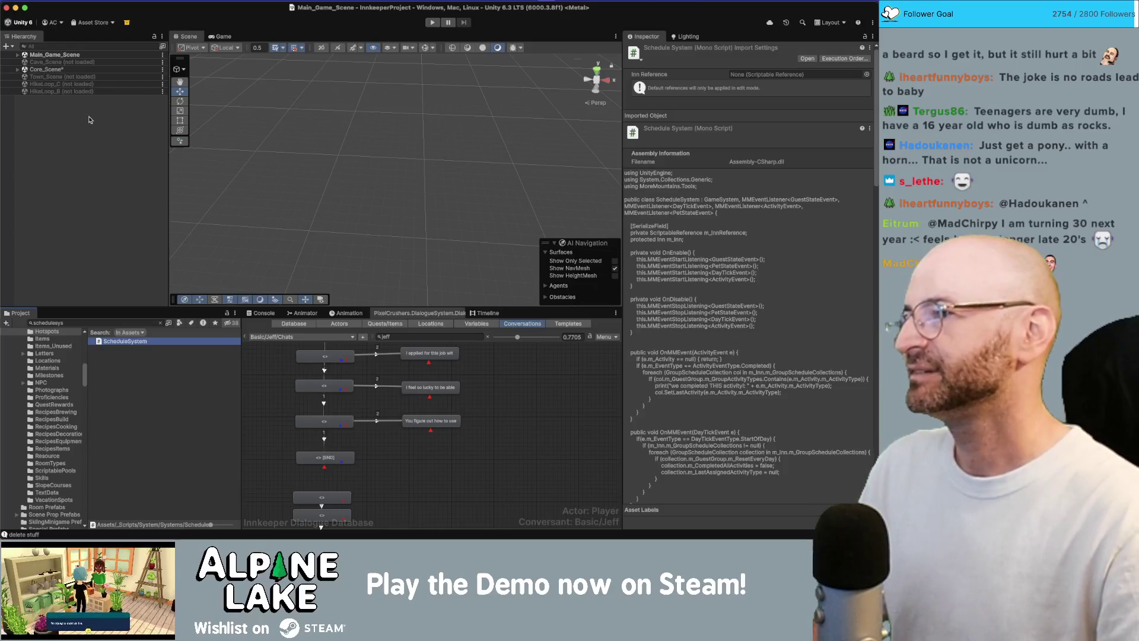
Save the modified Core_Scene, clear the conversation search filter and select the Town_Scene and HikeLoop rows
click(89, 120)
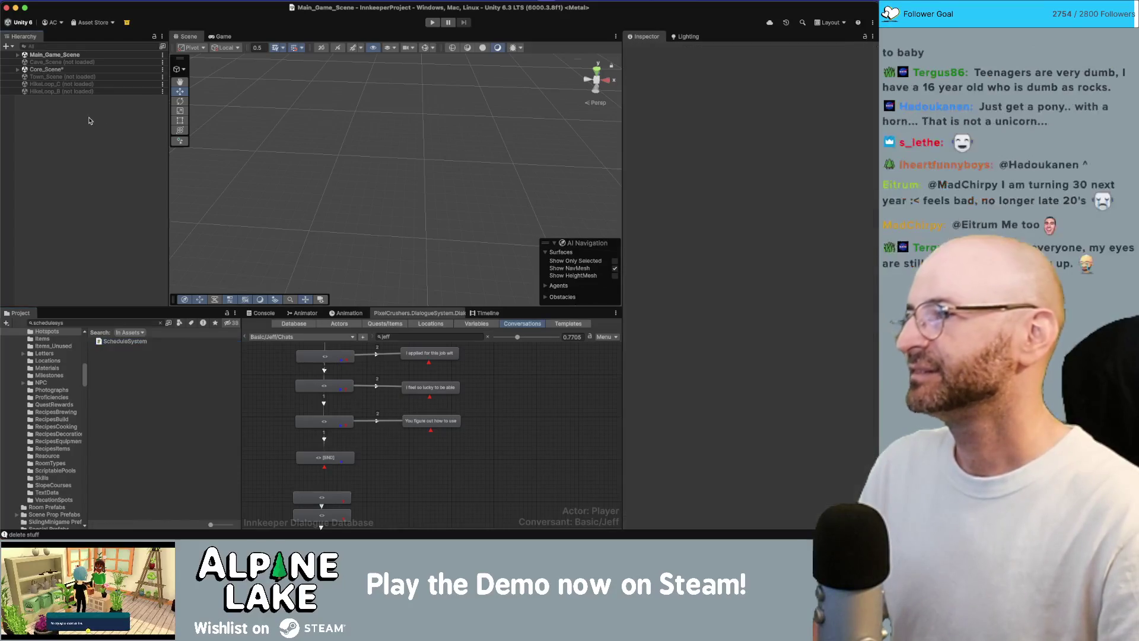
key(super+s)
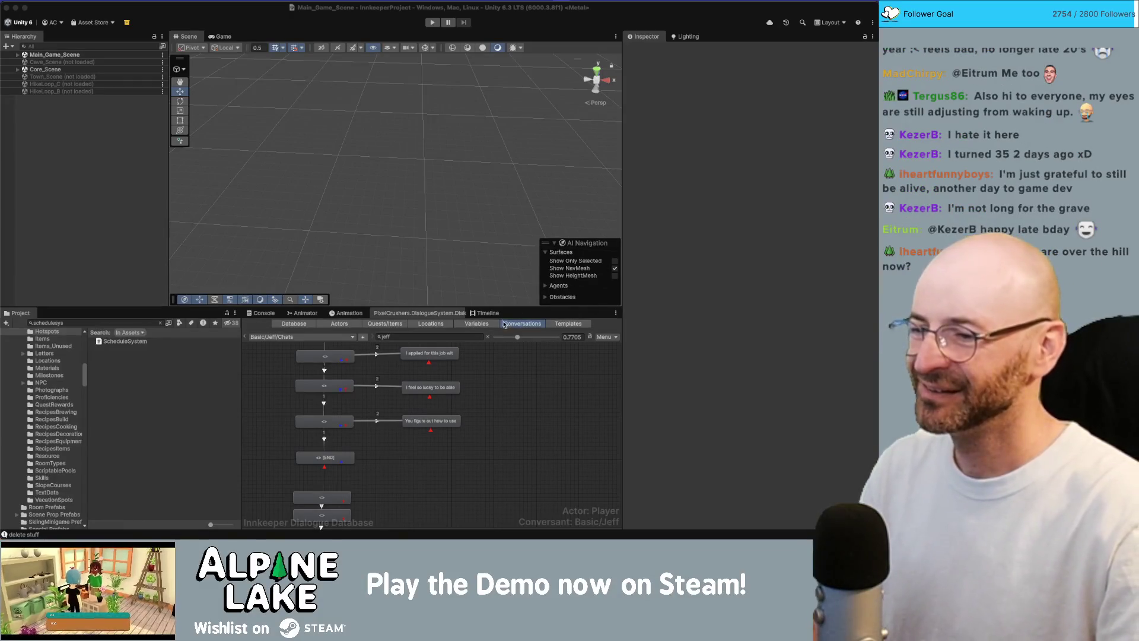
click(488, 339)
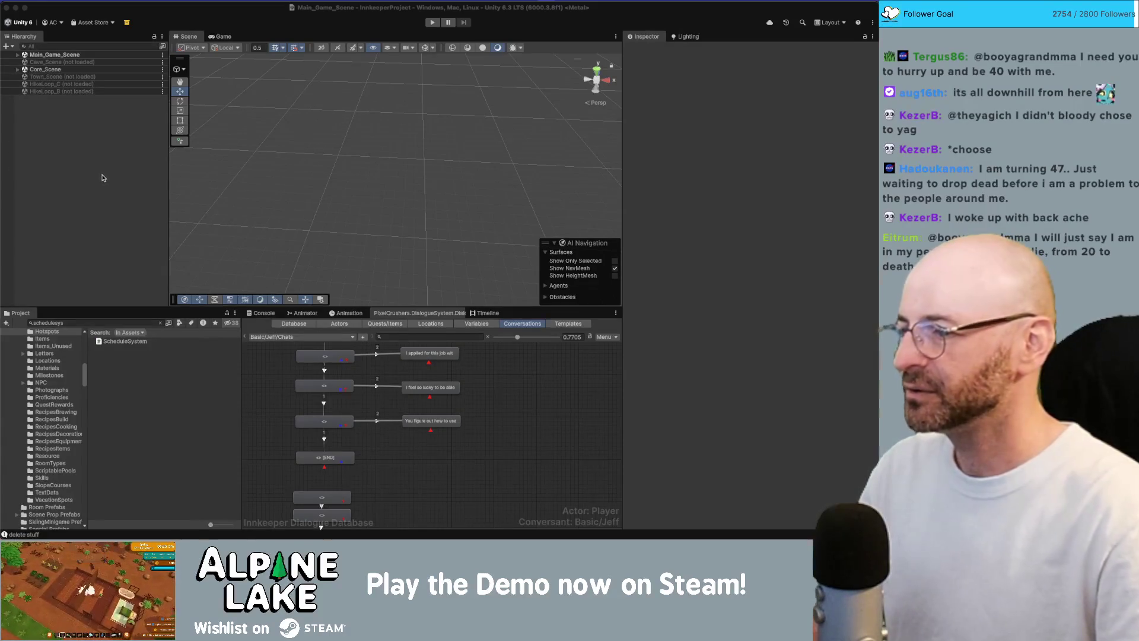
click(63, 77)
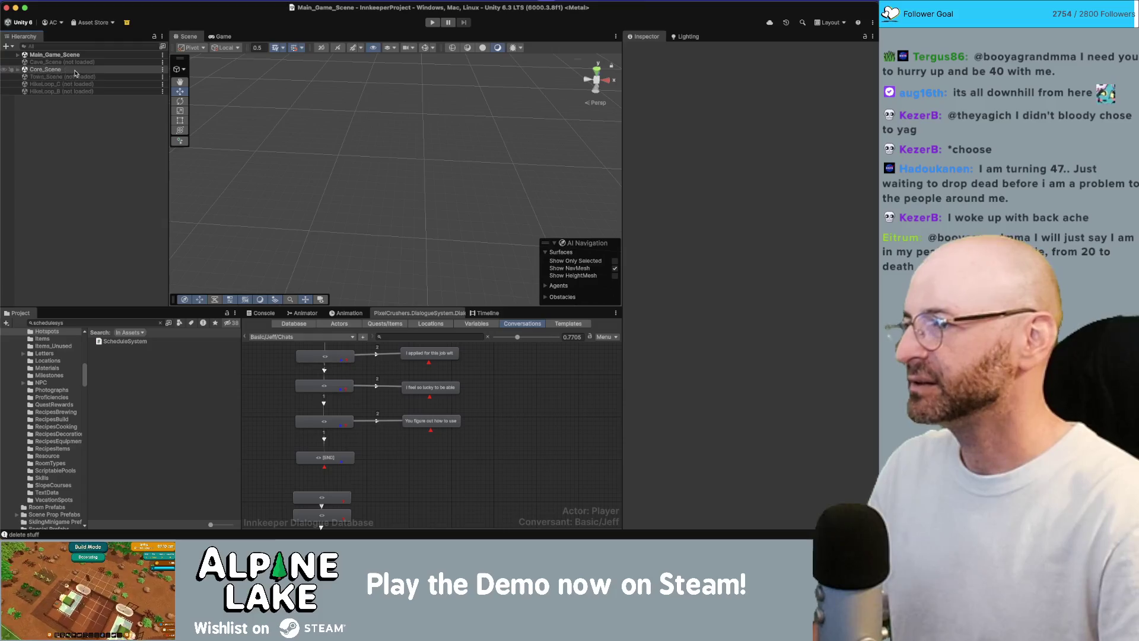
Remove the unloaded Town, HikeLoop and cave scenes from the Hierarchy
shift+click(77, 91)
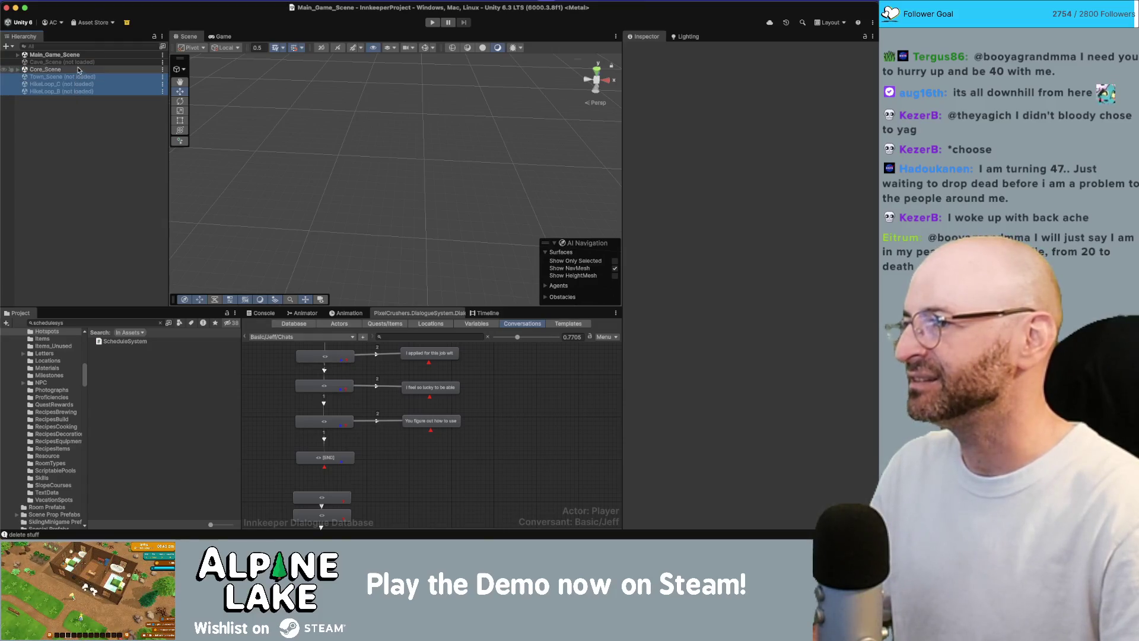
super+click(63, 63)
right_click(81, 78)
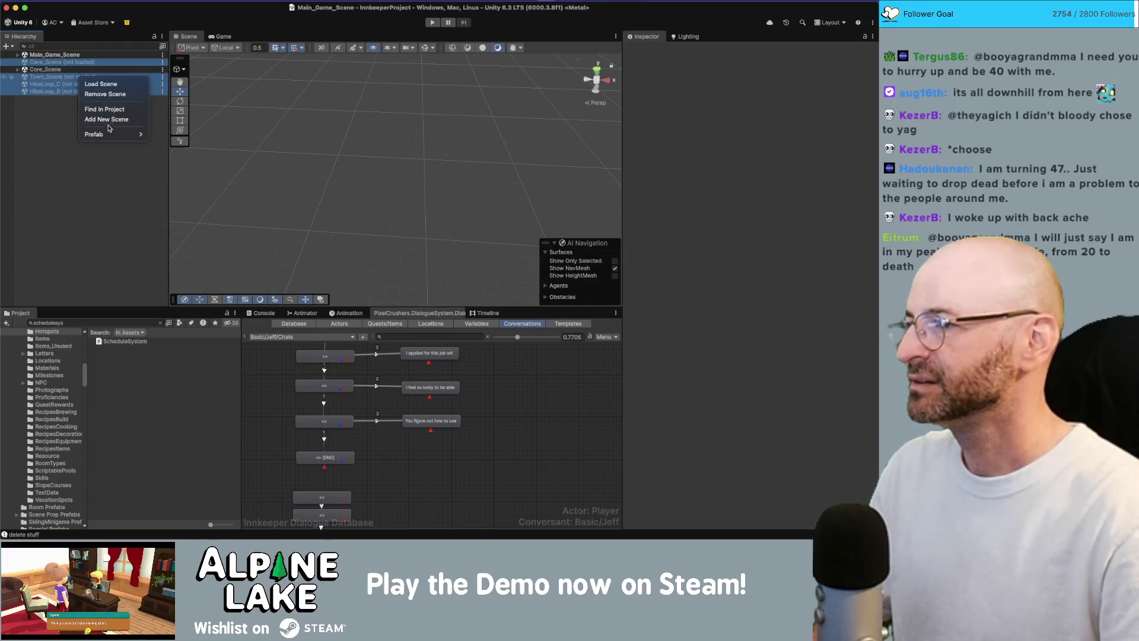
click(107, 93)
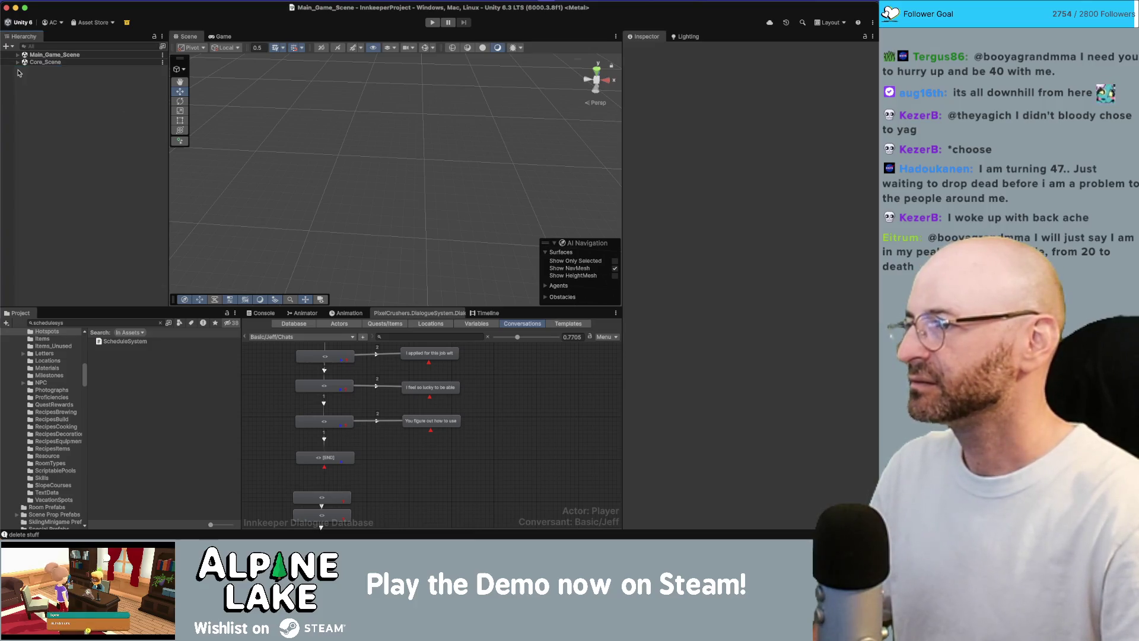
Select SecondaryInventoryDisplay under Core_Scene > [UI] > Inventory Transfer Canvas
click(18, 61)
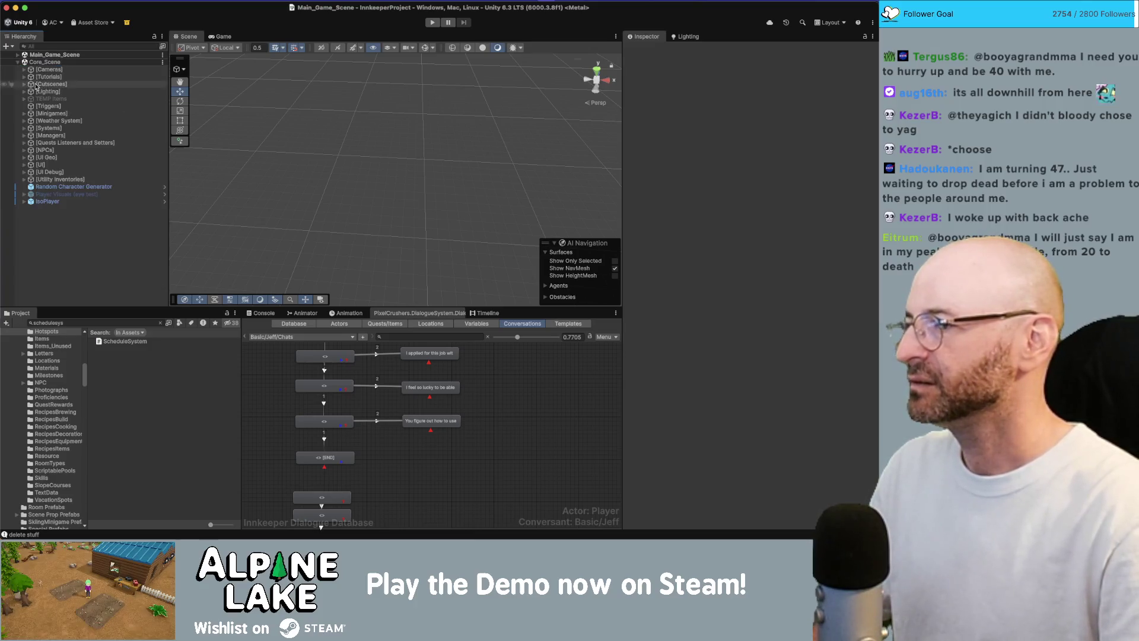
click(23, 165)
click(107, 223)
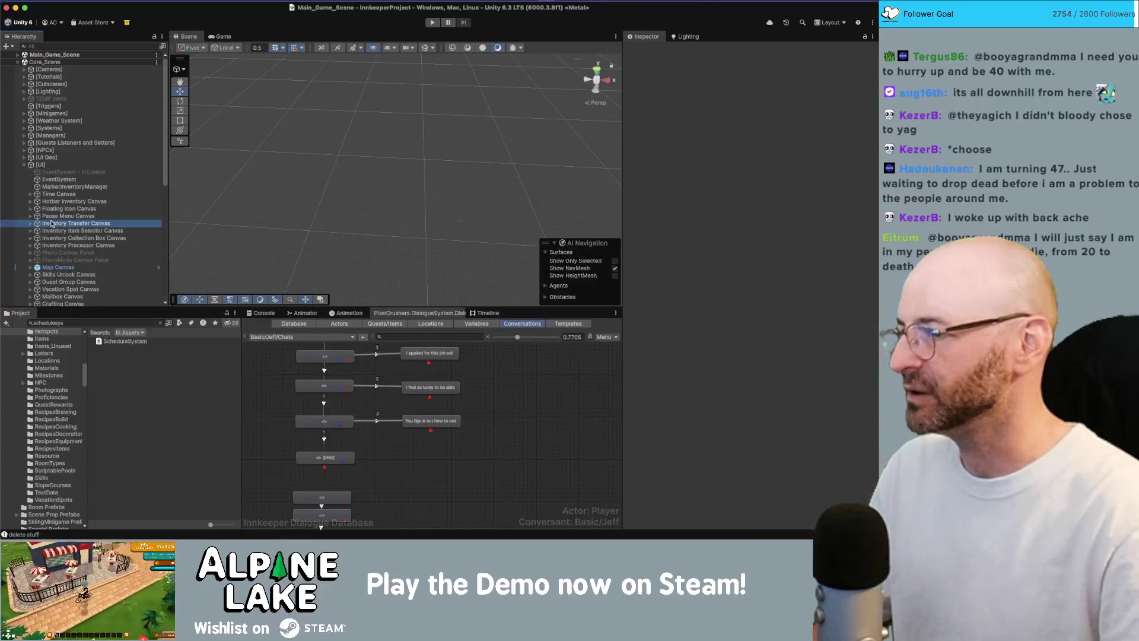
key(Right)
key(Down)
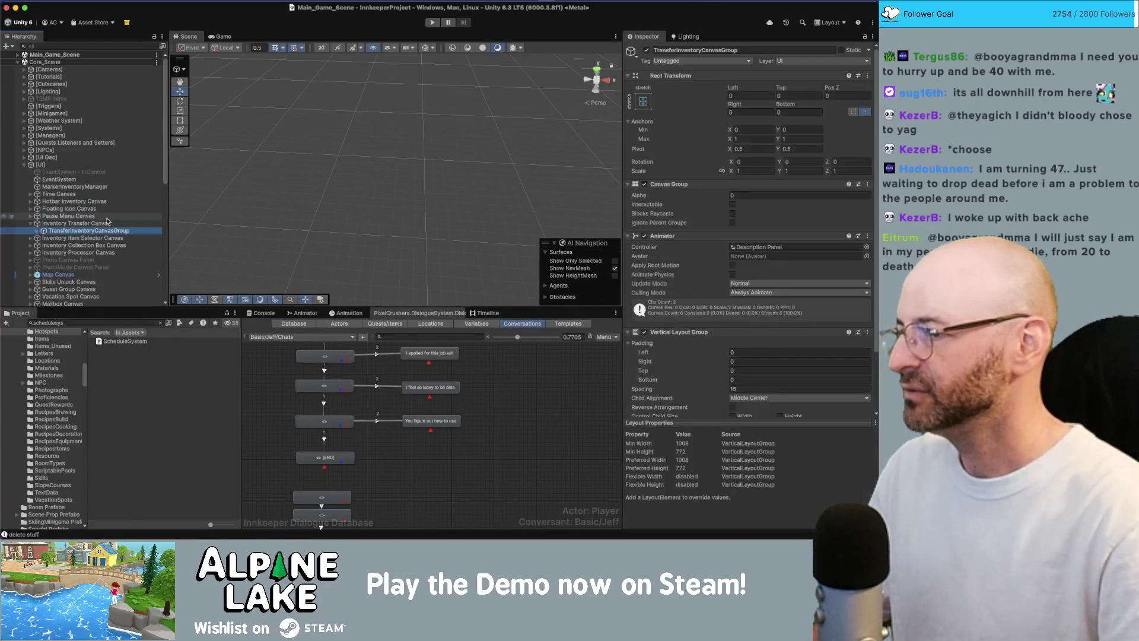
key(Down)
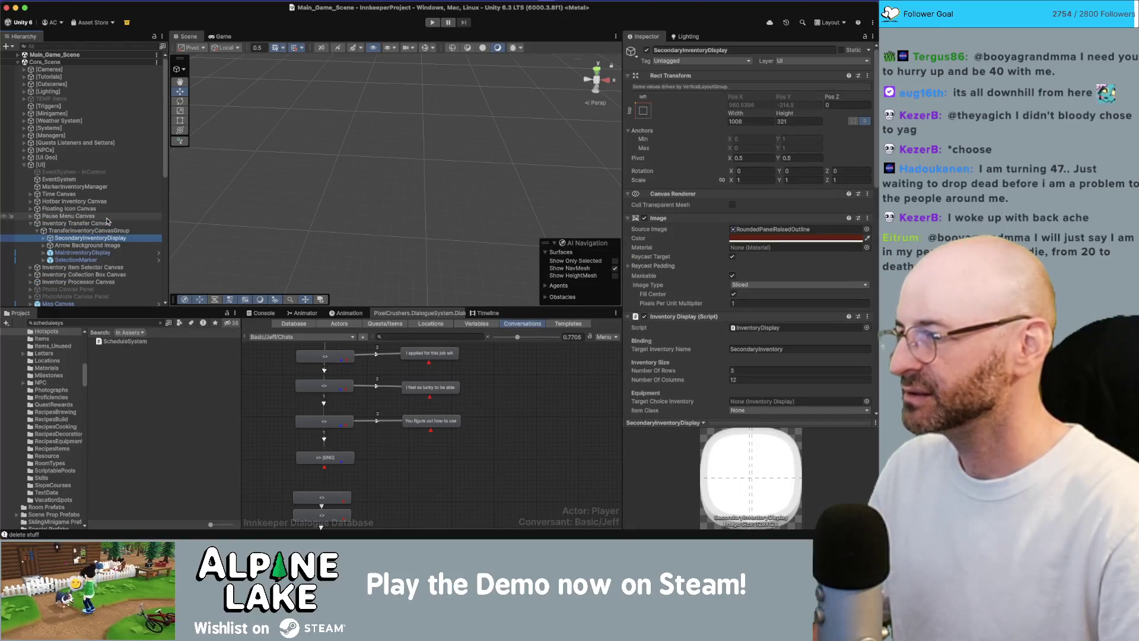
scroll(779, 247, down, 5)
scroll(780, 247, down, 5)
scroll(779, 247, down, 5)
scroll(780, 247, up, 1)
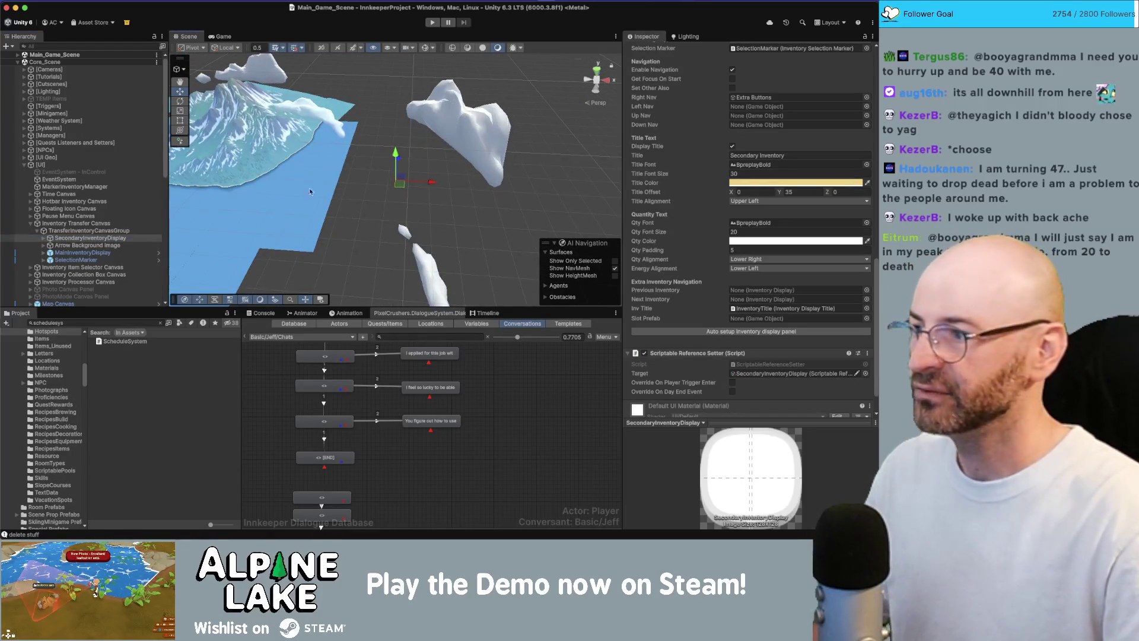
Assign MainInventoryDisplayGrid as SecondaryInventoryDisplay's Down Nav target and check its right navigation object
click(43, 253)
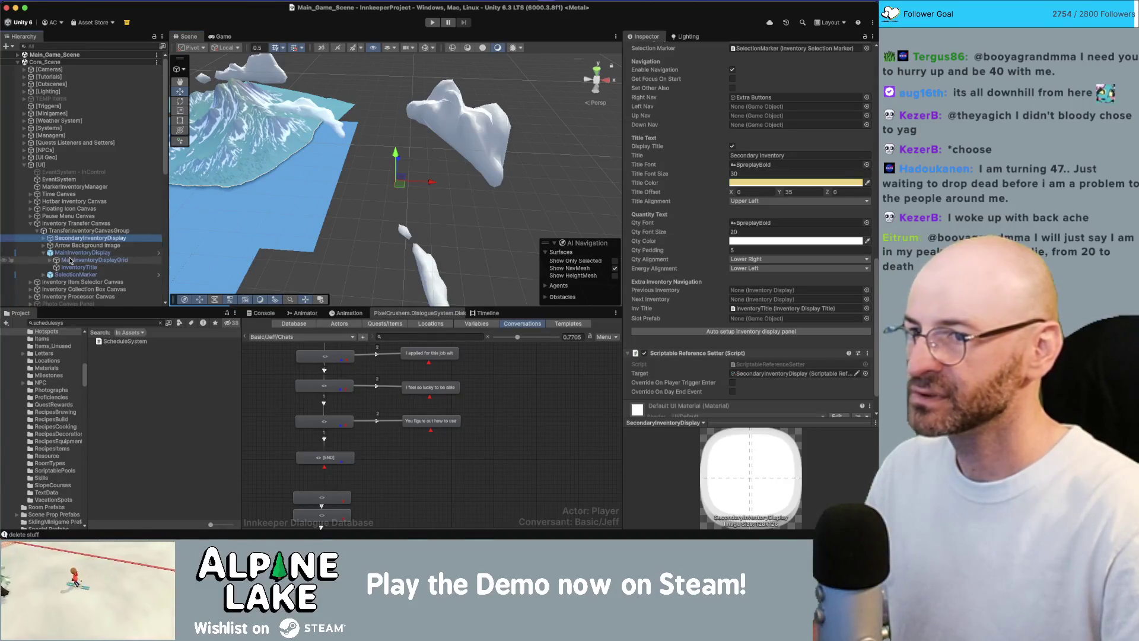
click(70, 259)
key(Up)
key(Up)
key(Up)
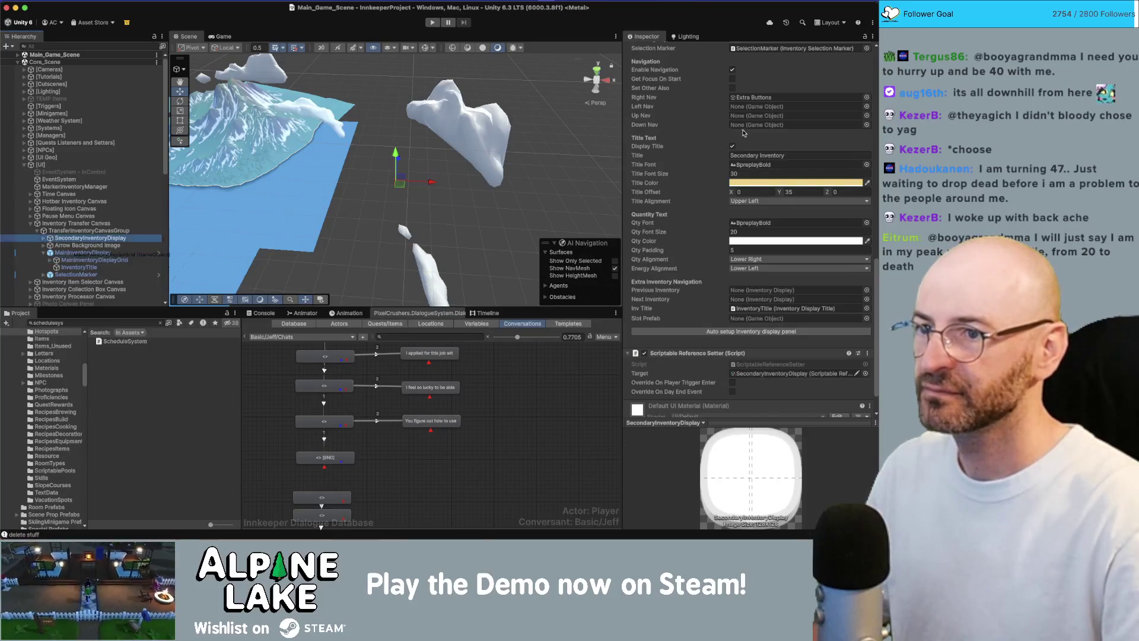
click(750, 126)
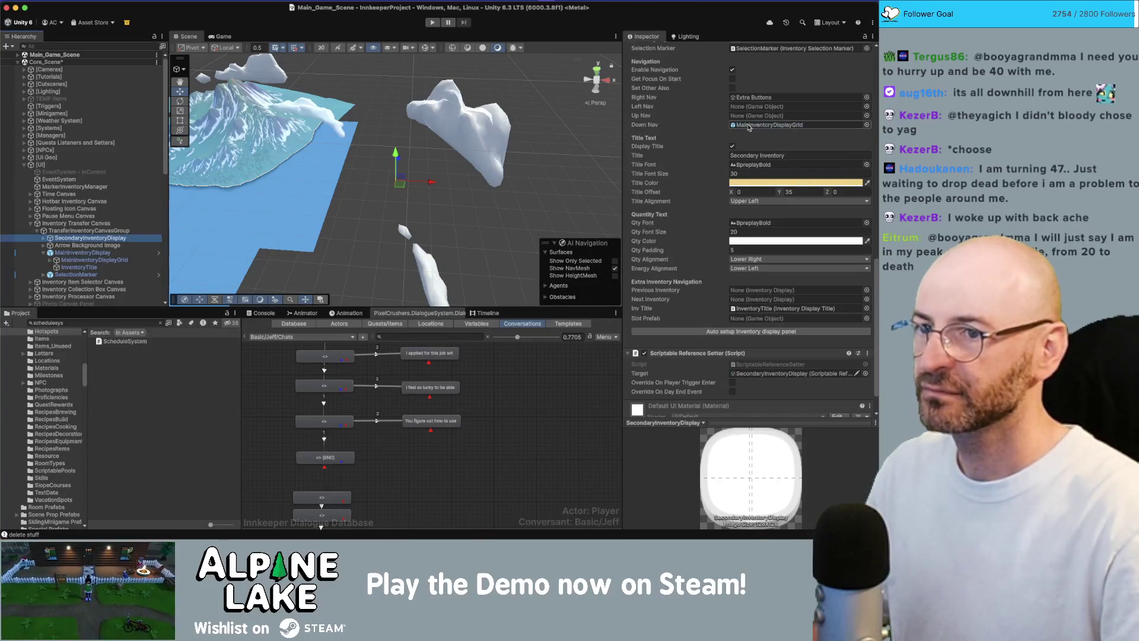
click(743, 99)
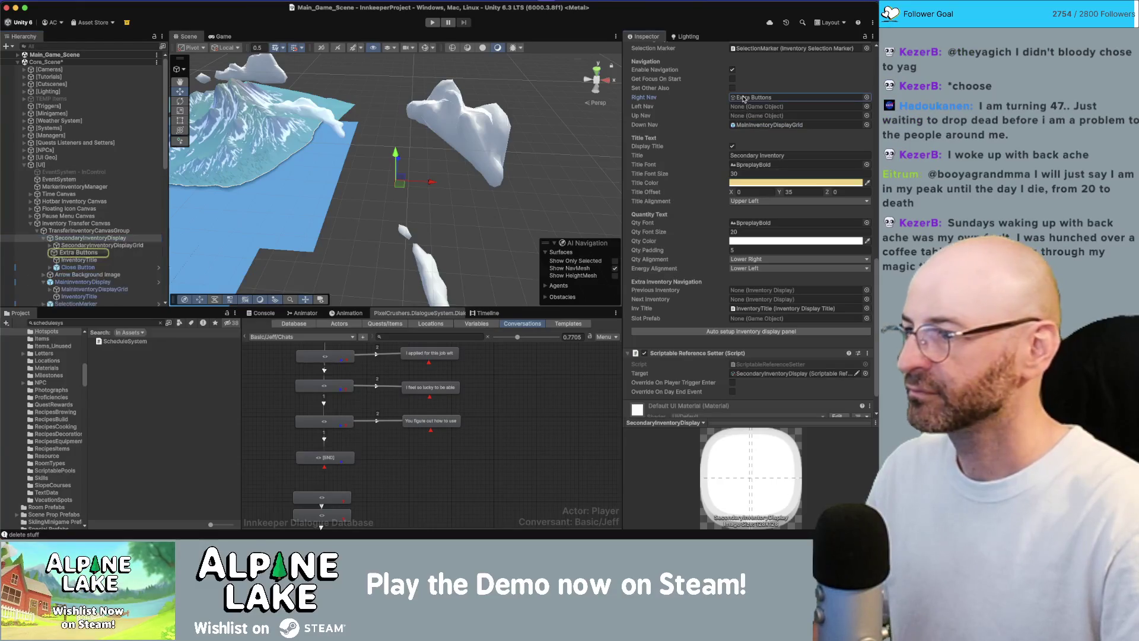
click(51, 253)
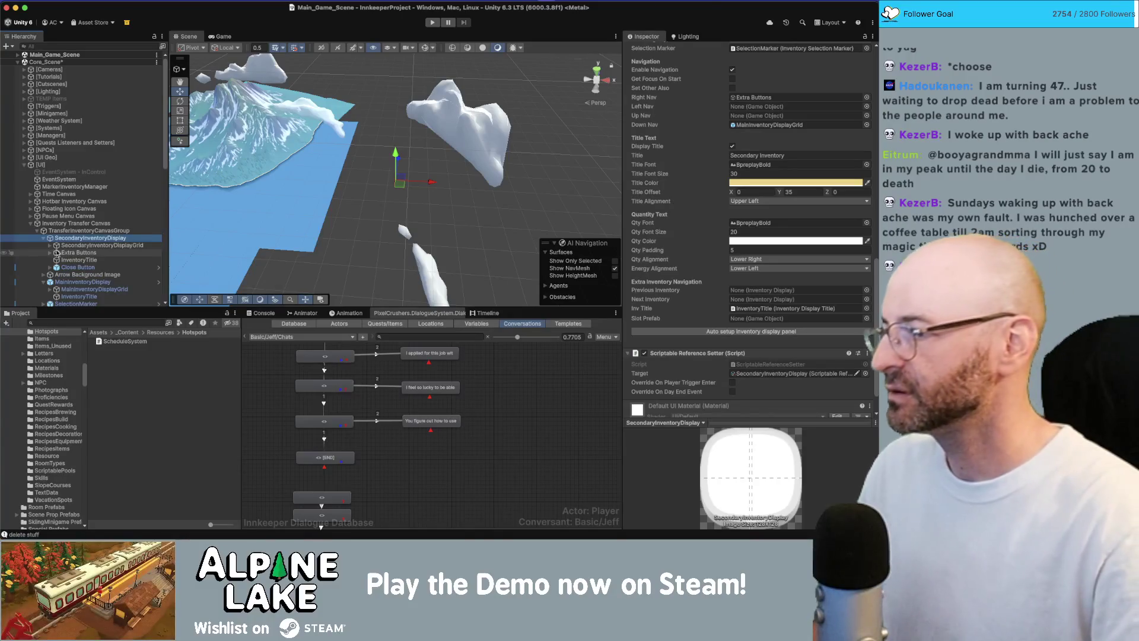
Enter Play mode and start walking the player north toward the inn
click(433, 22)
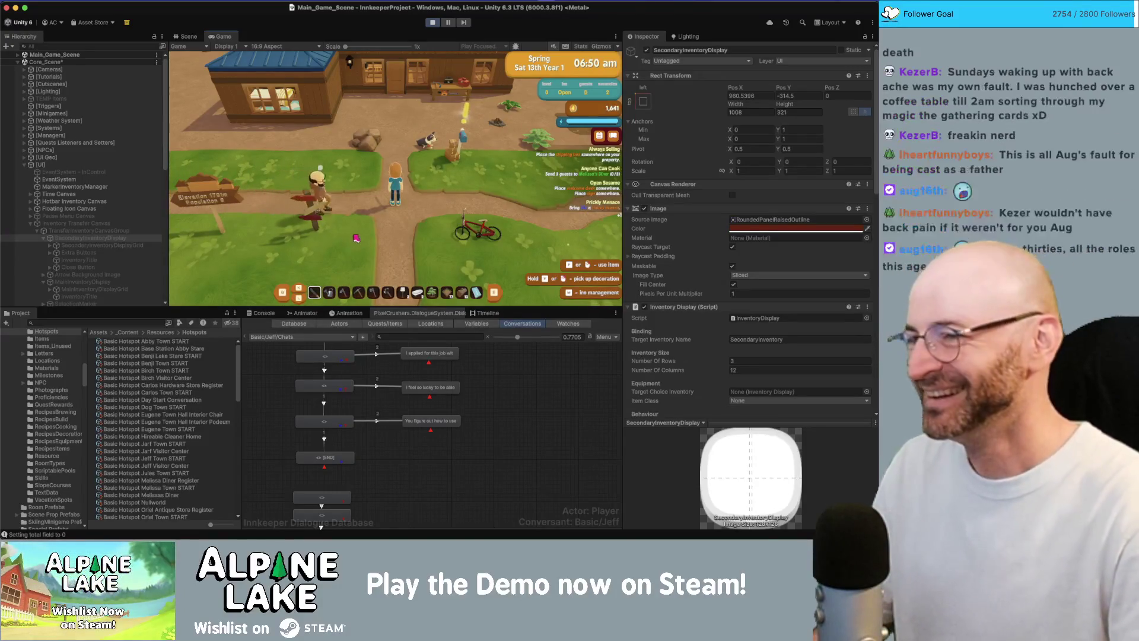
key(w)
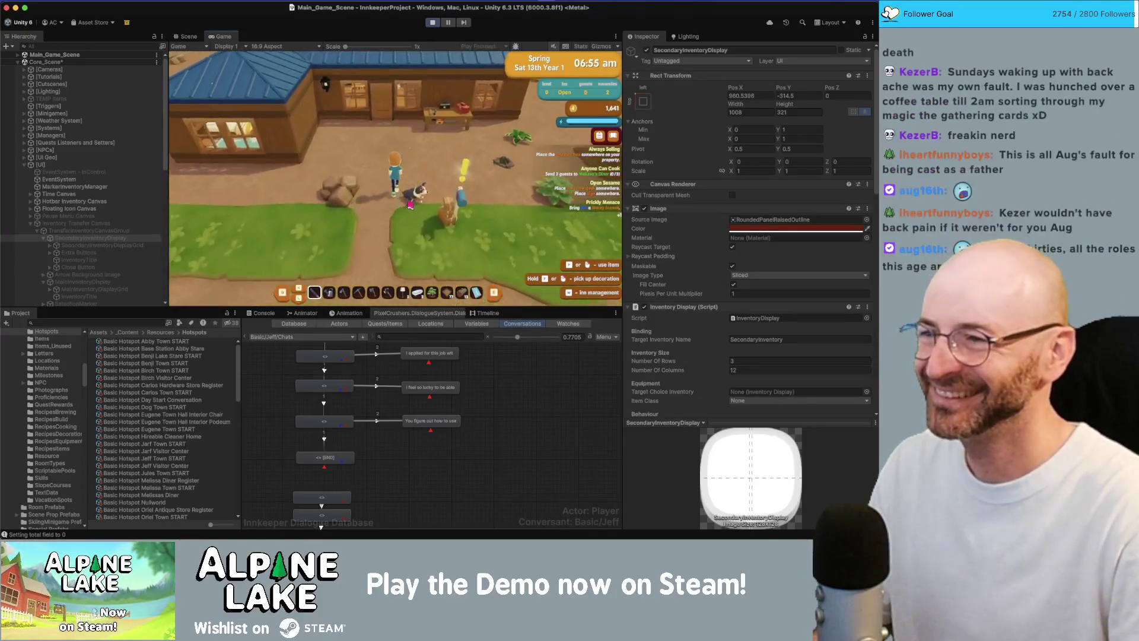
key(w)
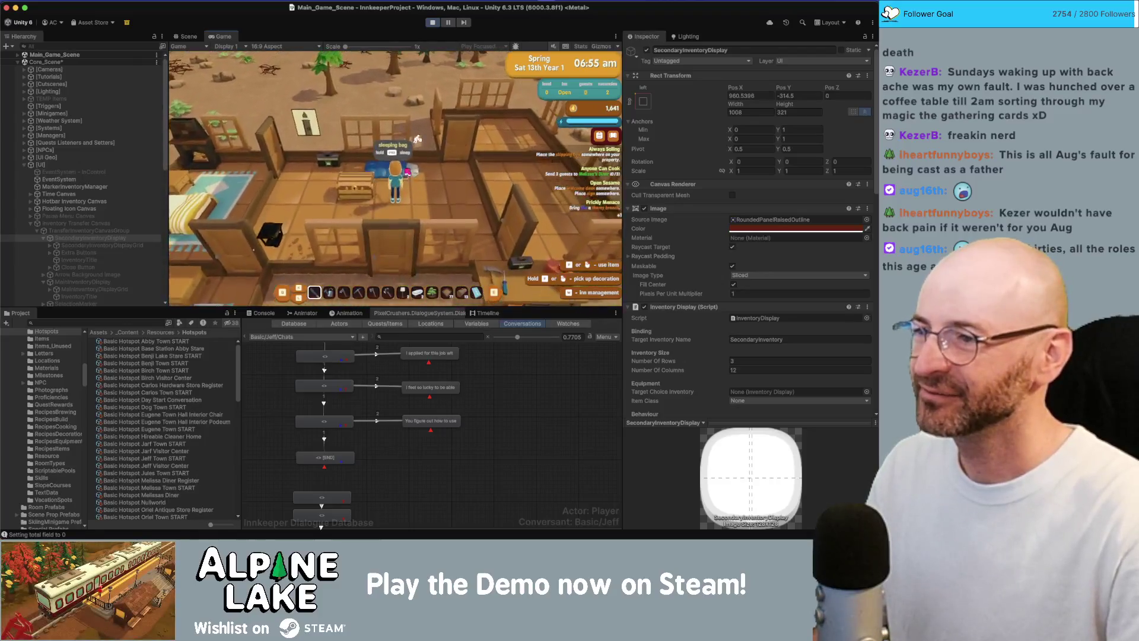
Walk the player around and into the house, then interact with the chest to open the transfer panel
key(d)
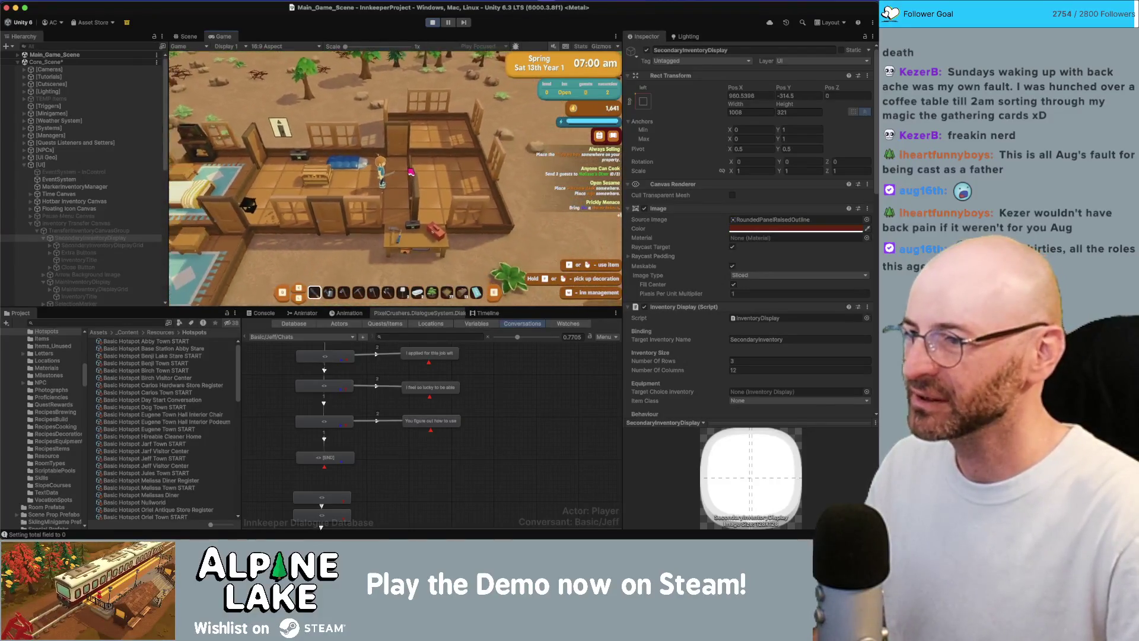
key(a)
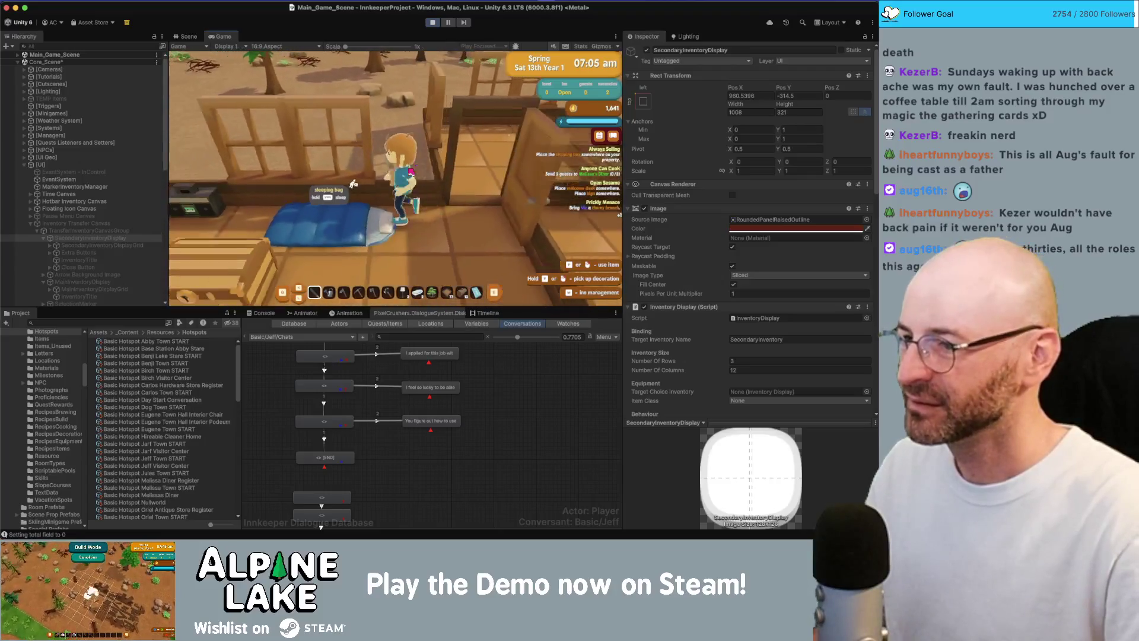
key(d)
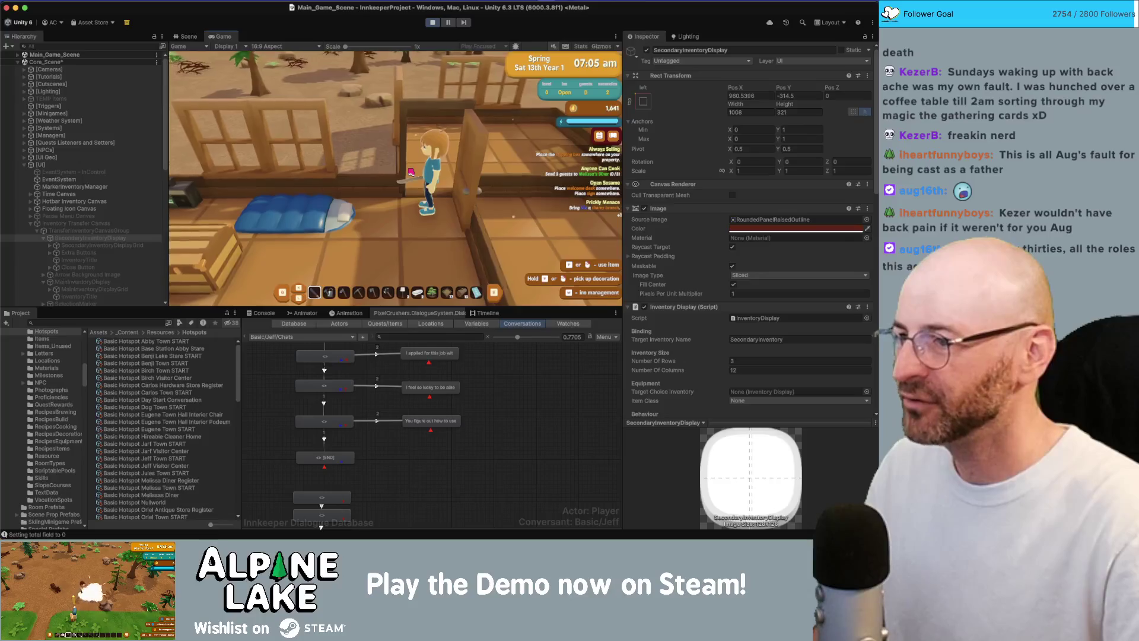
key(w)
key(a)
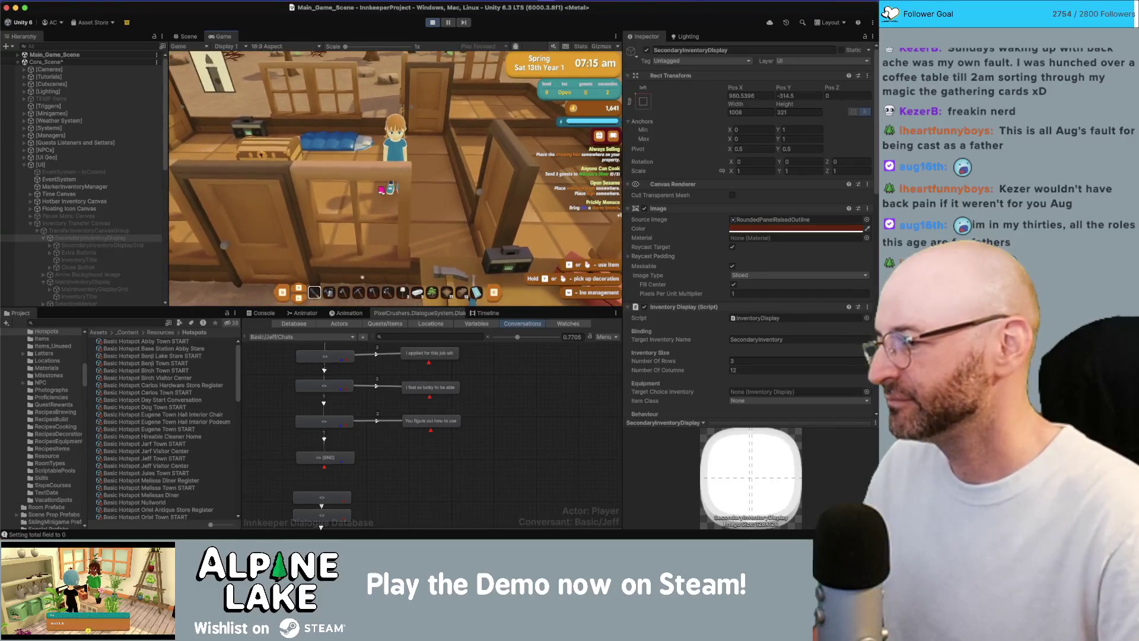
key(s)
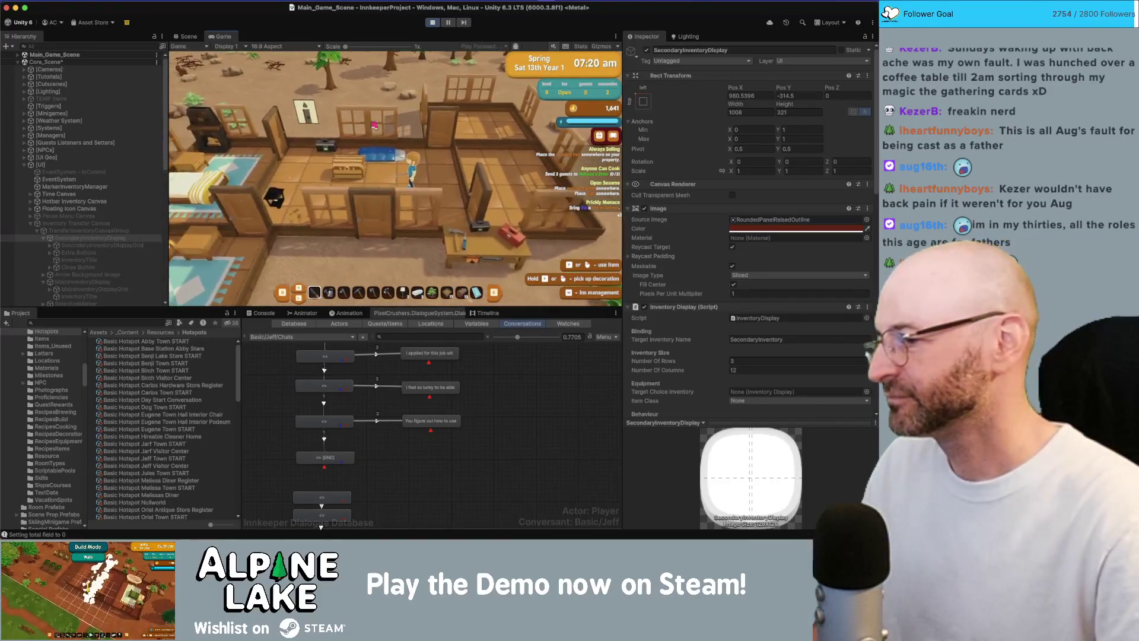
key(s)
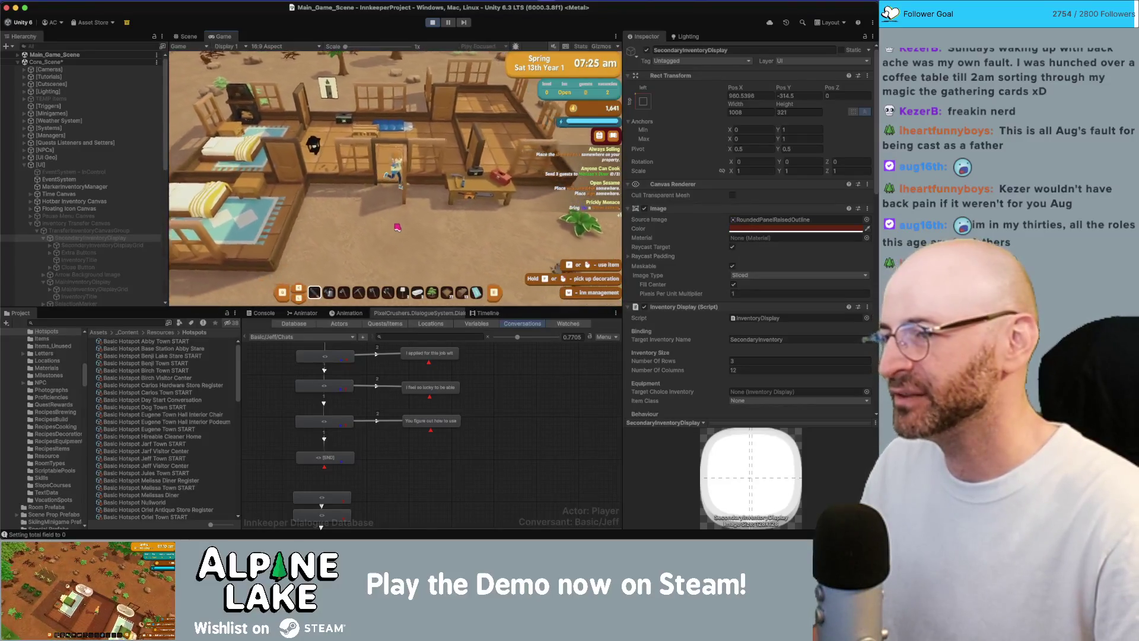
key(s)
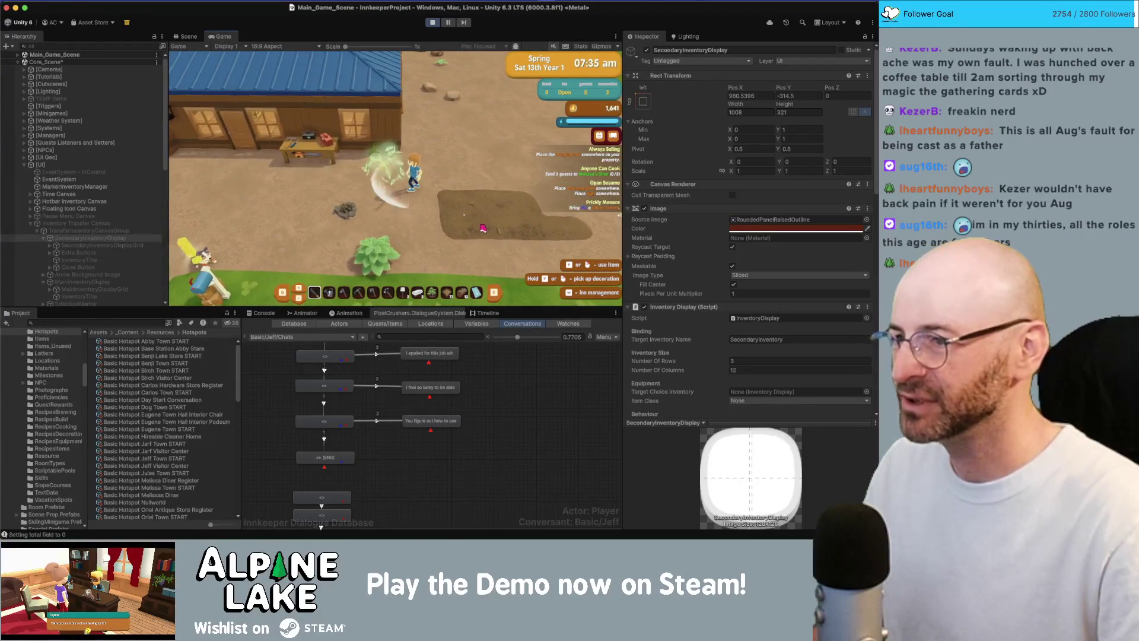
key(a)
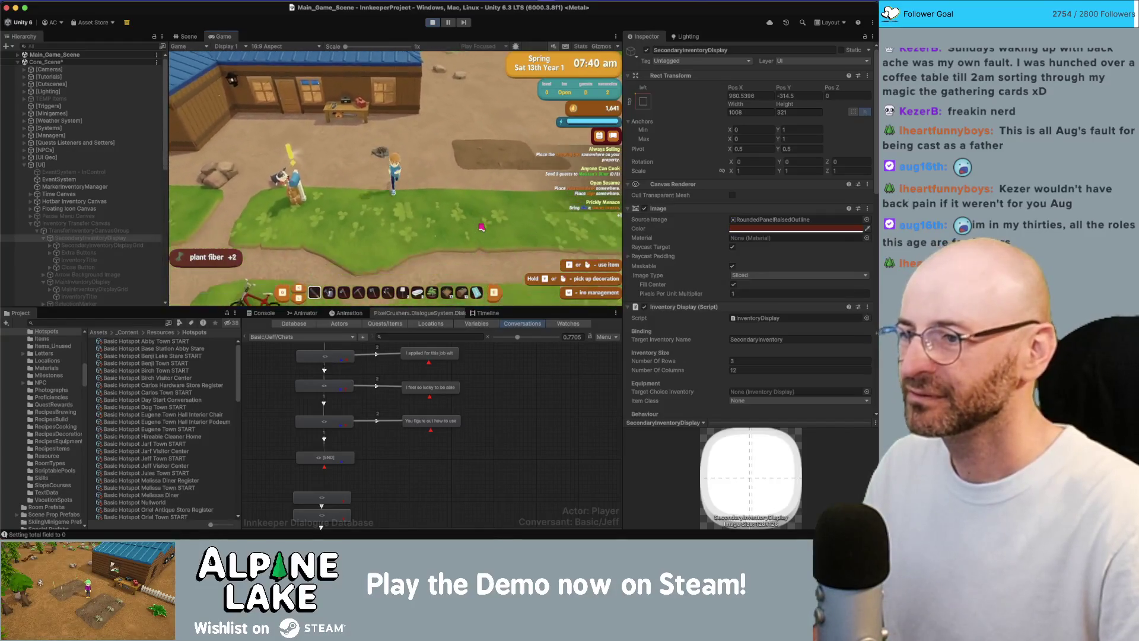
key(w)
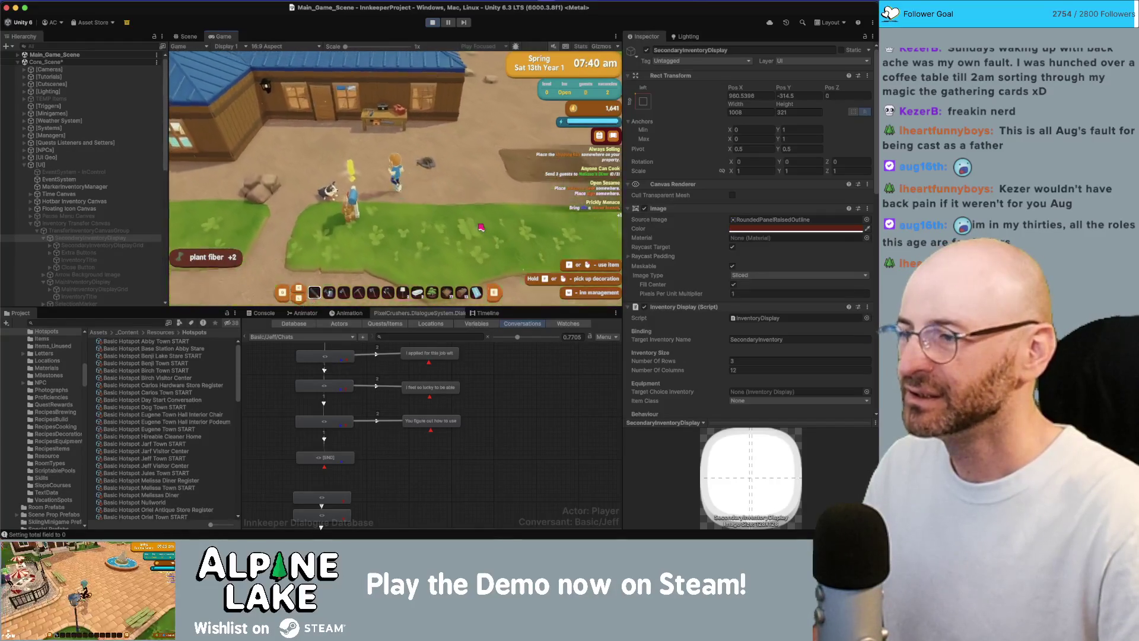
key(d)
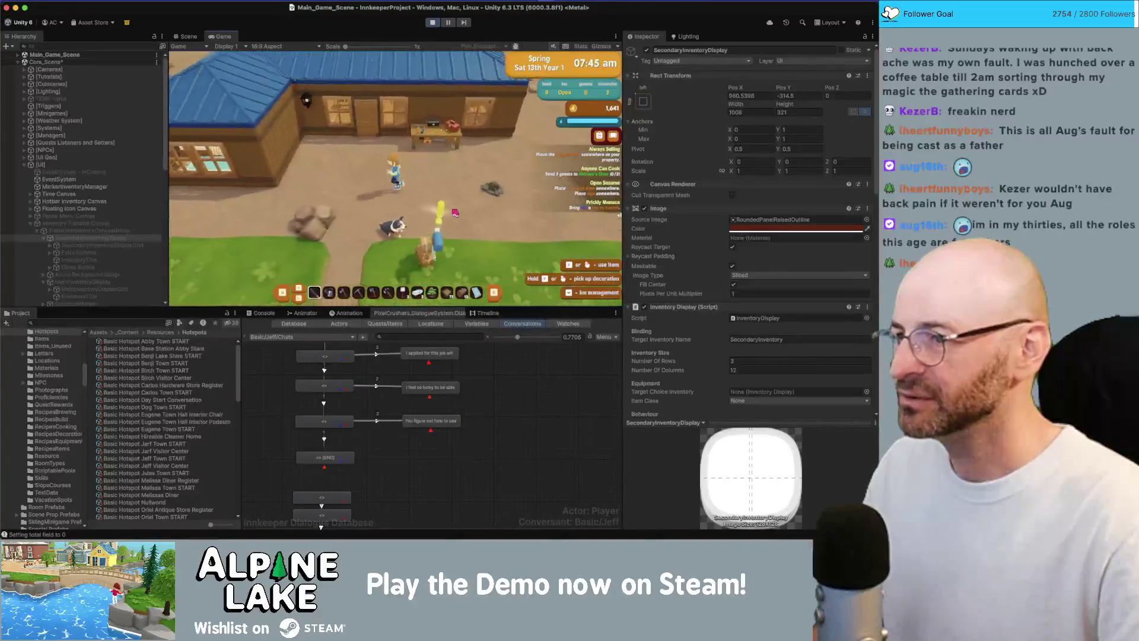
key(w)
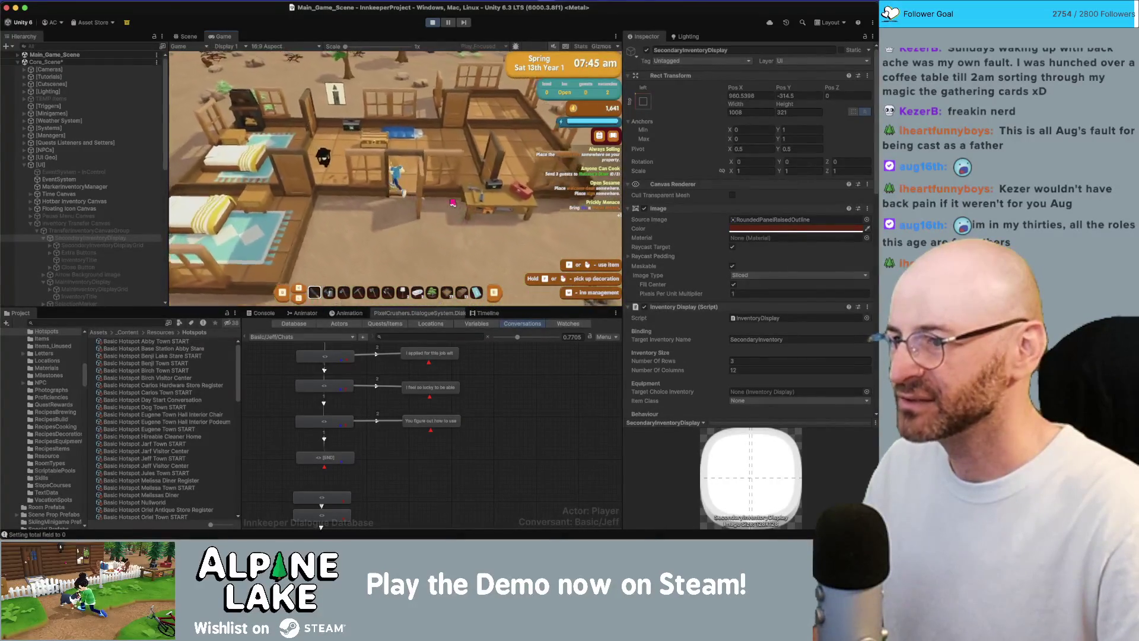
key(e)
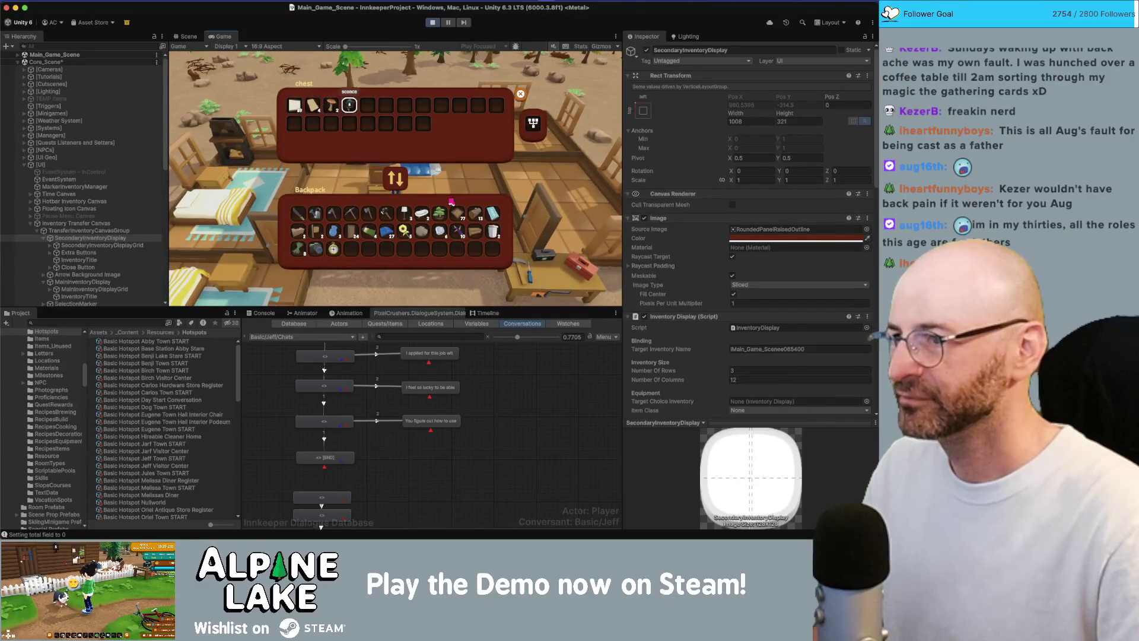
Move the chest selection down, right and left across the slots, then stop the running game
key(Down)
key(Down)
key(Down)
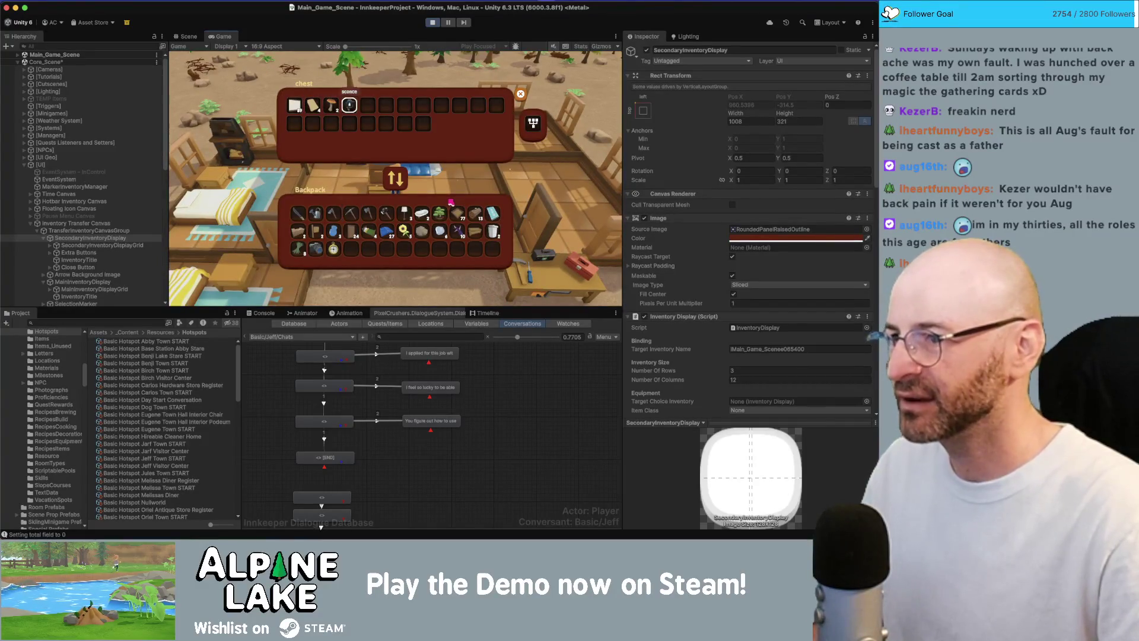
key(Right)
key(Right)
key(Right)
key(Down)
key(Down)
key(Left)
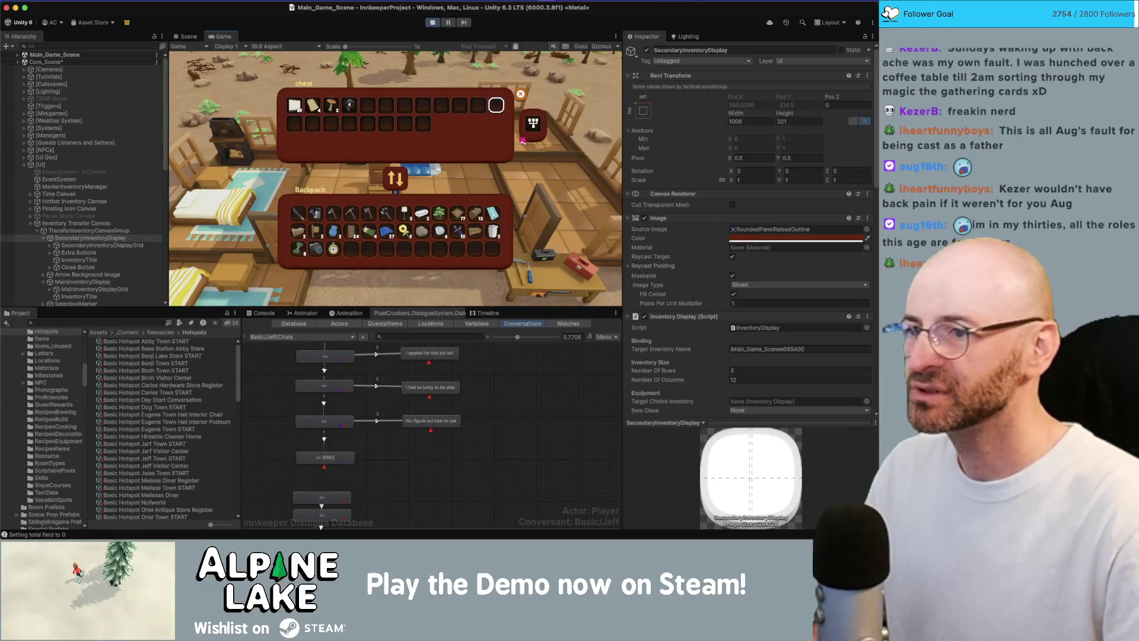
key(Left)
key(Left)
key(Left)
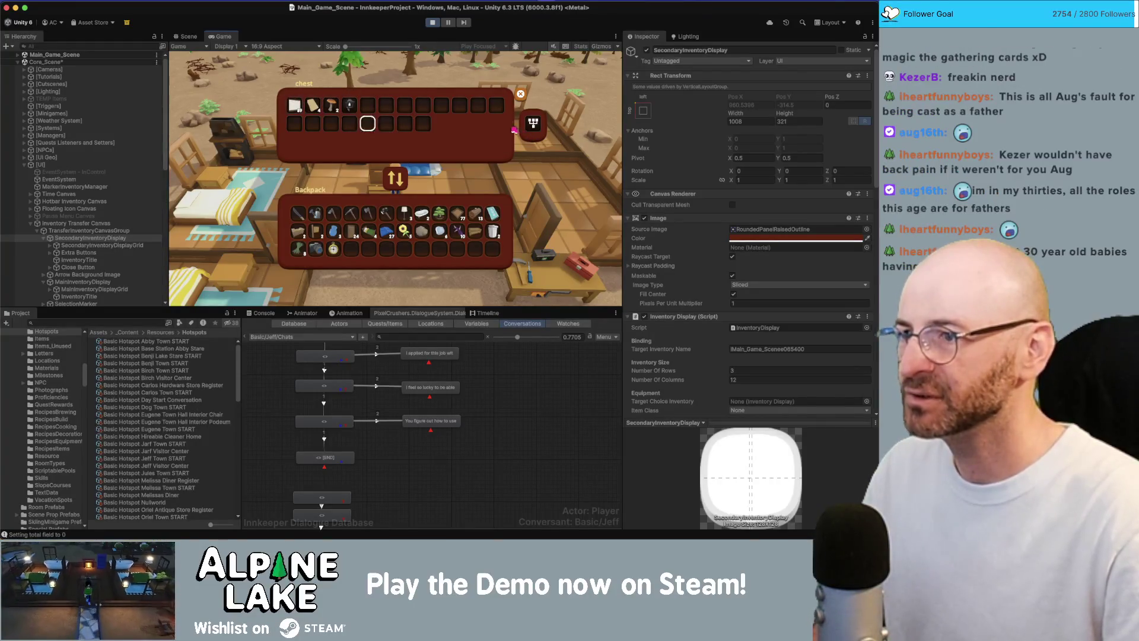
click(432, 23)
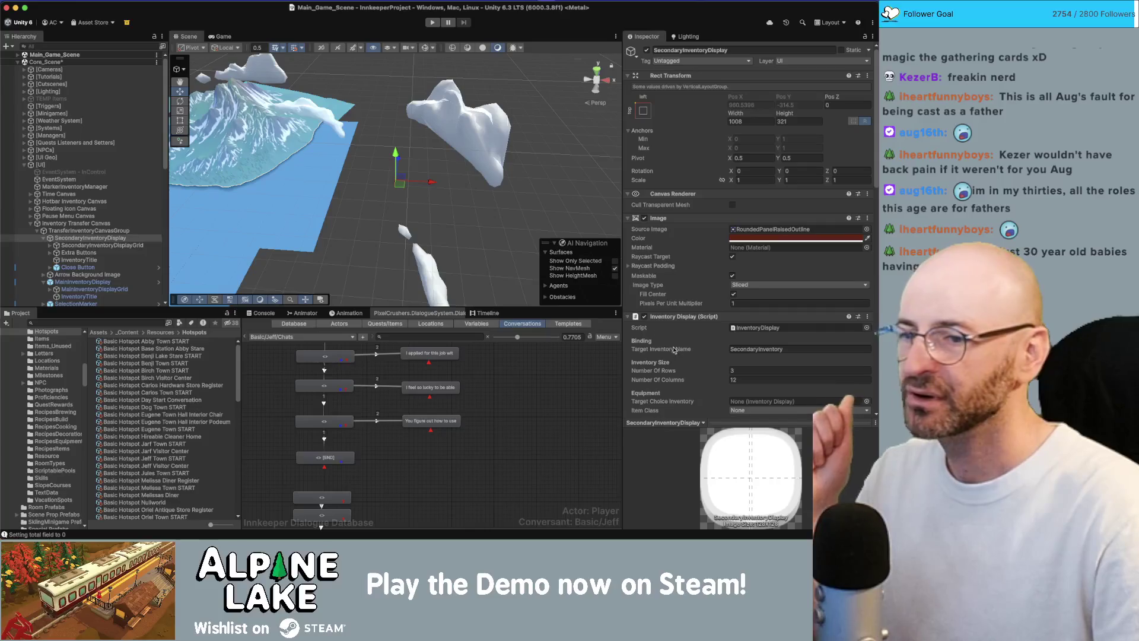
scroll(670, 346, down, 5)
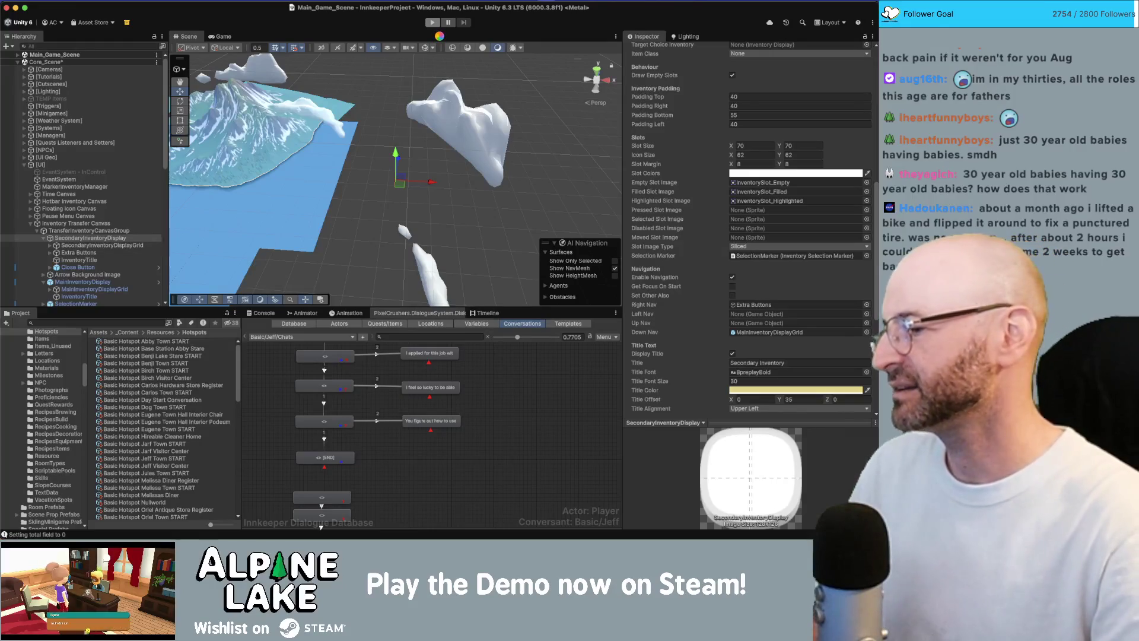
Start the game again with Ctrl+P to test the secondary inventory navigation
key(ctrl+p)
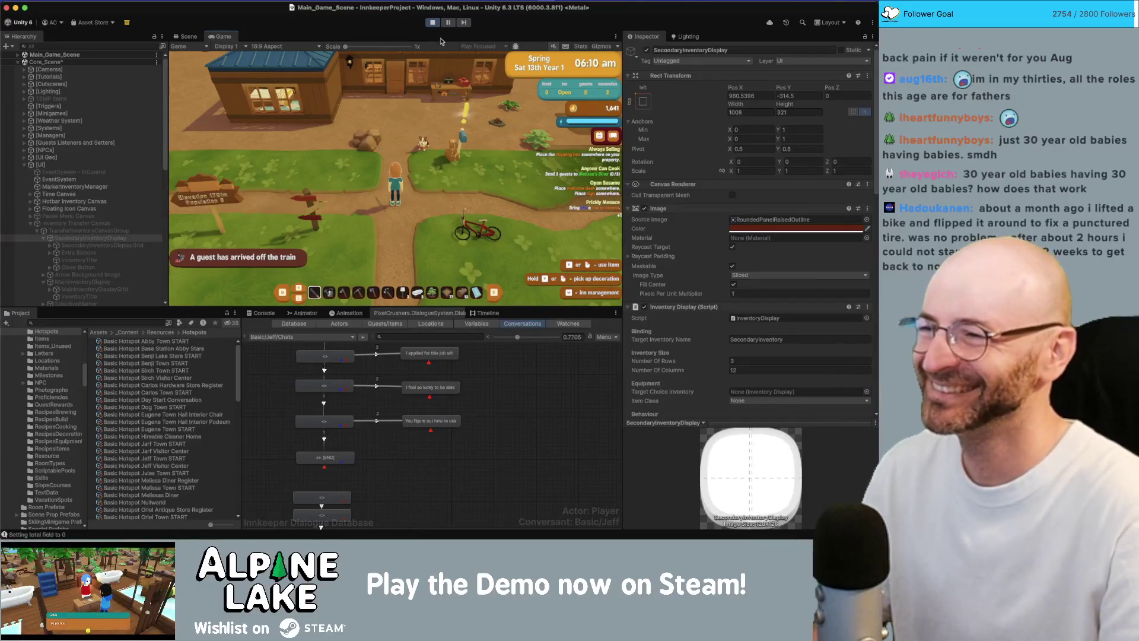
Walk the player into the house and open the chest transfer panel with the interact key
key(w)
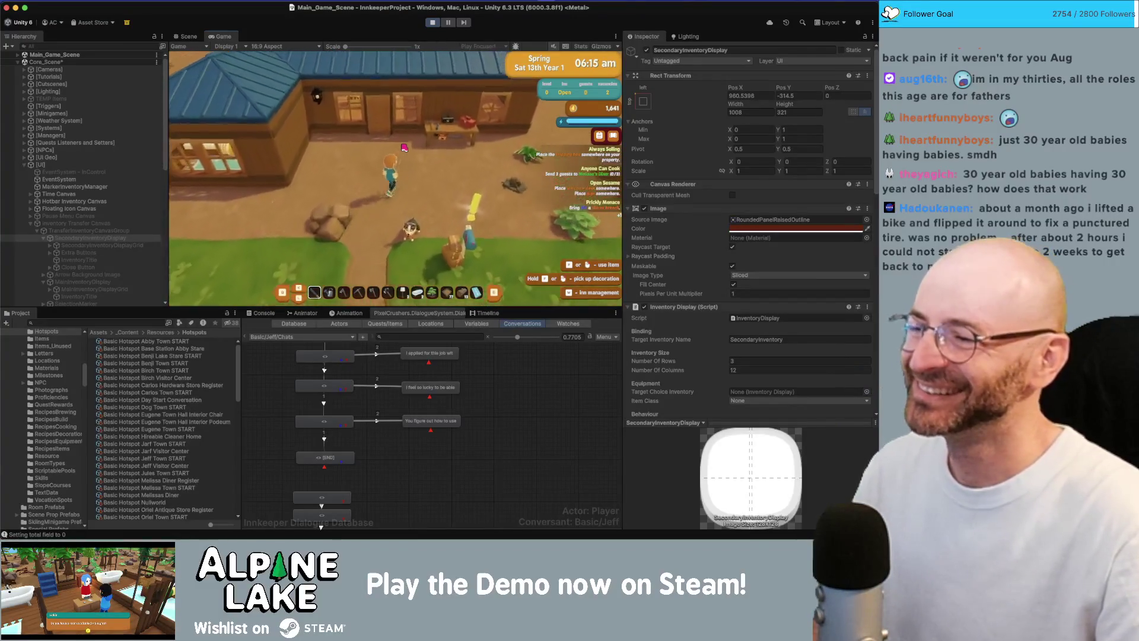
key(s)
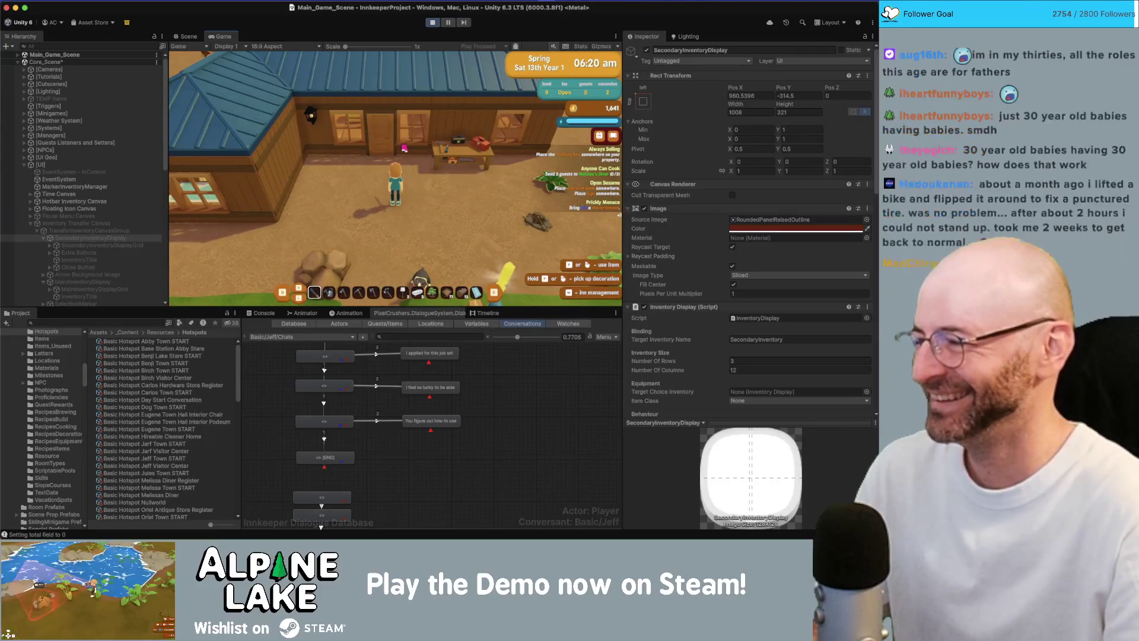
key(s)
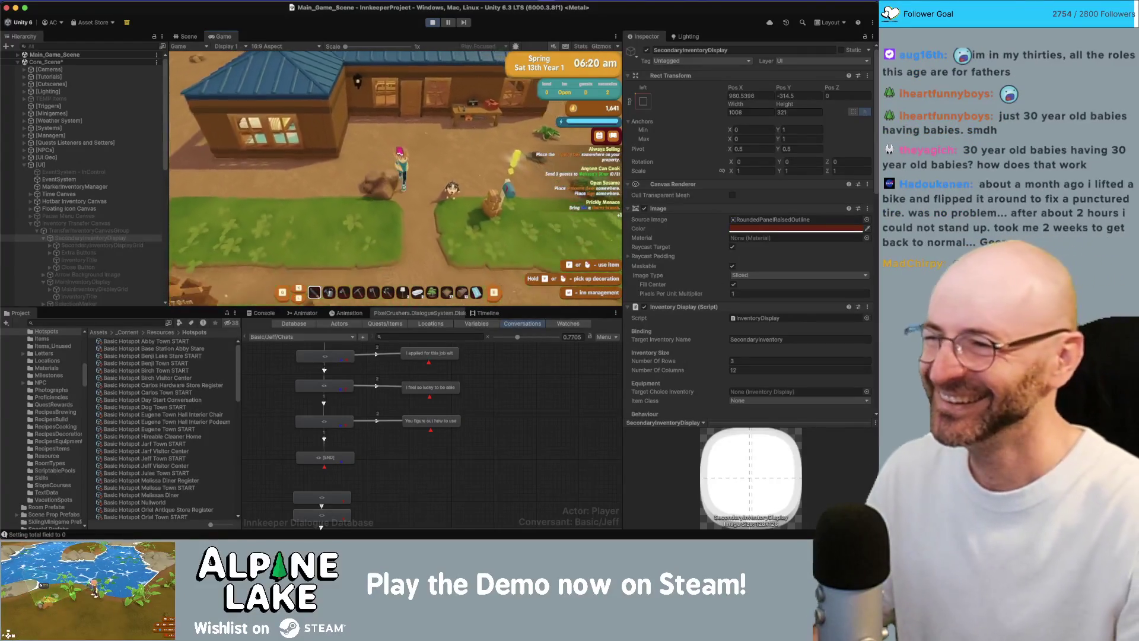
key(w)
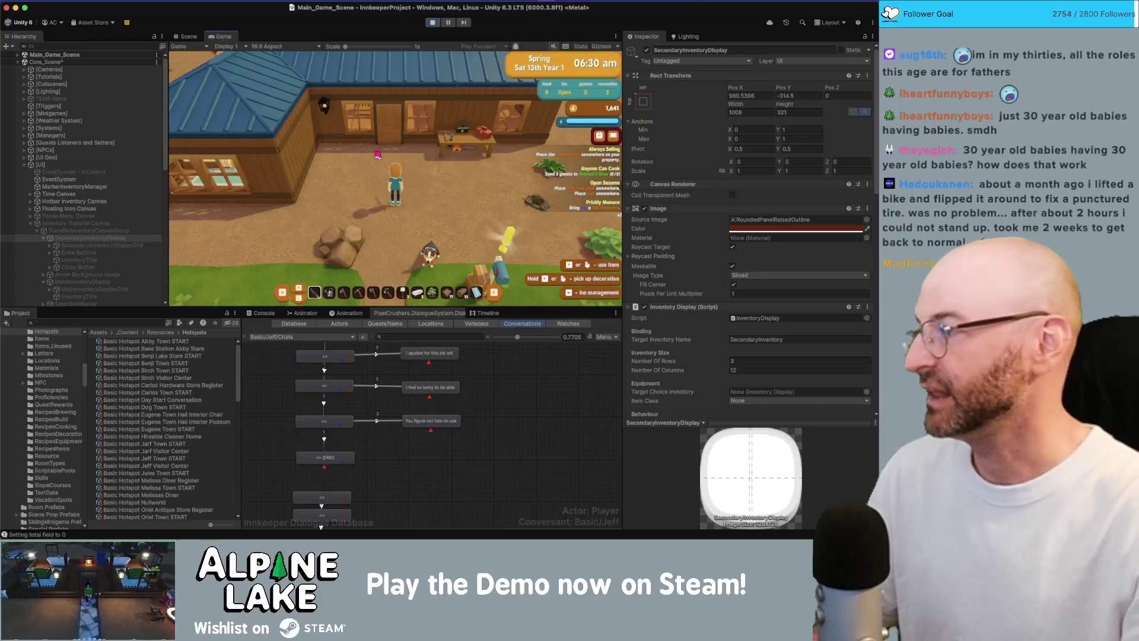
key(d)
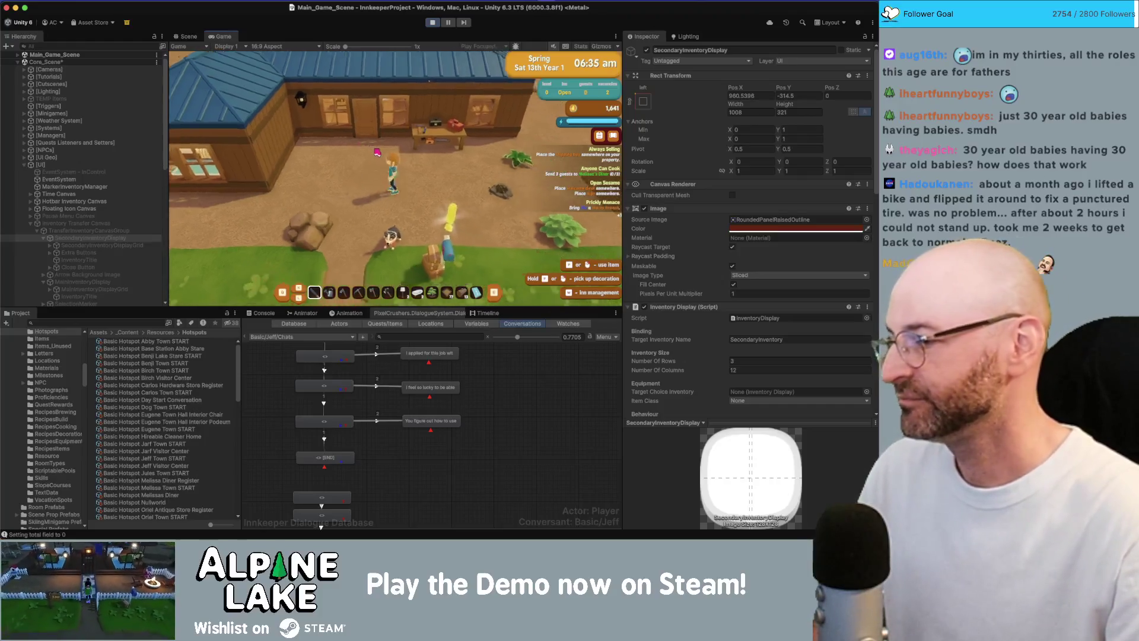
key(d)
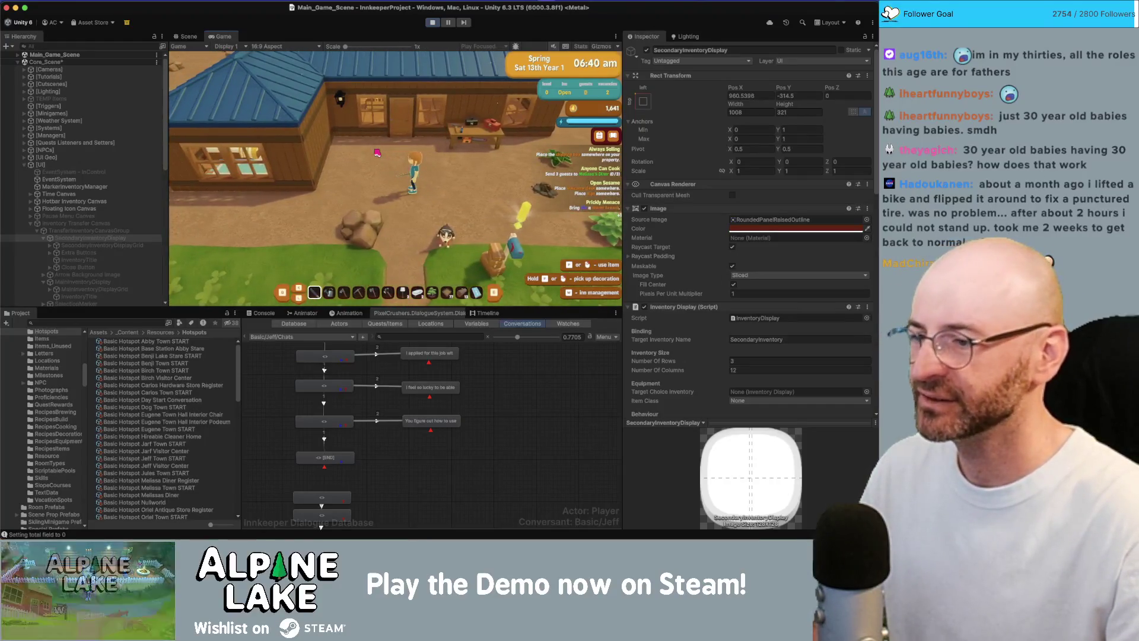
key(w)
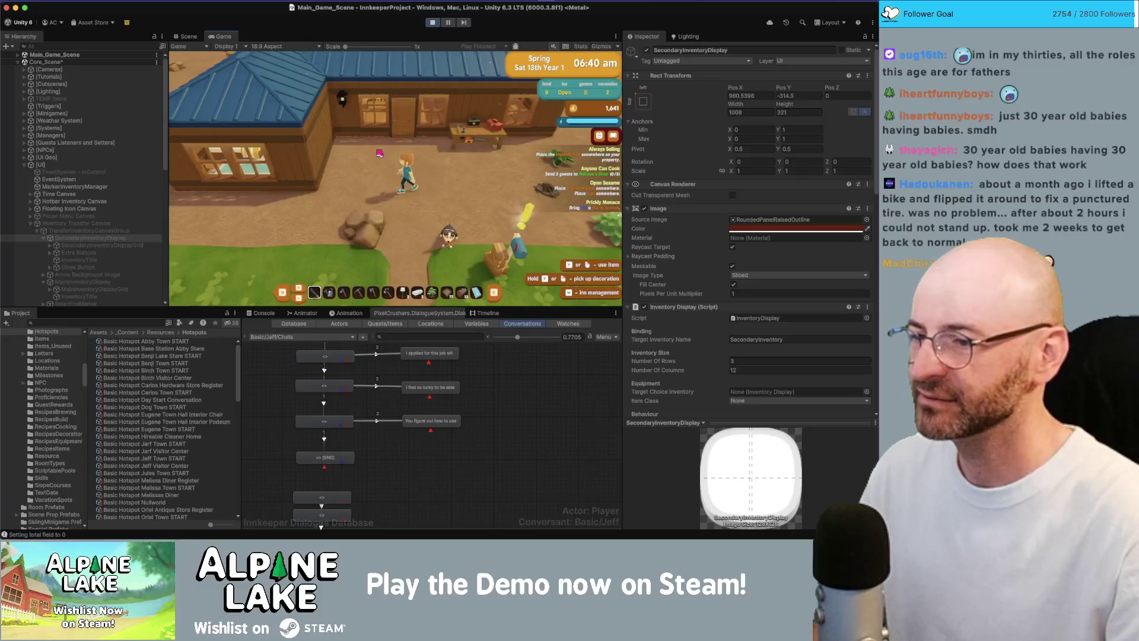
key(w)
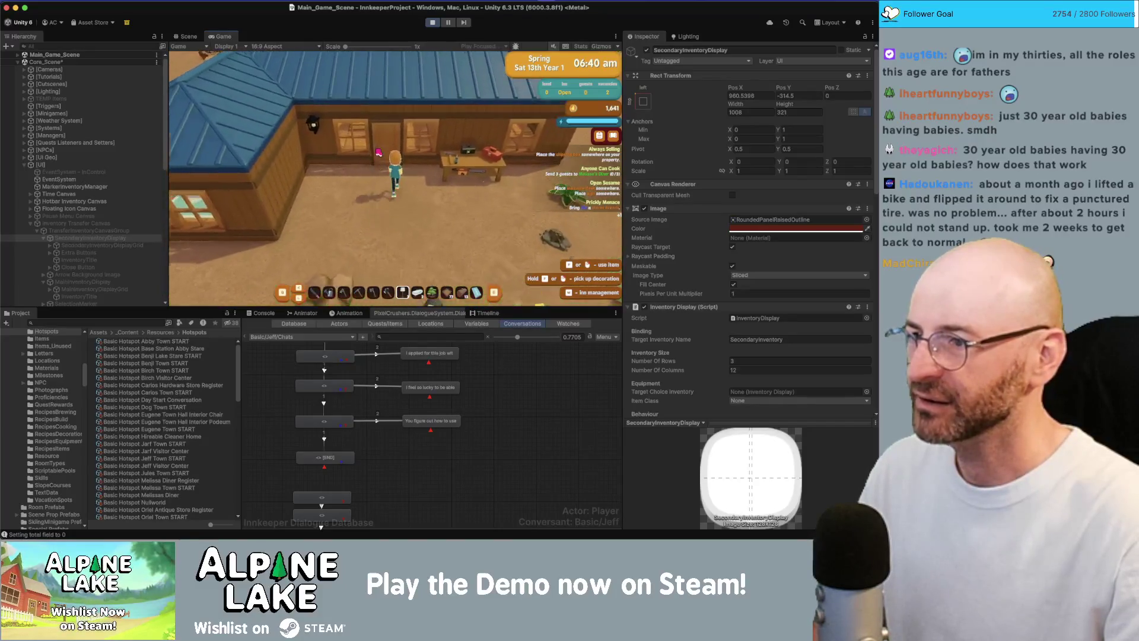
key(e)
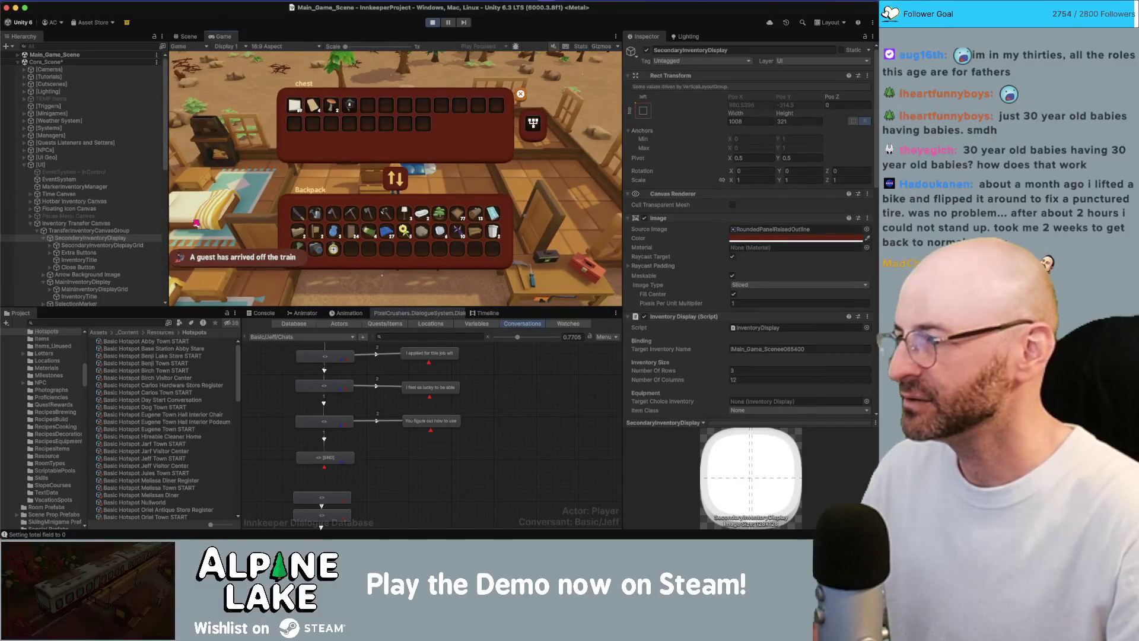
scroll(138, 234, down, 1)
Expand SecondaryInventoryDisplayGrid and step through its slots down to Slot 2 checking navigation
key(Down)
key(Right)
key(Down)
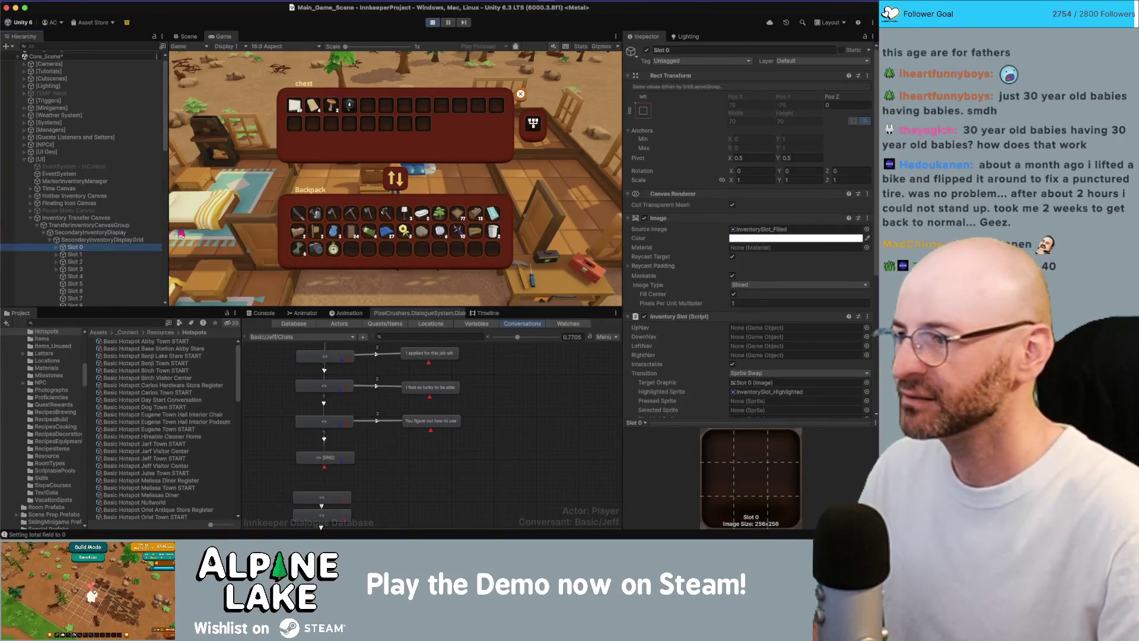
scroll(150, 222, down, 3)
scroll(153, 210, down, 2)
key(Down)
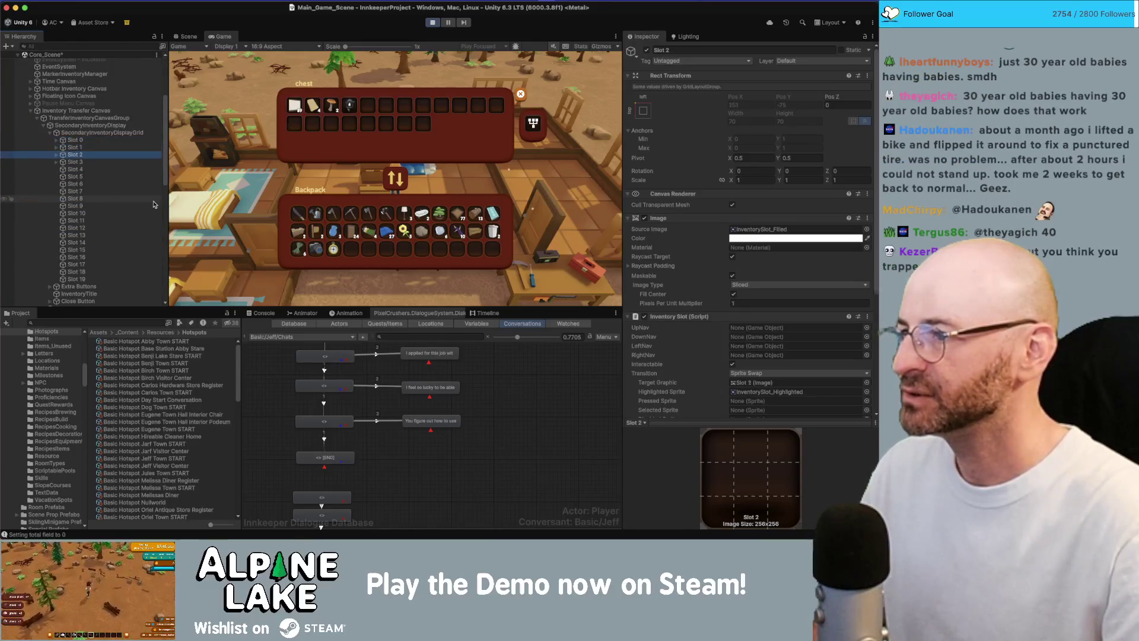
key(Down)
key(Down)
key(Up)
key(Up)
key(Up)
key(Down)
key(Down)
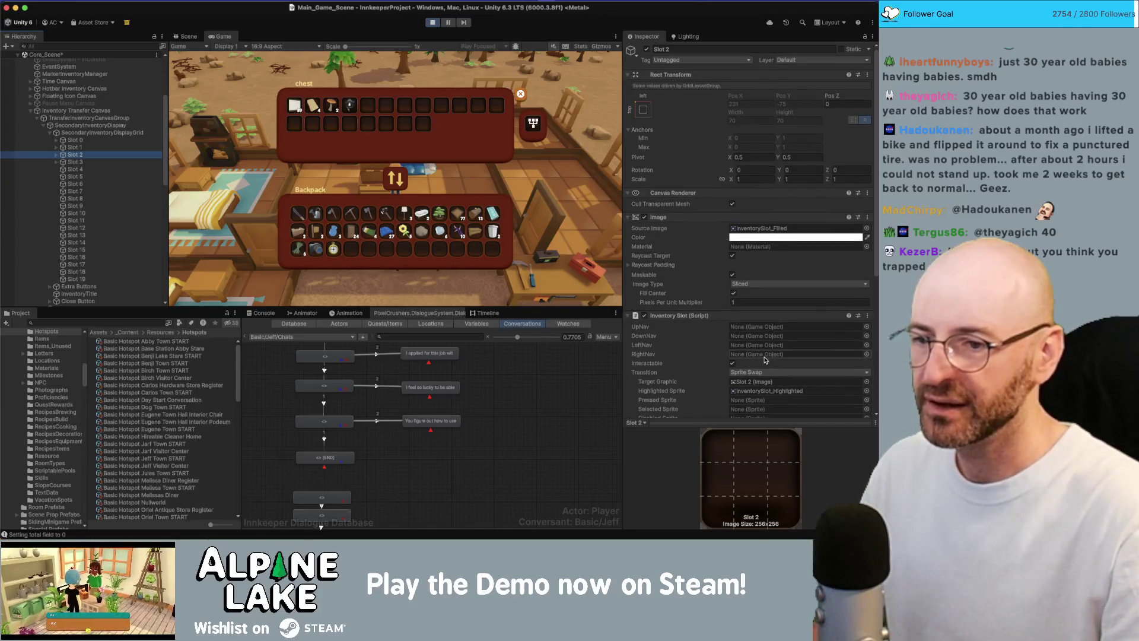
scroll(758, 374, down, 1)
scroll(763, 354, down, 3)
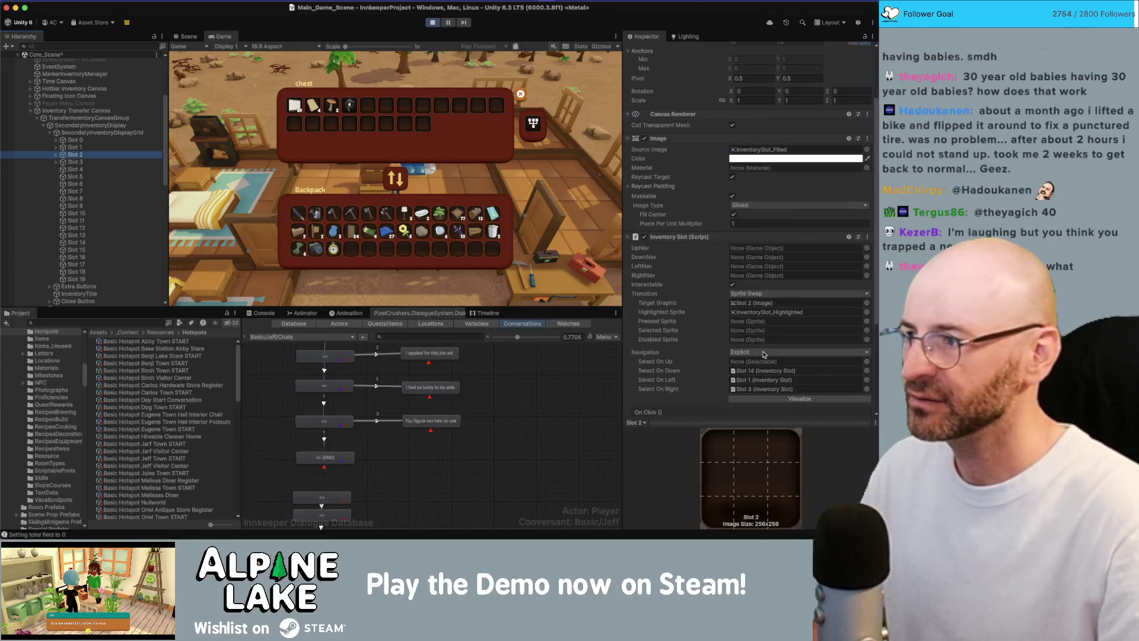
Check the navigation links of Slots 13, 10 and 11, then view the slot grid in the Scene
click(109, 236)
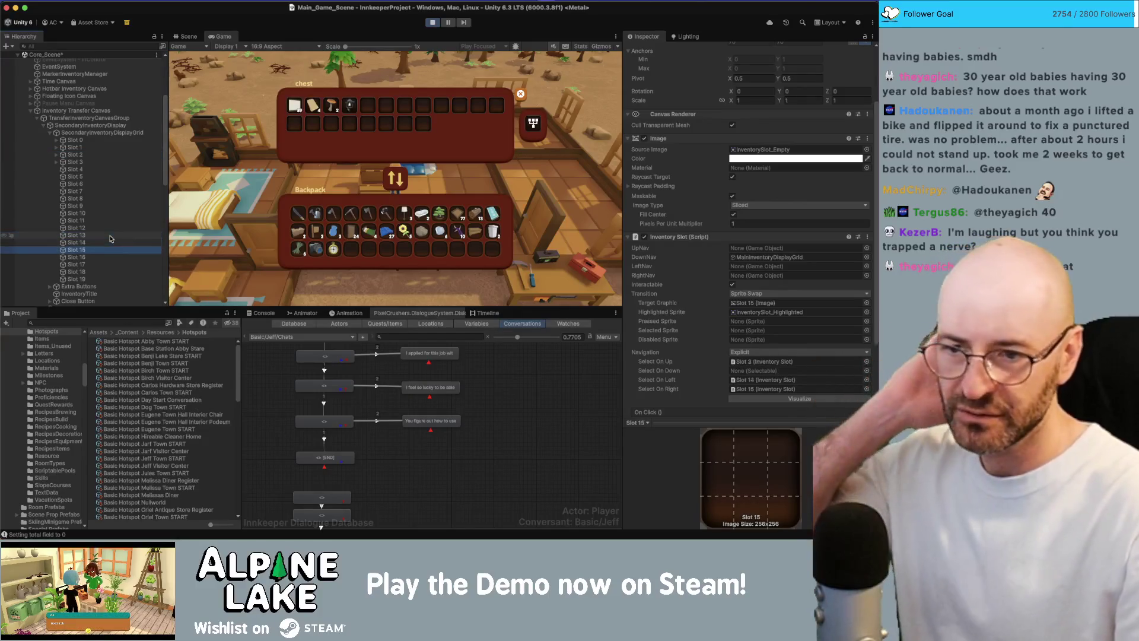
key(Up)
key(Up)
key(Up)
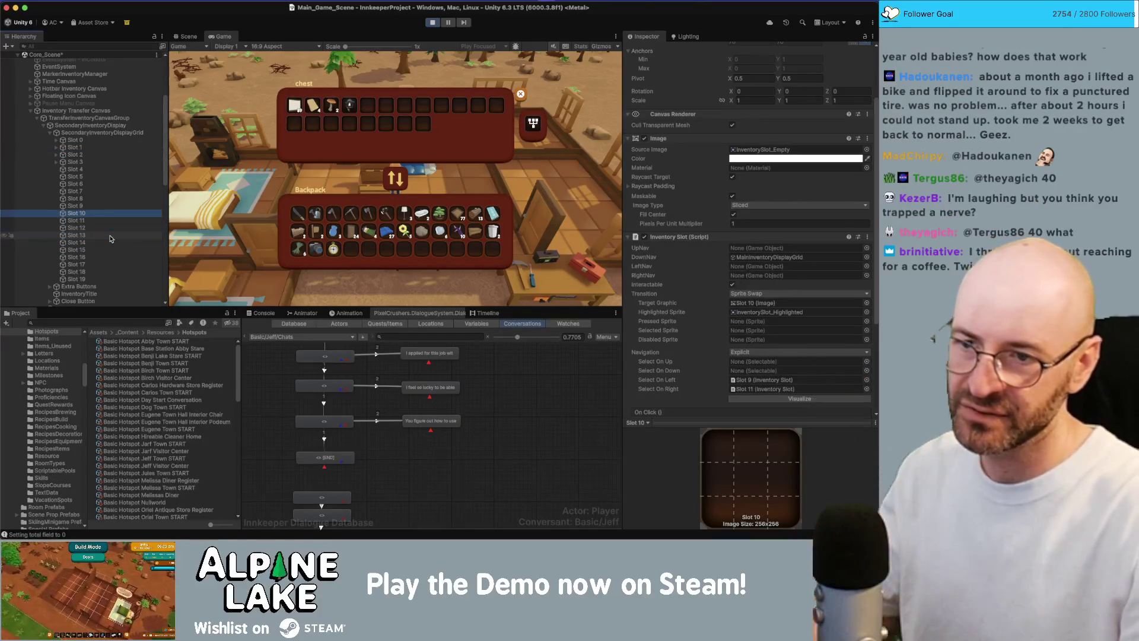
key(Down)
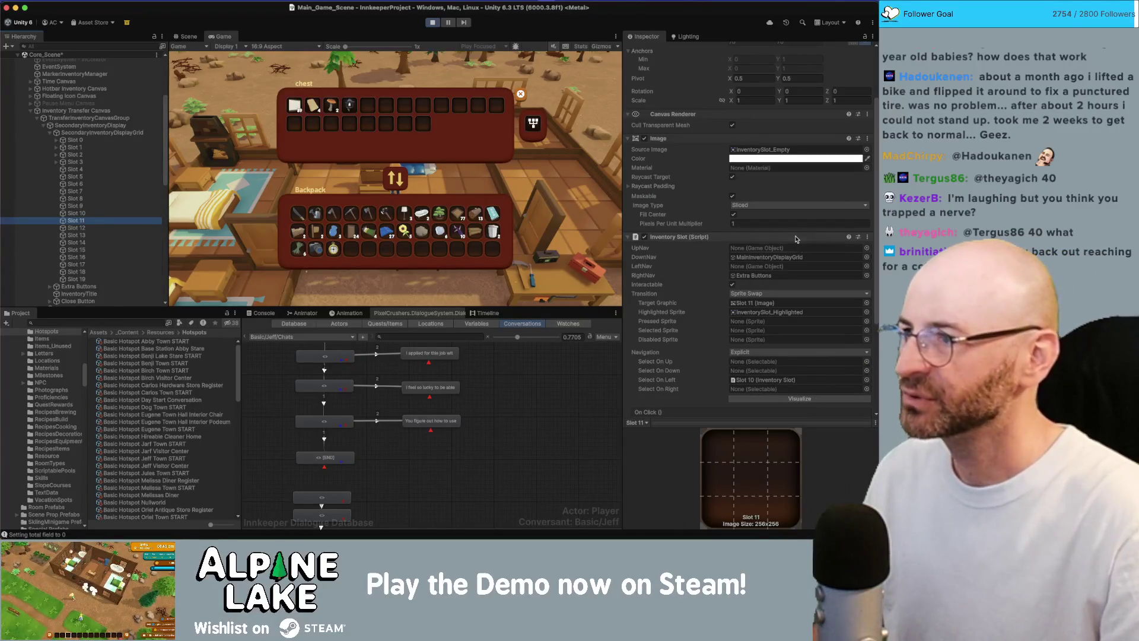
click(185, 36)
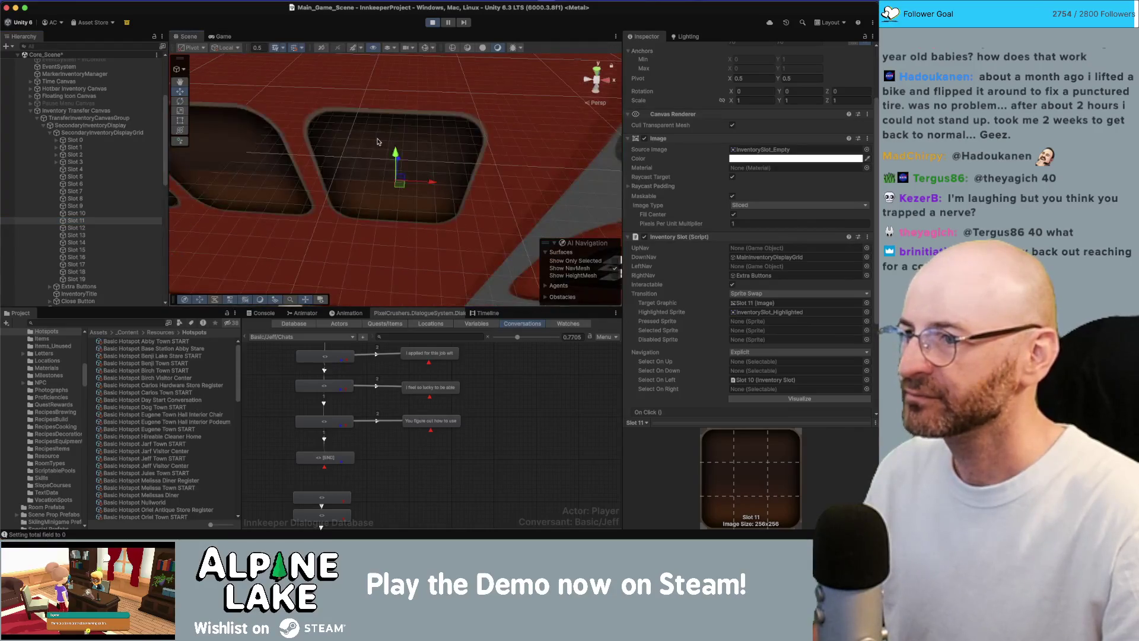
Add MainInventoryDisplayGrid and SecondaryInventoryDisplayGrid to SelectionMarker's Approved Containers
key(s)
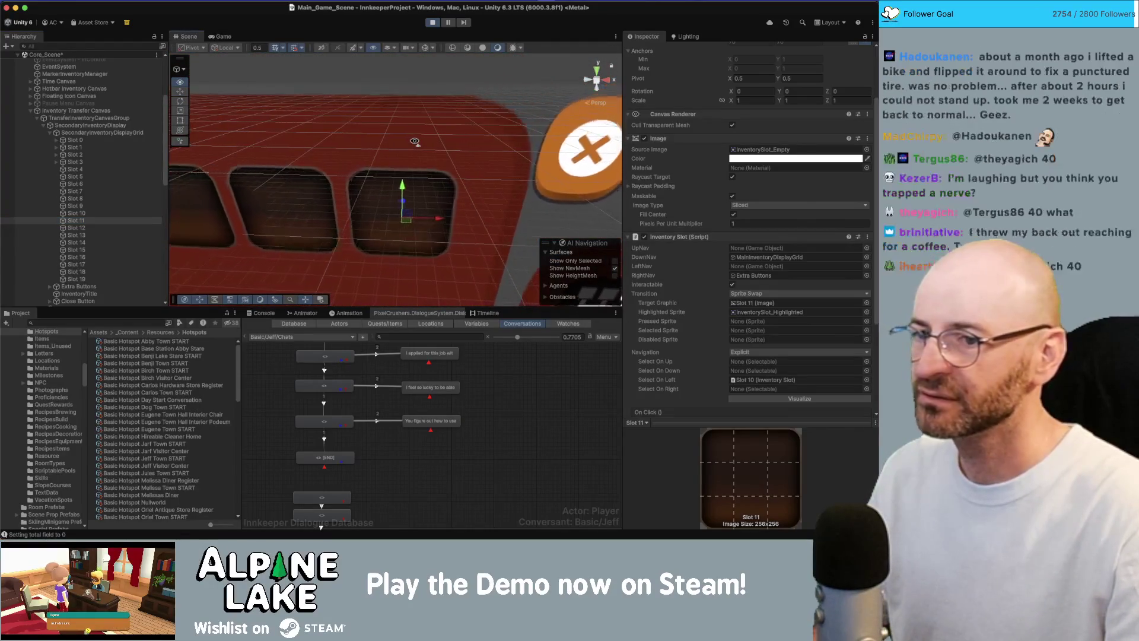
key(s)
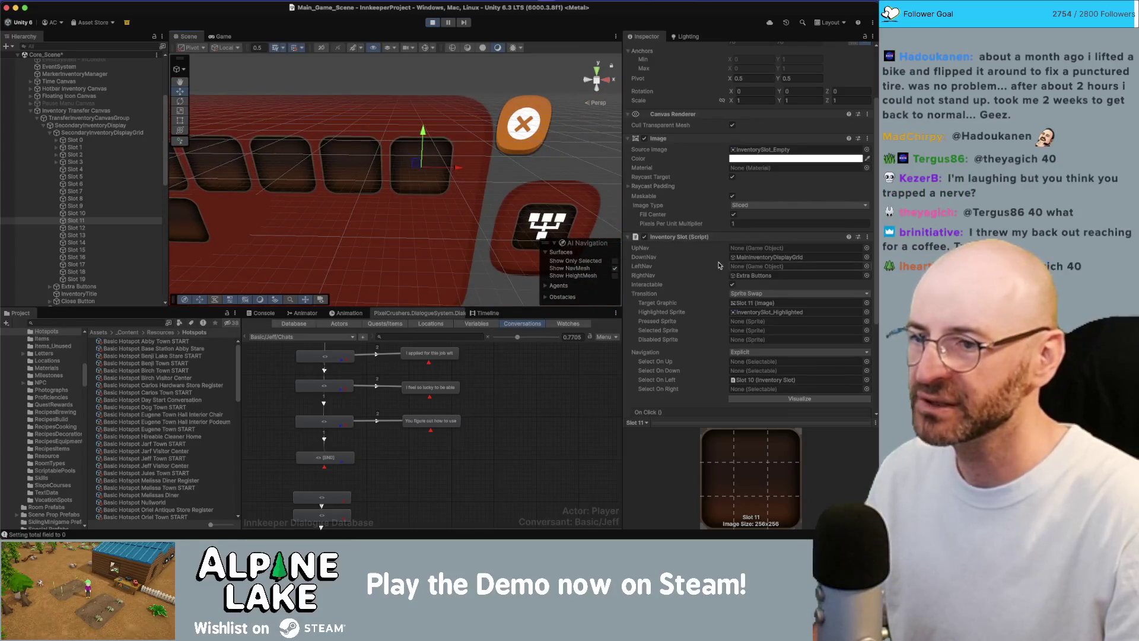
scroll(100, 237, down, 3)
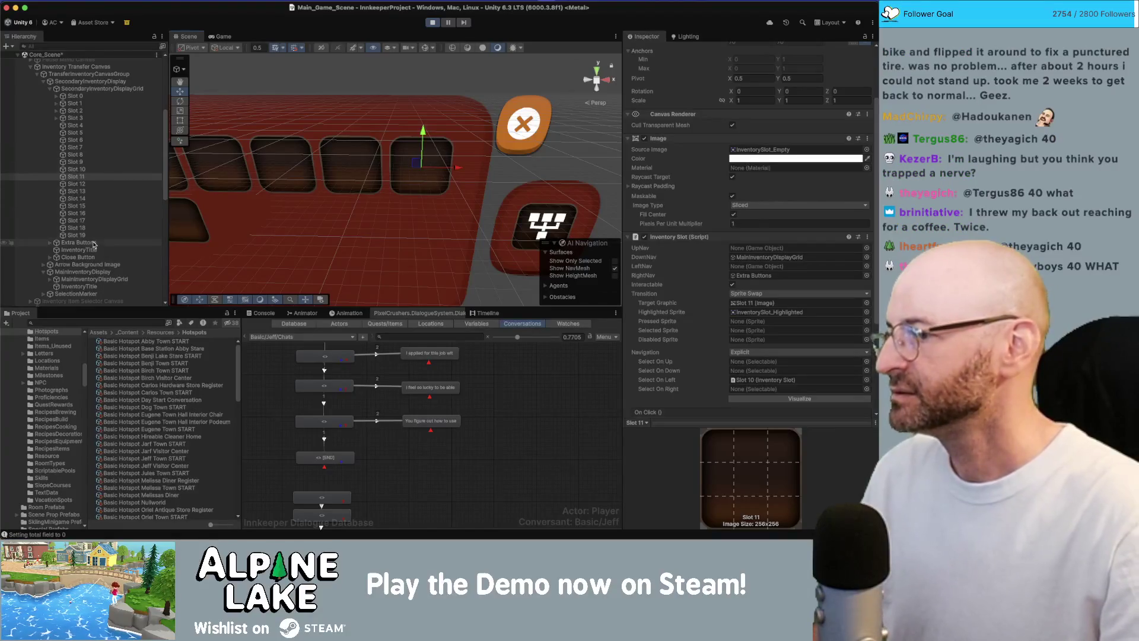
click(98, 294)
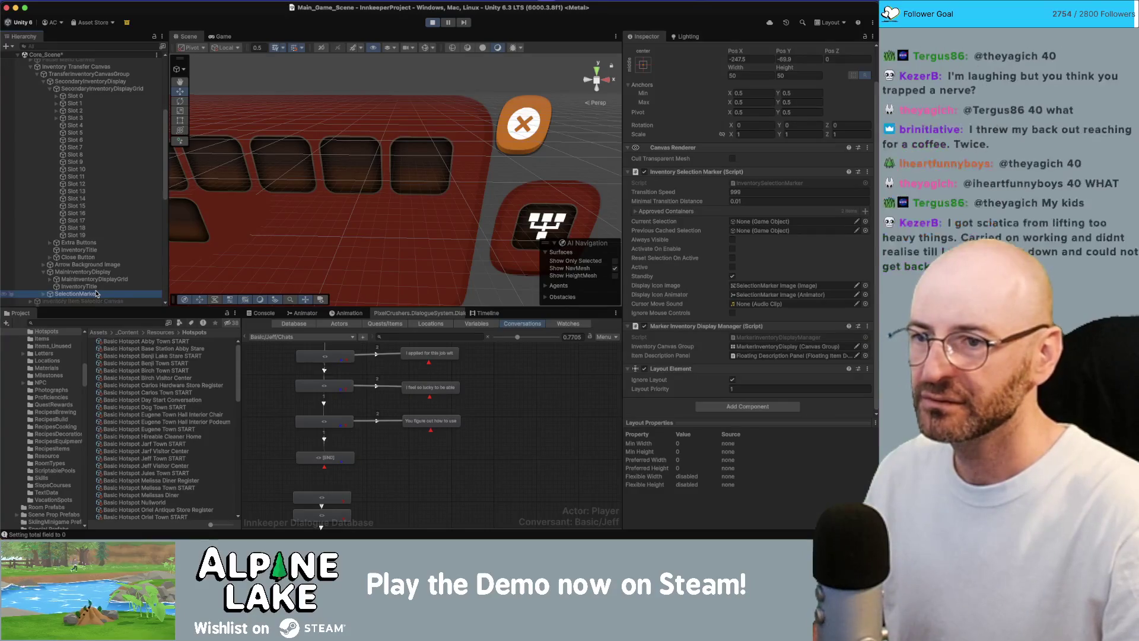
drag(626, 203, 640, 211)
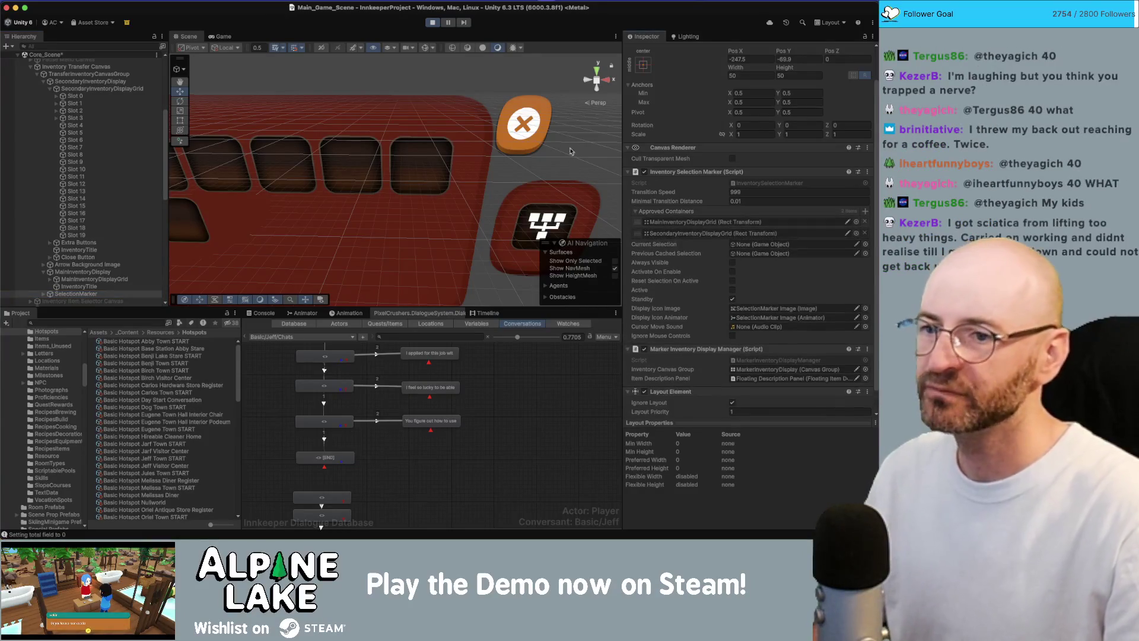
Start the game briefly to test the marker, then stop it again
click(431, 21)
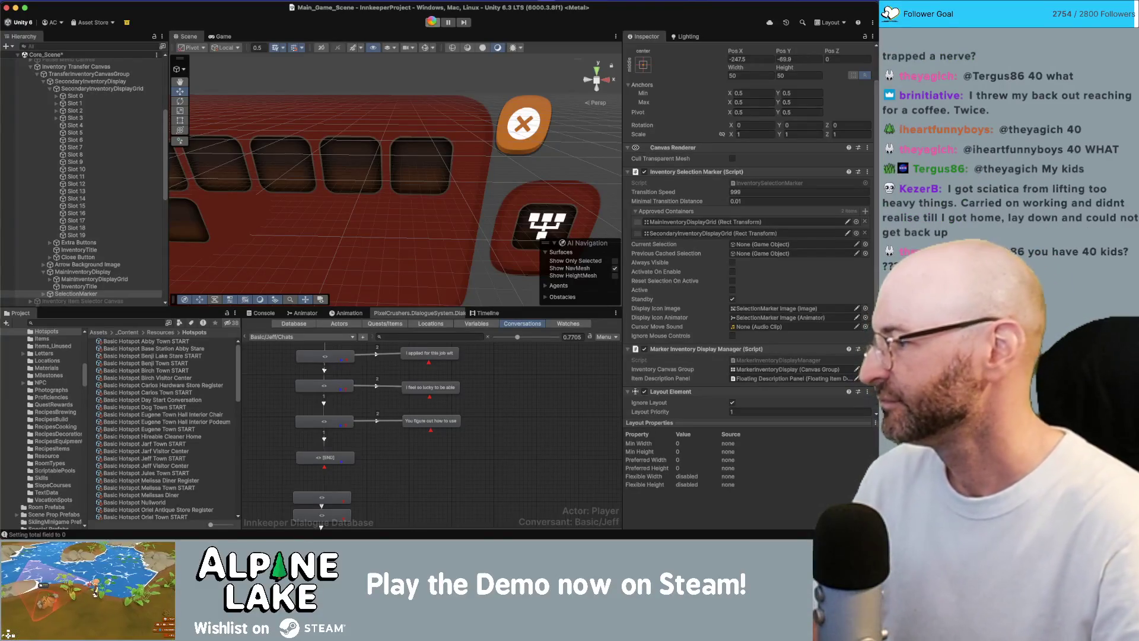
click(431, 22)
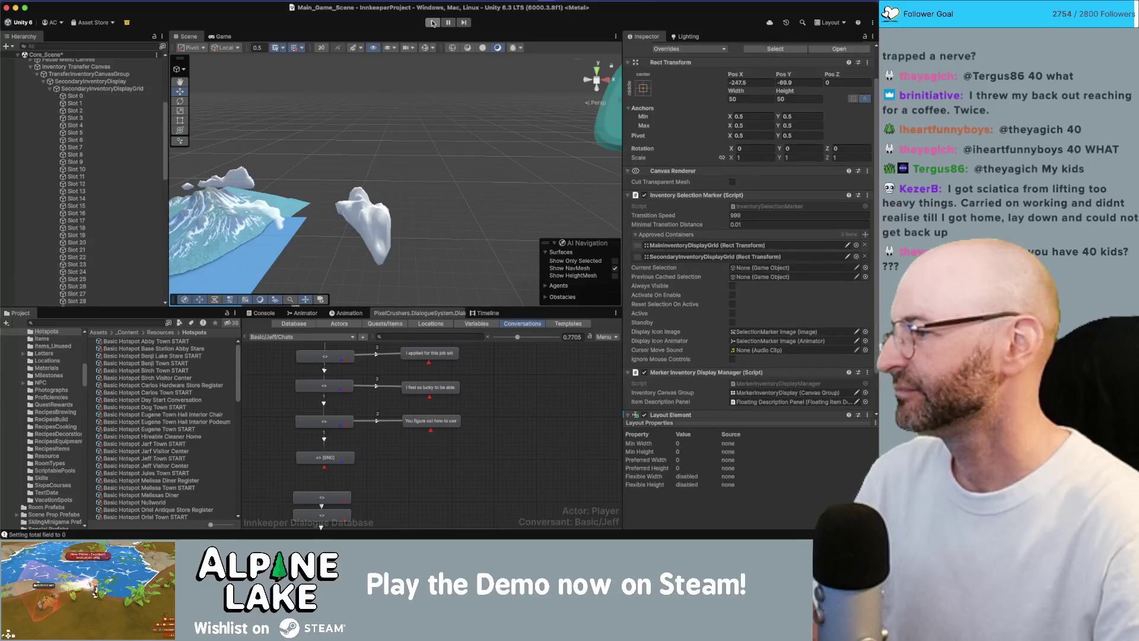
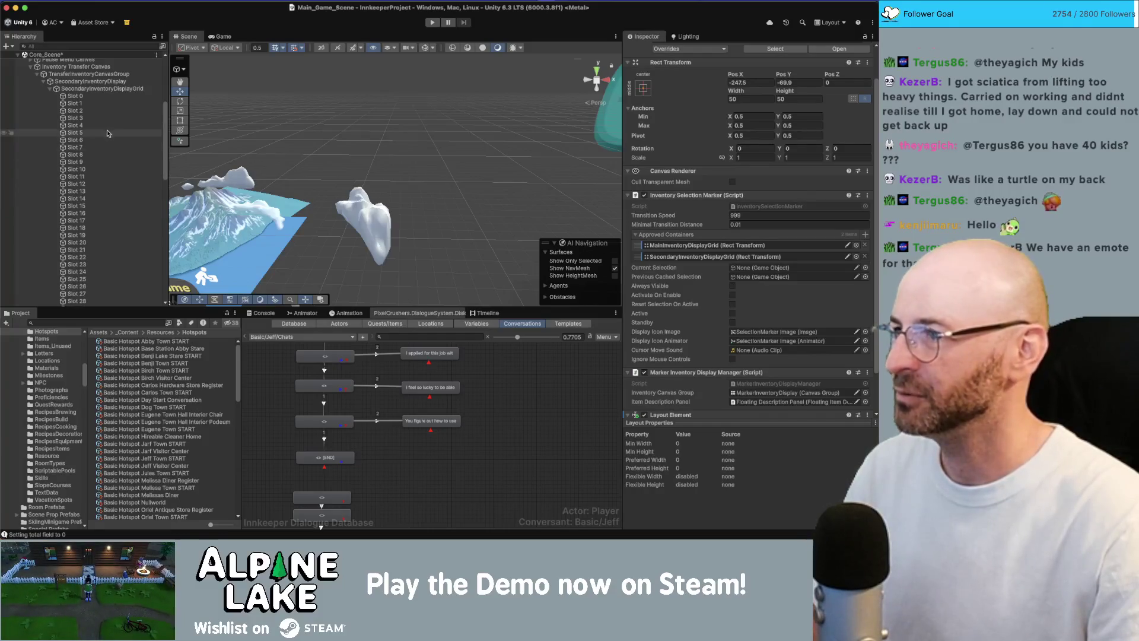
scroll(243, 147, up, 3)
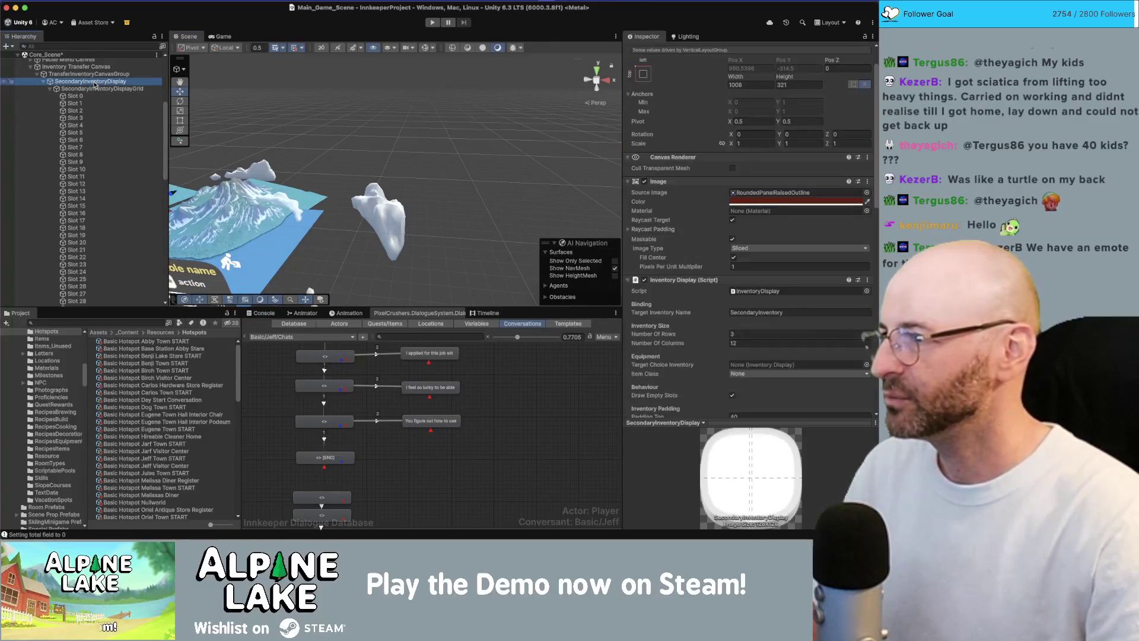
Toggle SecondaryInventoryDisplay in the Hierarchy until its Extra Buttons child is visible, with SelectionMarker inspected
key(Left)
key(Down)
key(Down)
key(Down)
key(Down)
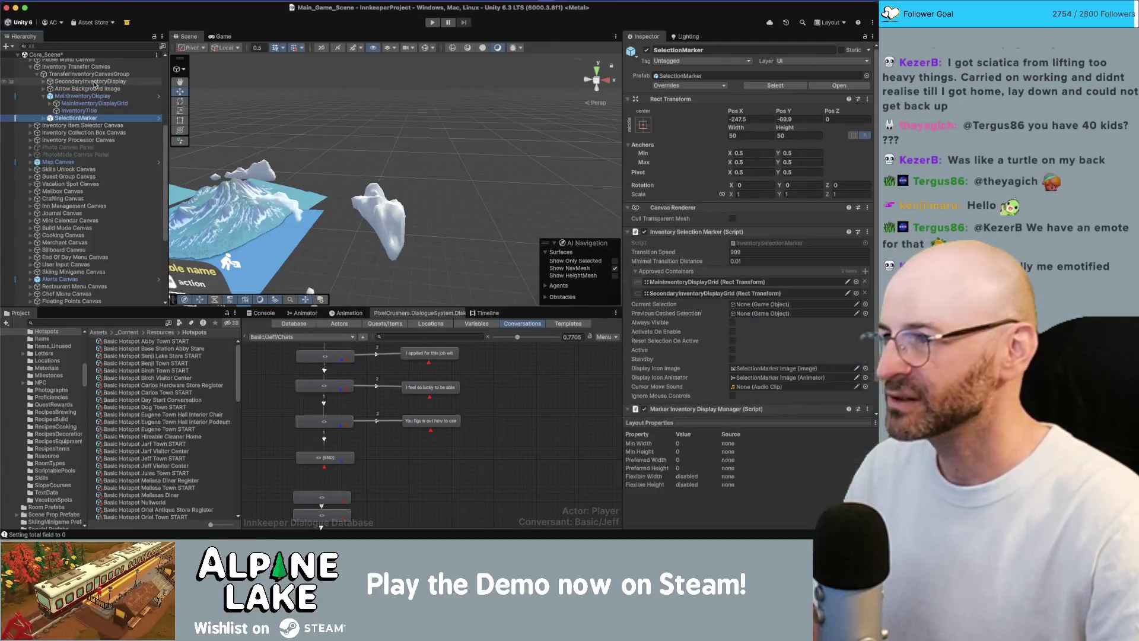
key(Right)
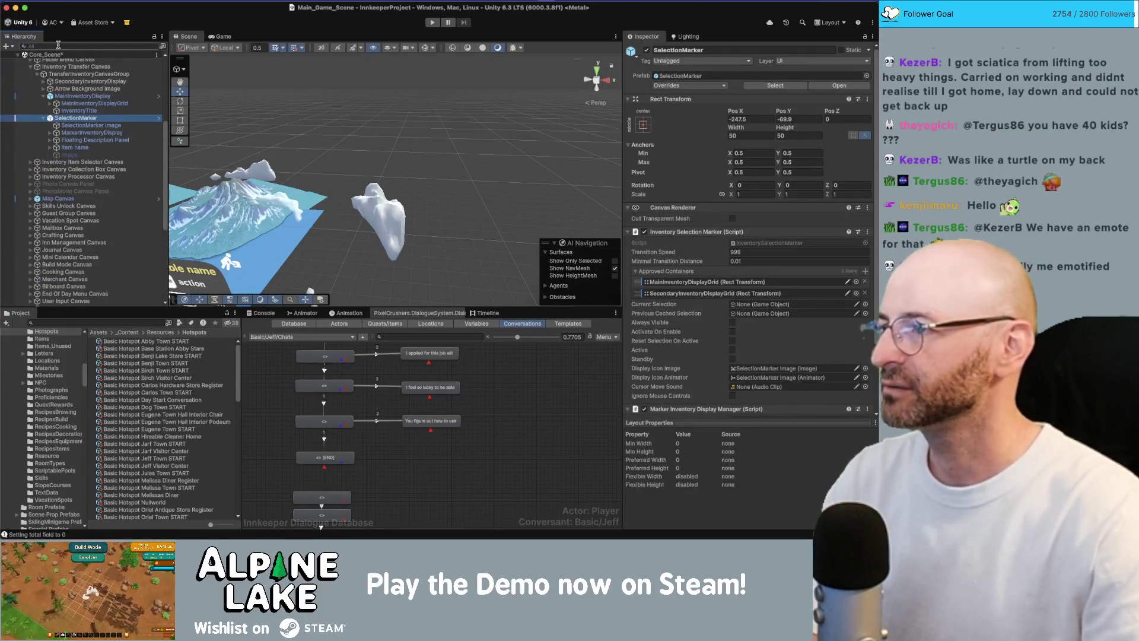
click(43, 82)
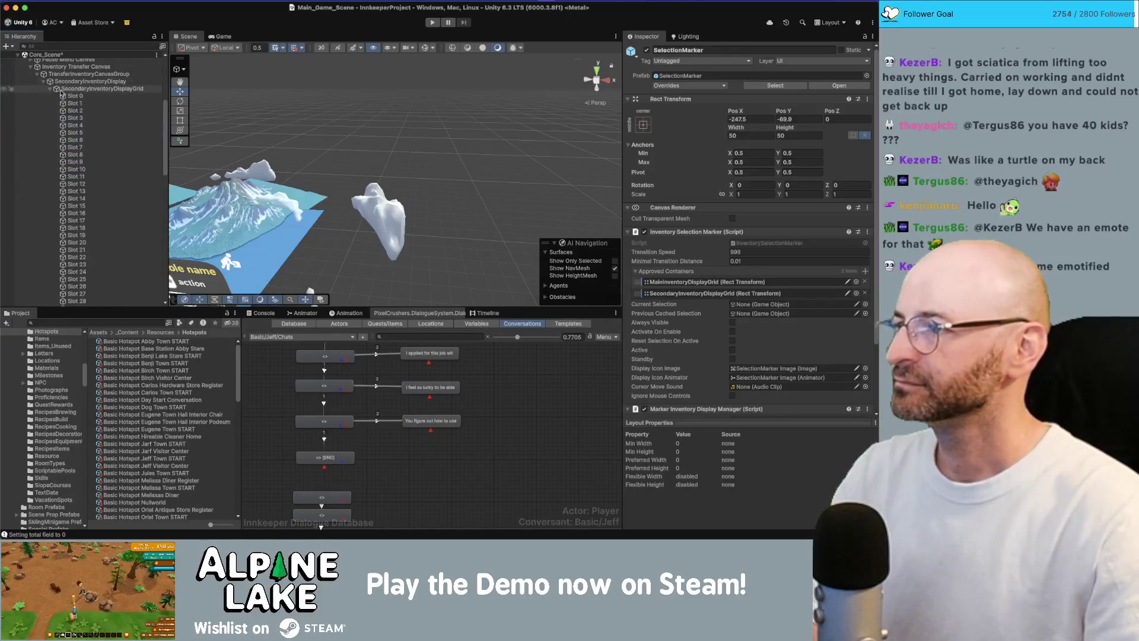
click(44, 82)
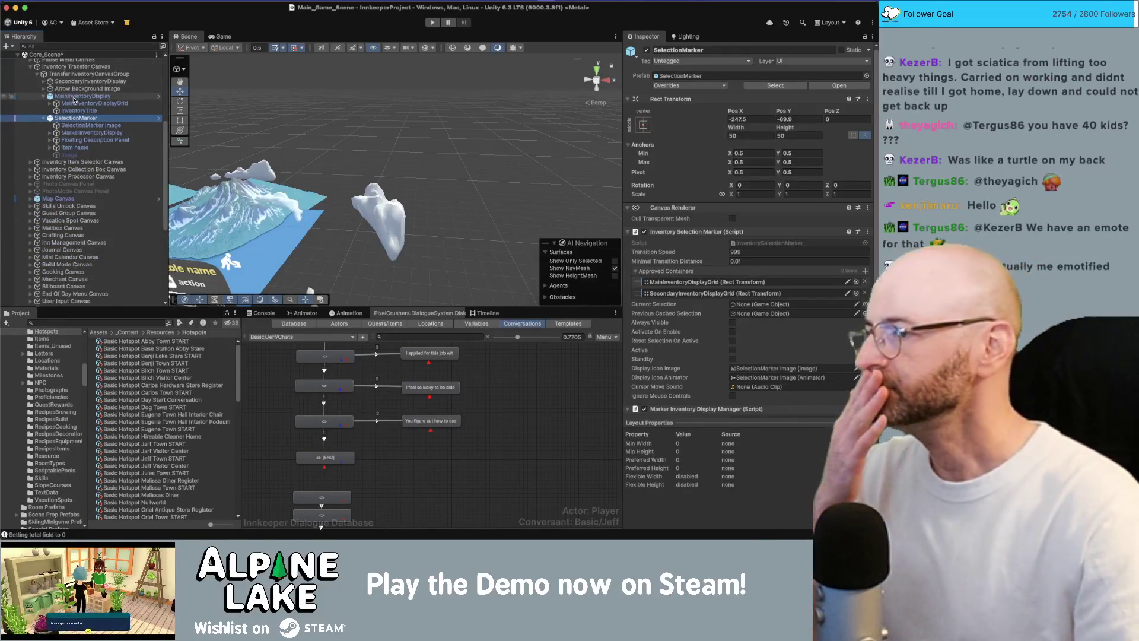
click(43, 82)
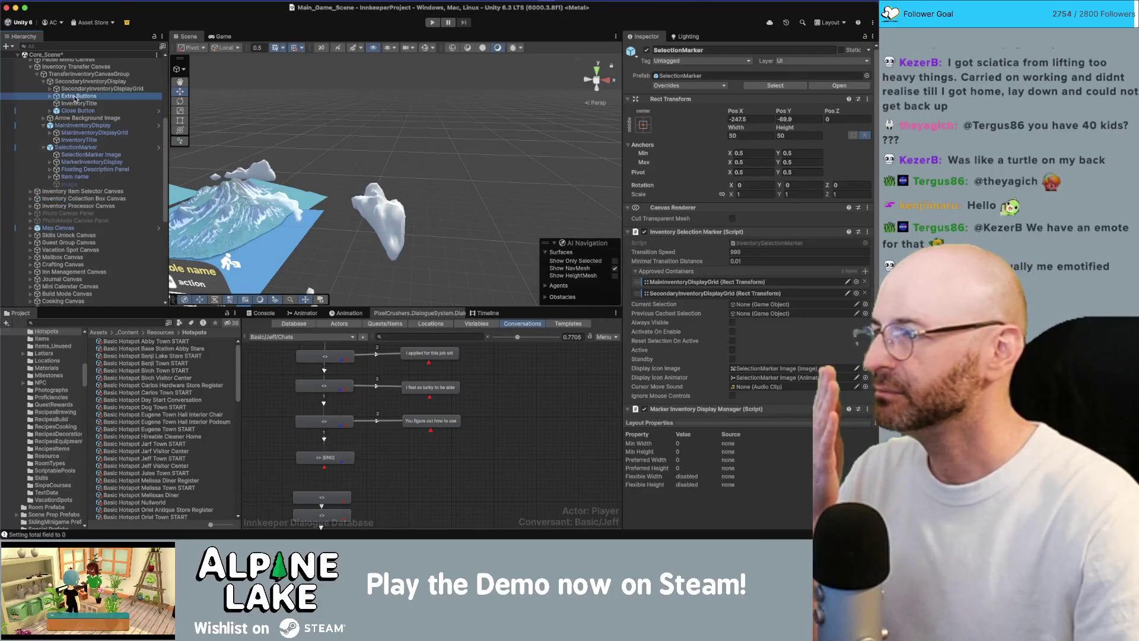
Add Extra Buttons as the SelectionMarker's third approved container, then select Extra Buttons
drag(699, 272, 694, 271)
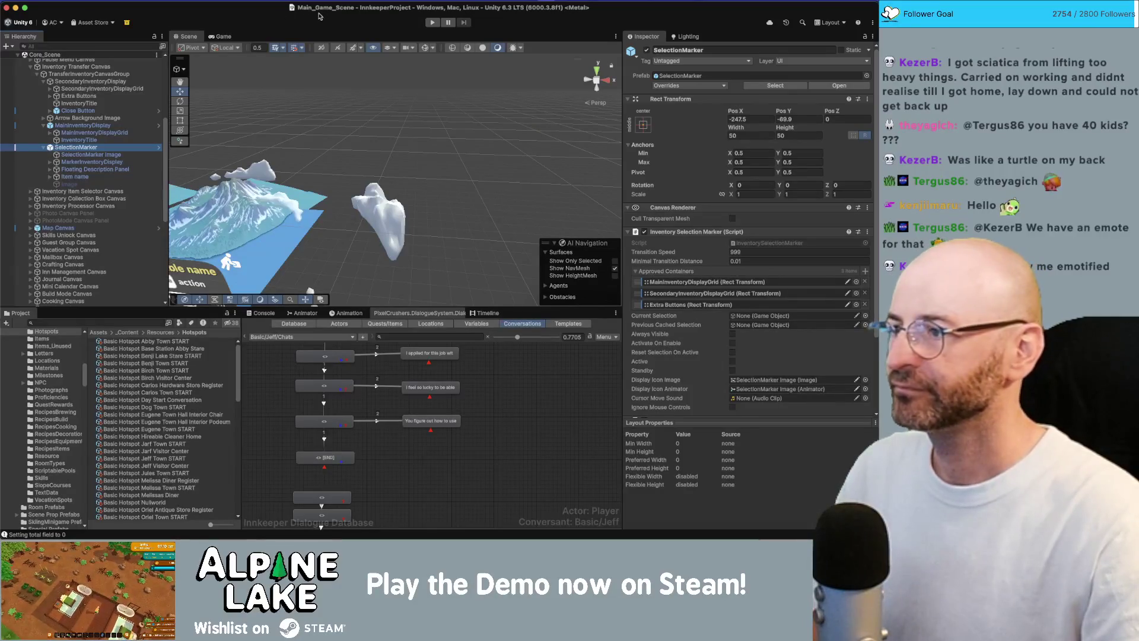
click(110, 96)
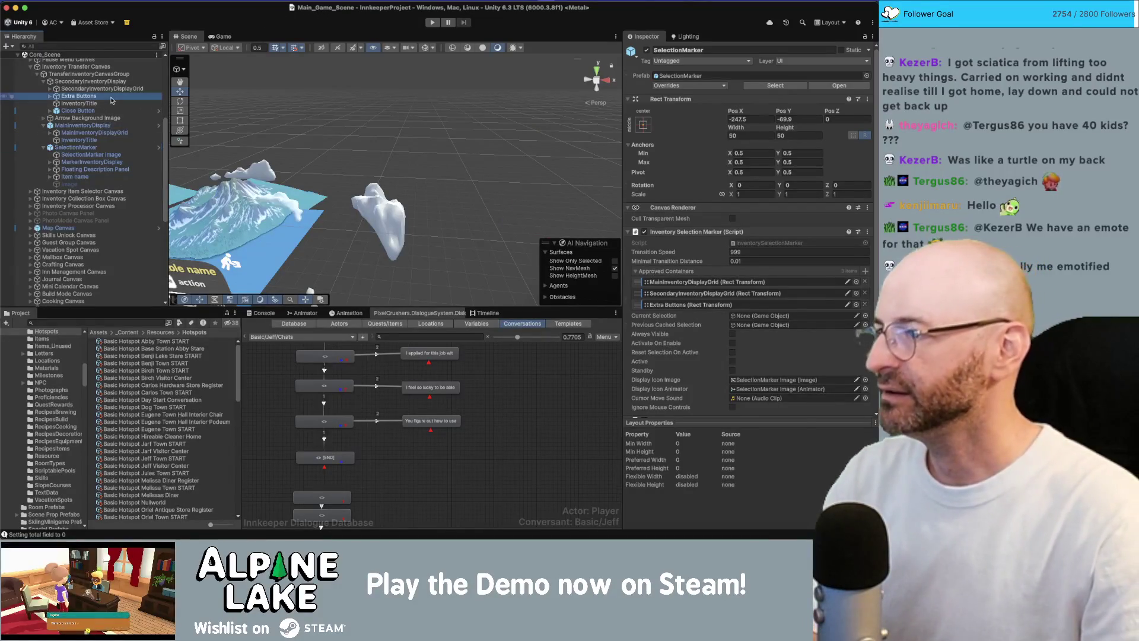
scroll(801, 274, down, 3)
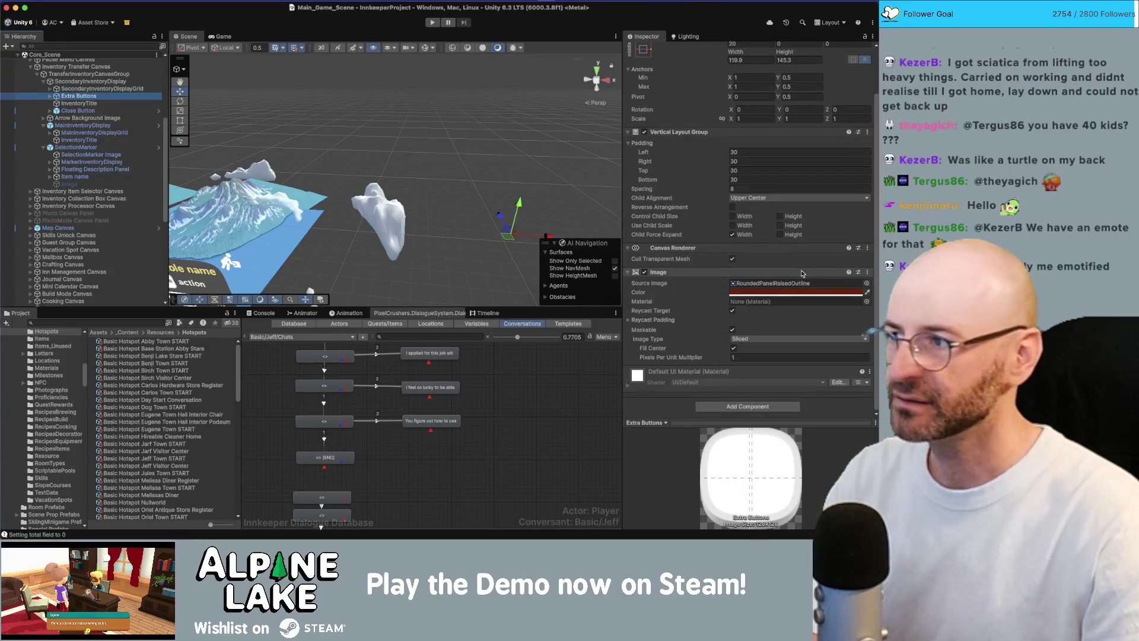
Select Organize Button under Extra Buttons and review its On Click and Inventory Helper Button settings
key(Right)
key(Down)
scroll(726, 274, down, 5)
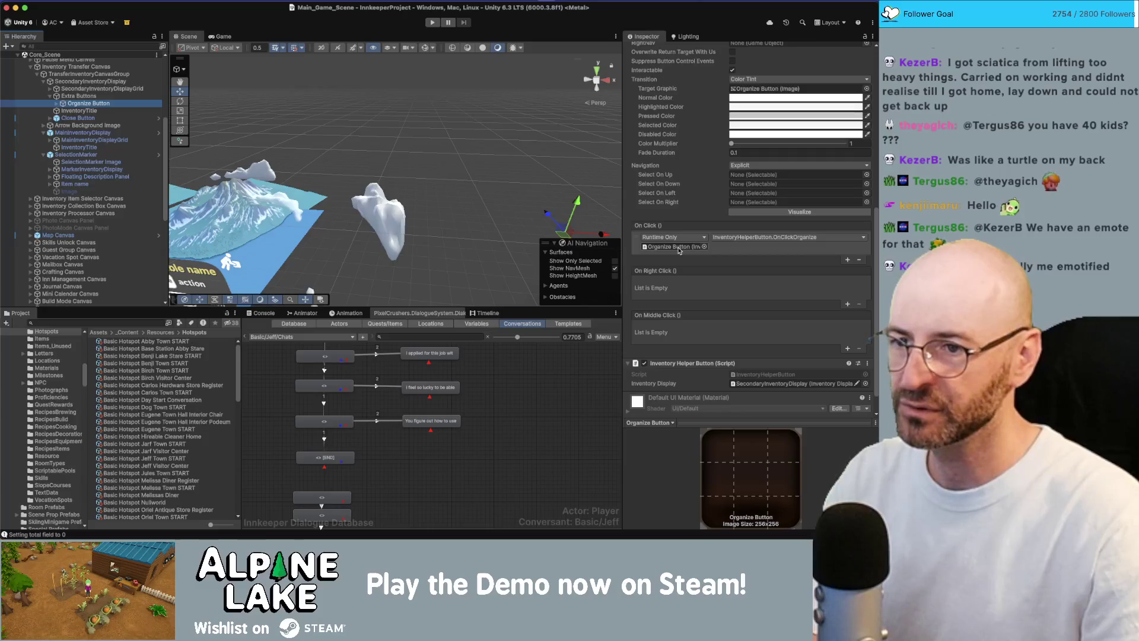
scroll(679, 249, down, 1)
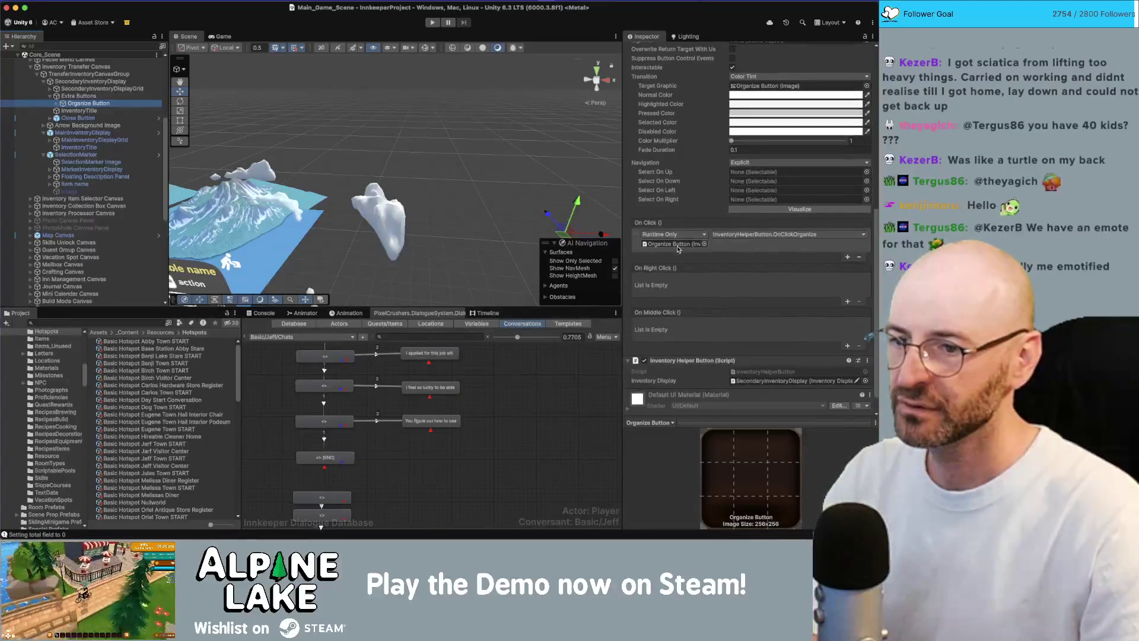
scroll(678, 249, down, 1)
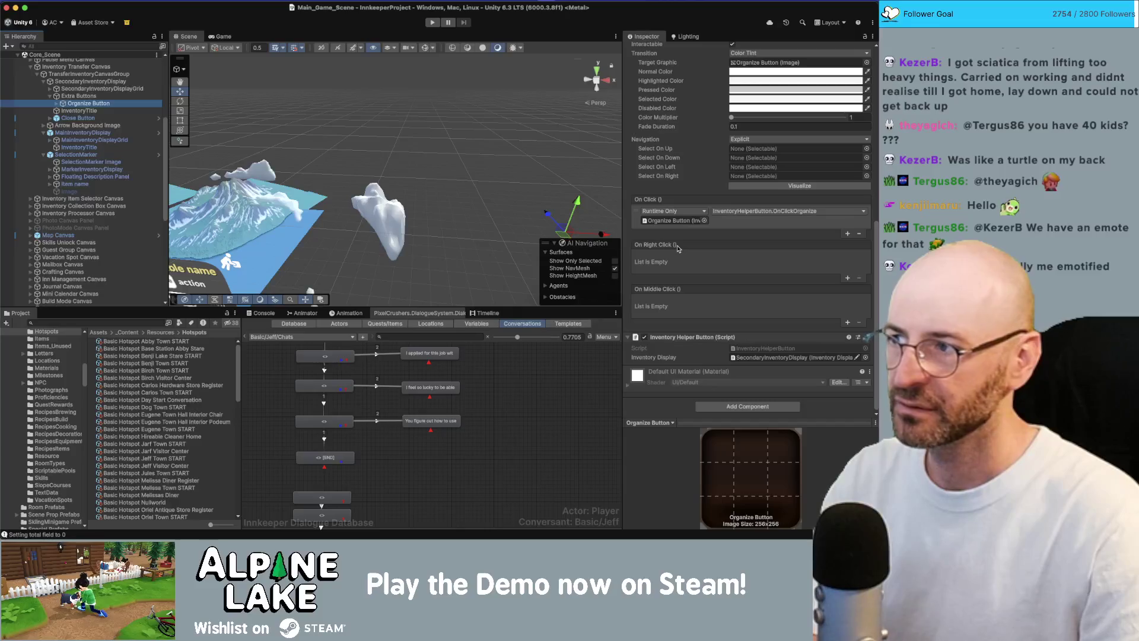
click(372, 37)
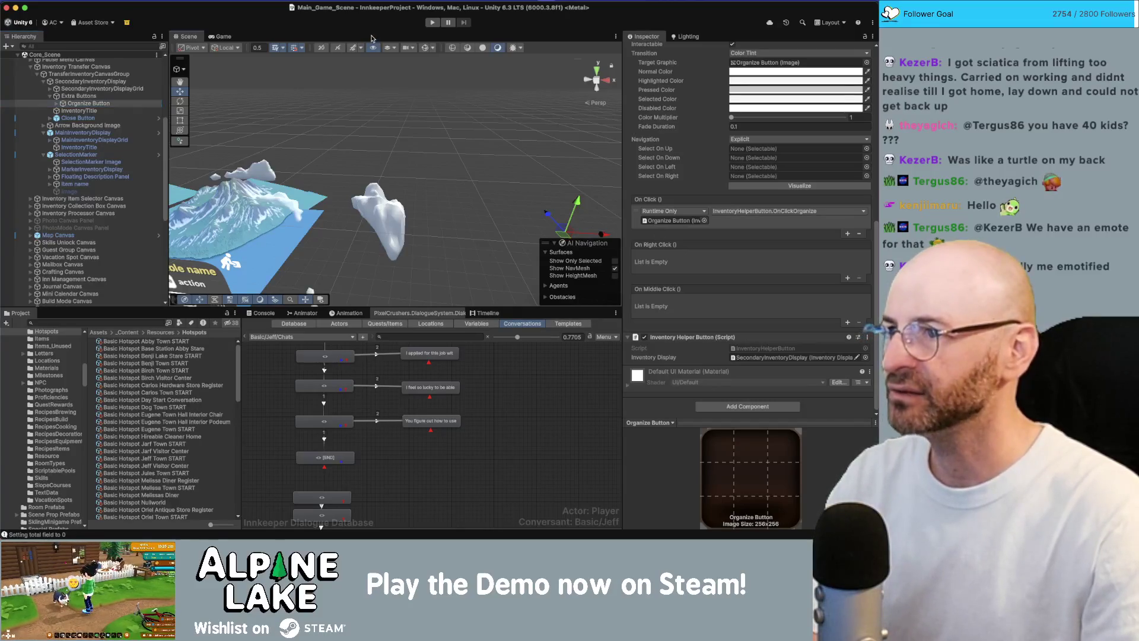
Enter Play mode to test the inventory buttons
click(432, 23)
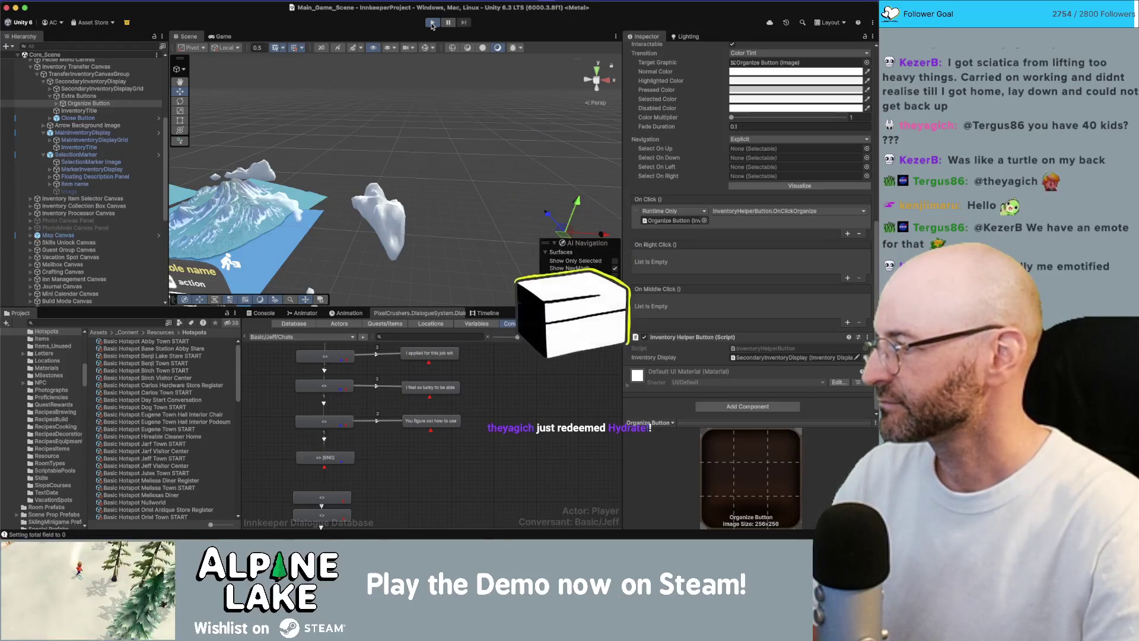
click(431, 22)
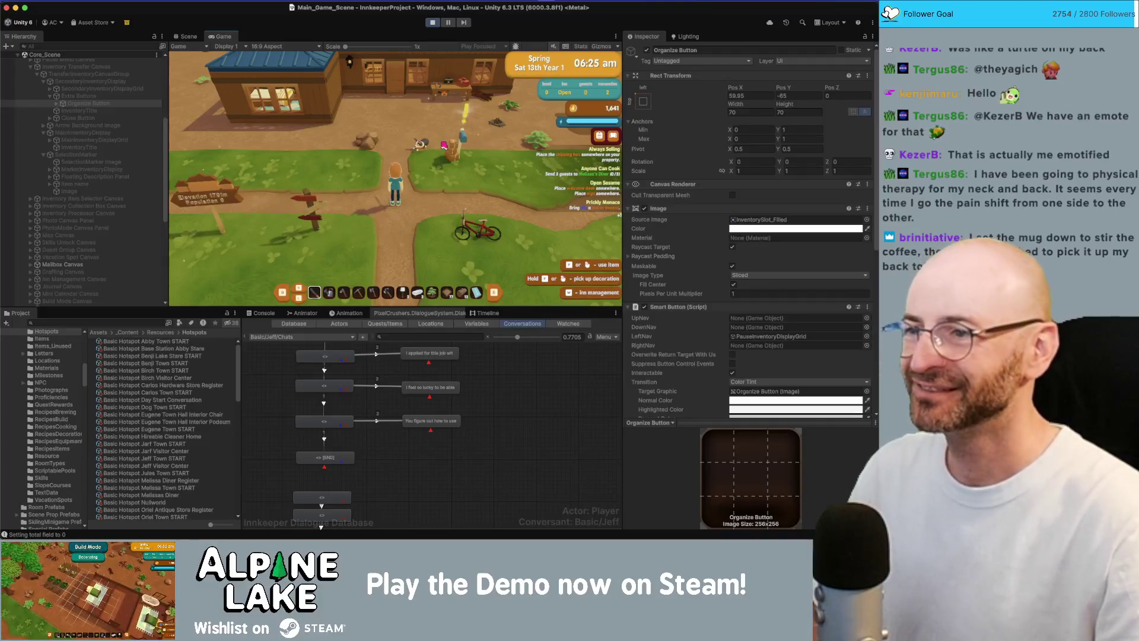
Walk the player around the yard and into the house to the chest, then open the chest/backpack transfer panel with E
key(w)
key(w)
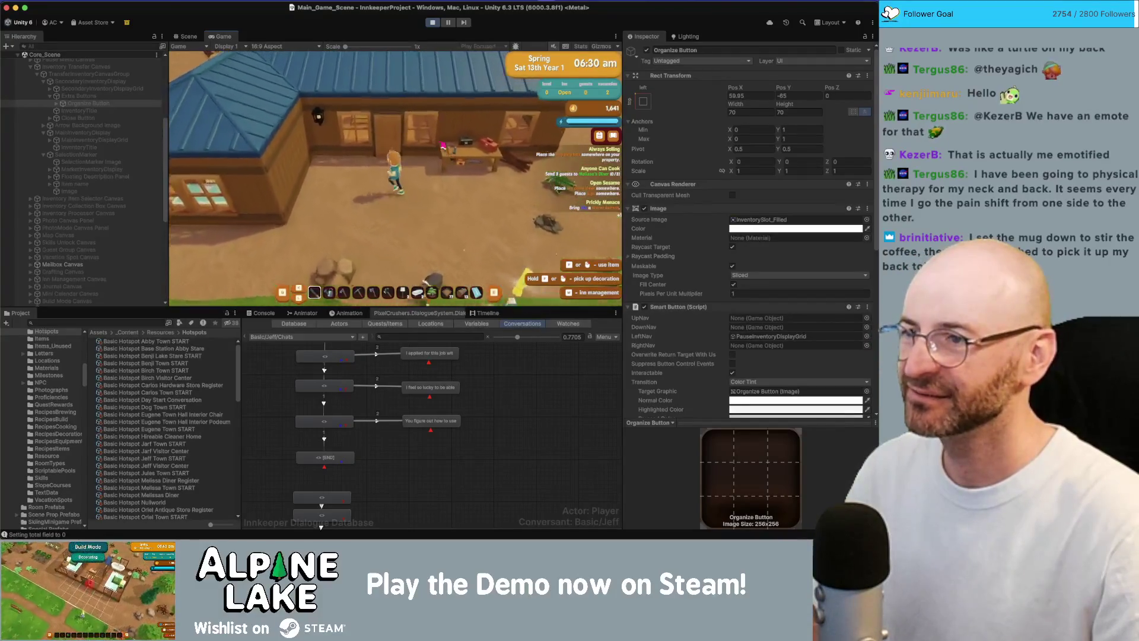
key(s)
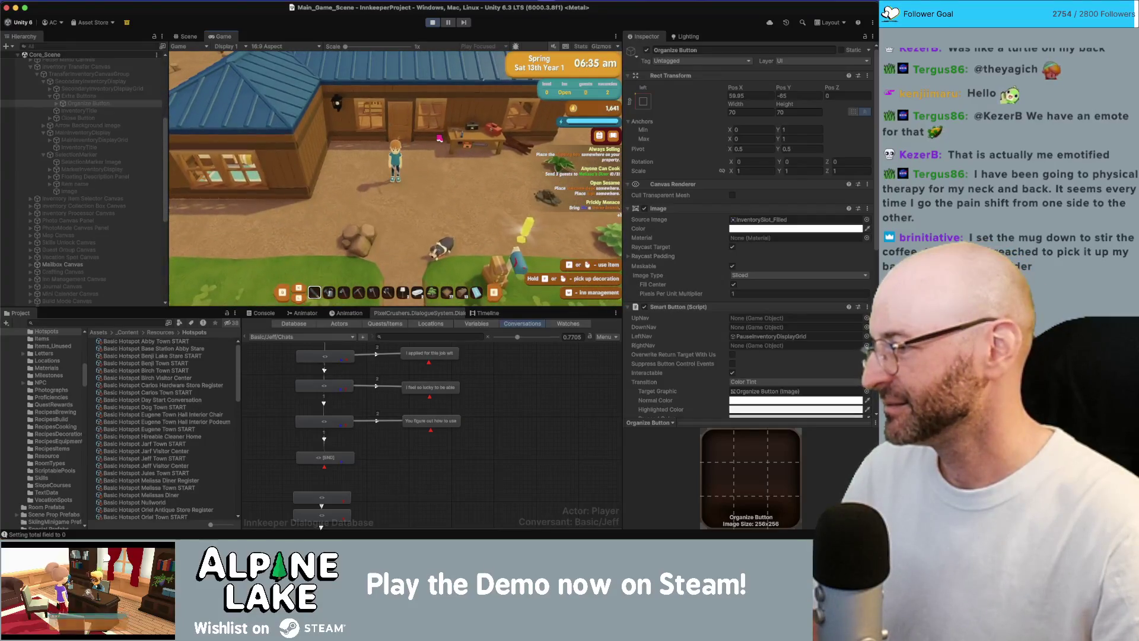
key(d)
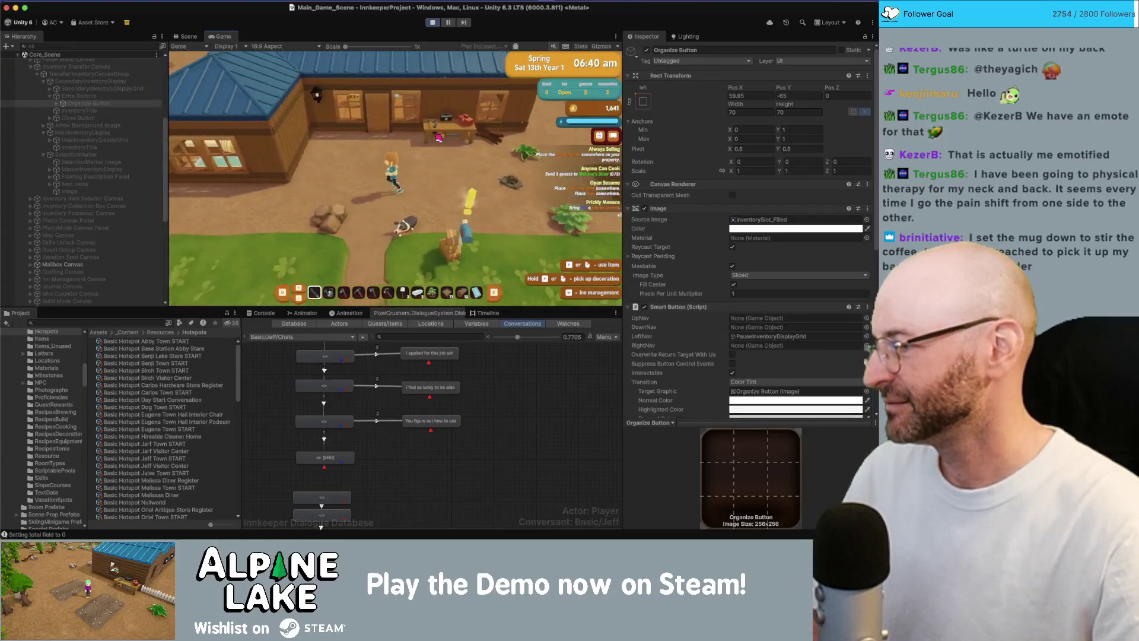
key(a)
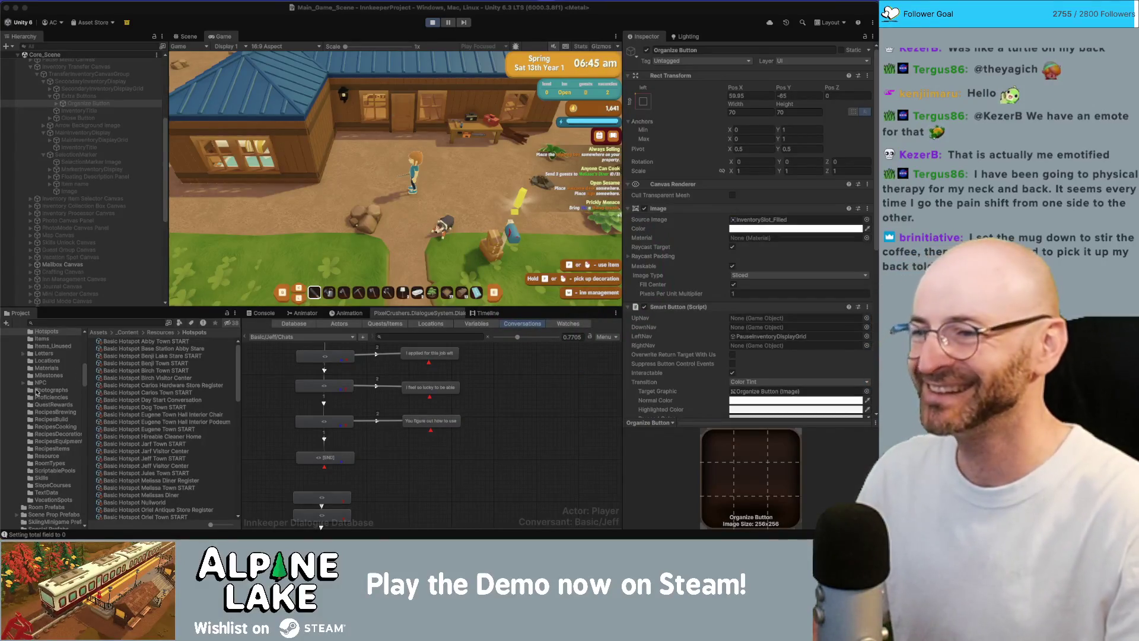
key(w)
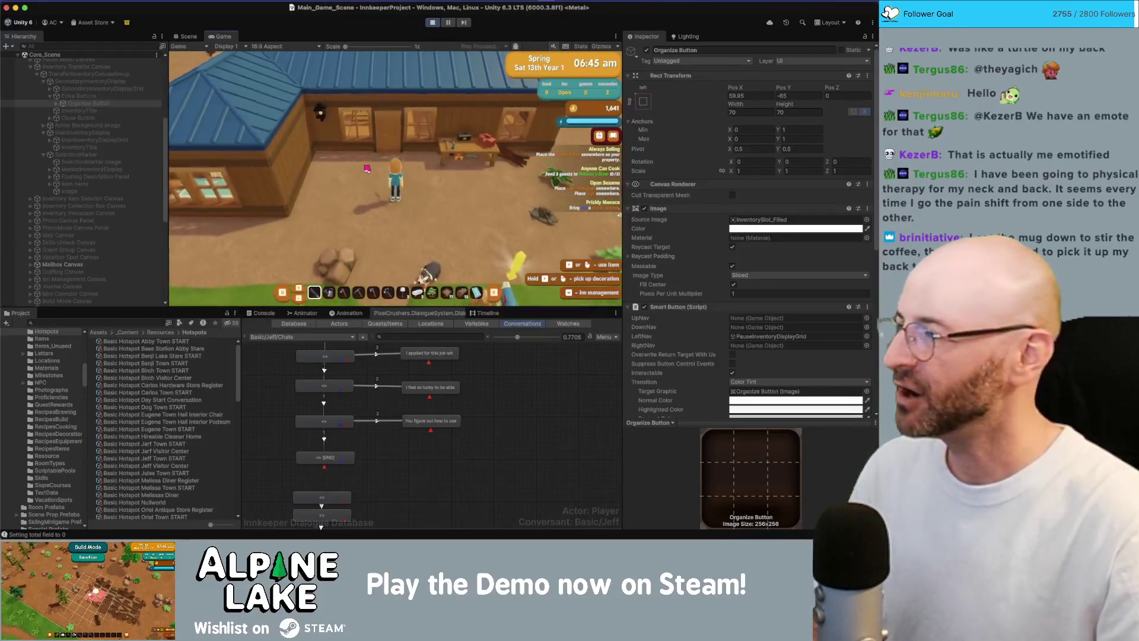
key(w)
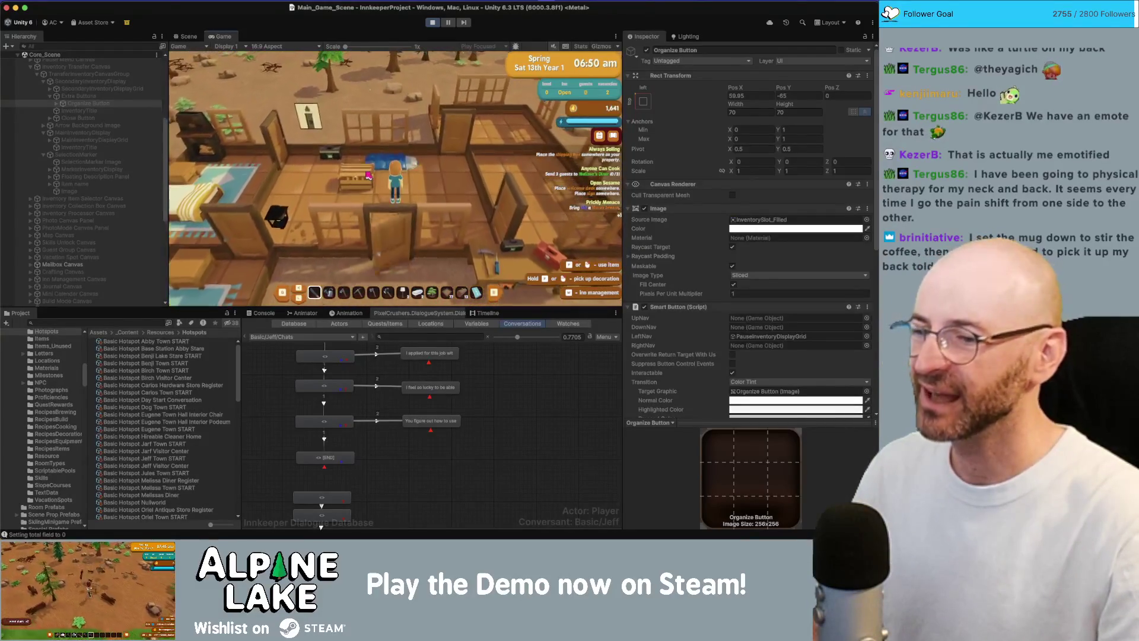
key(s)
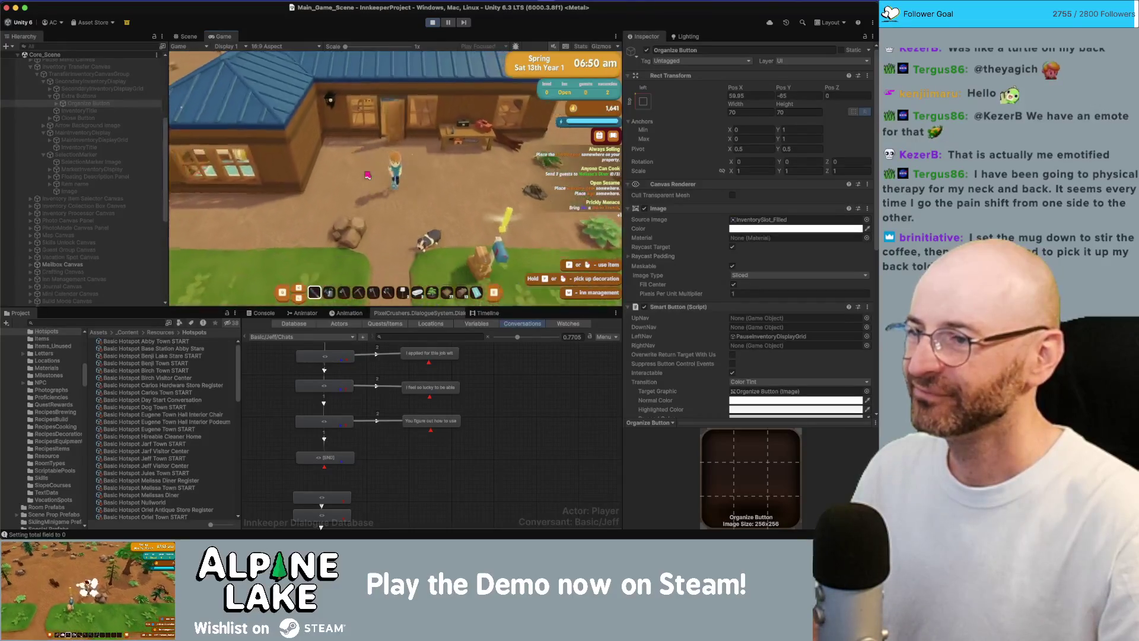
key(d)
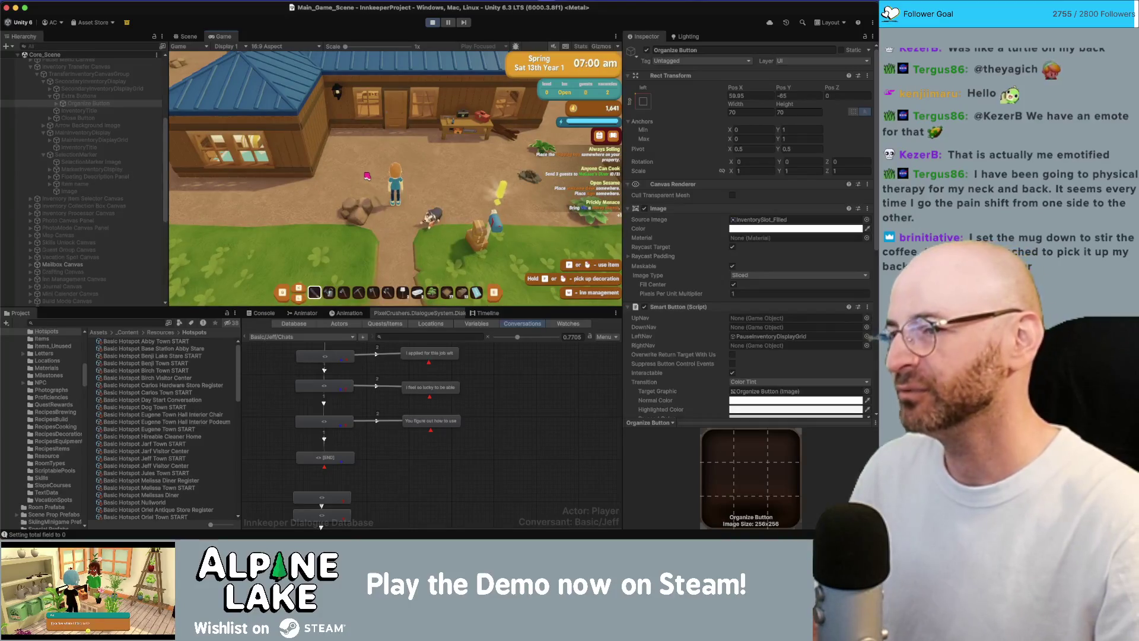
key(w)
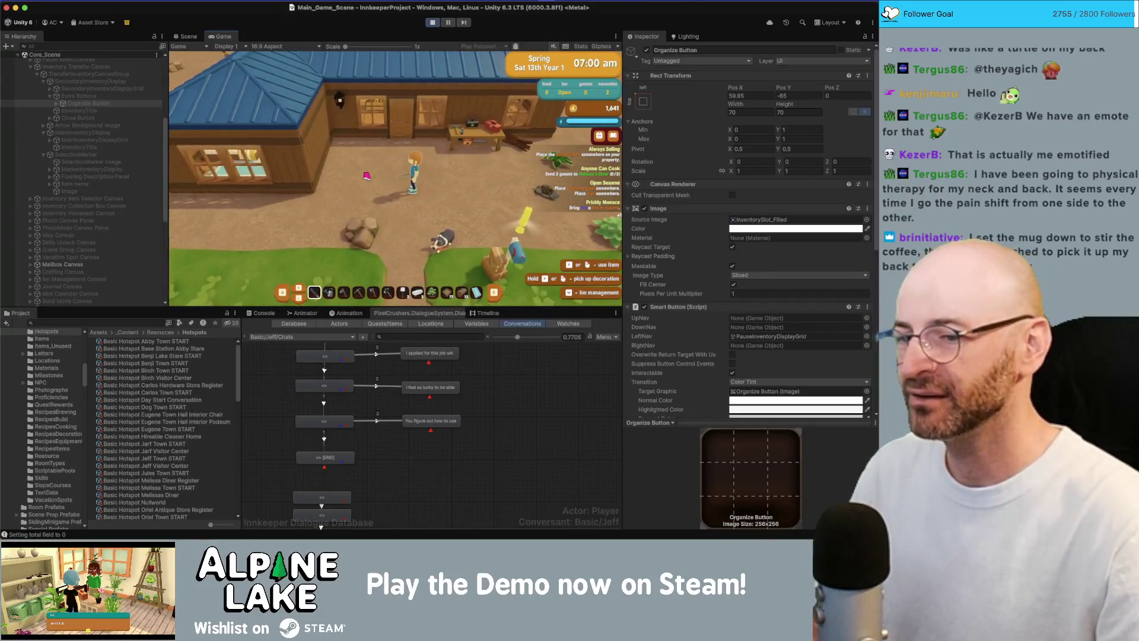
key(w)
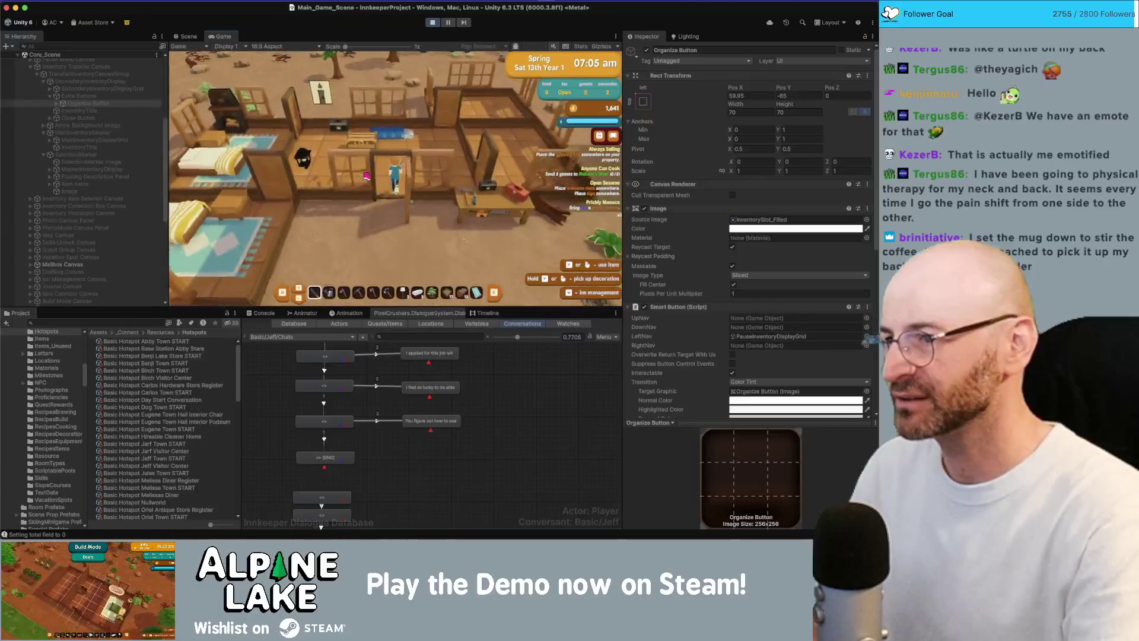
key(e)
Move the selection across chest slots and the Organize button with navigation keys, then exit Play mode and return to the Scene view
key(d)
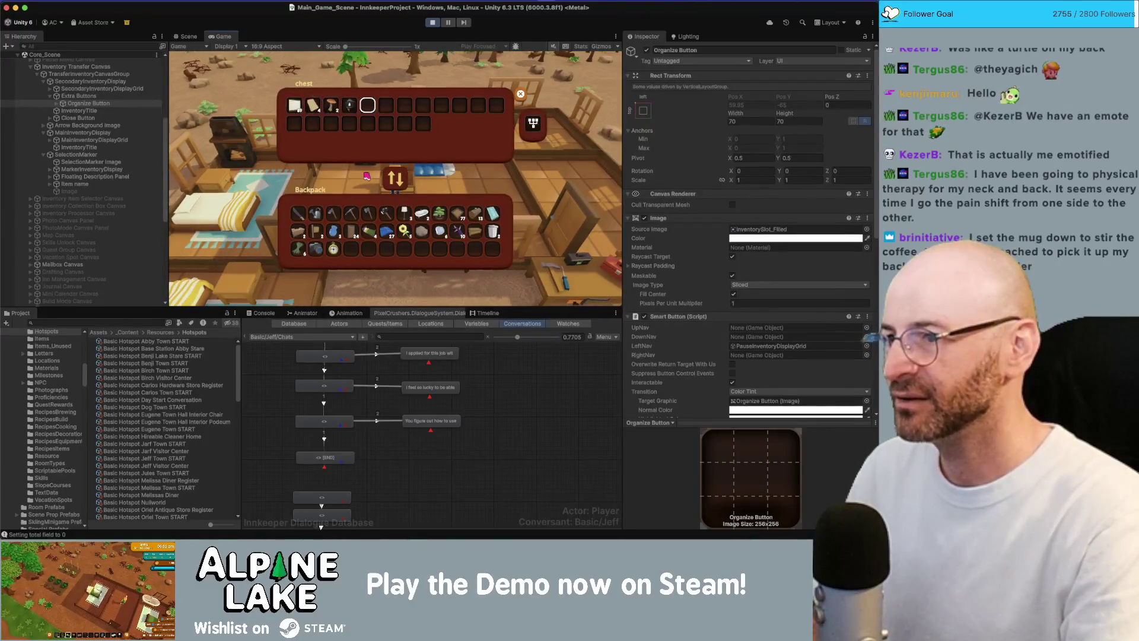
key(d)
key(d)
key(d)
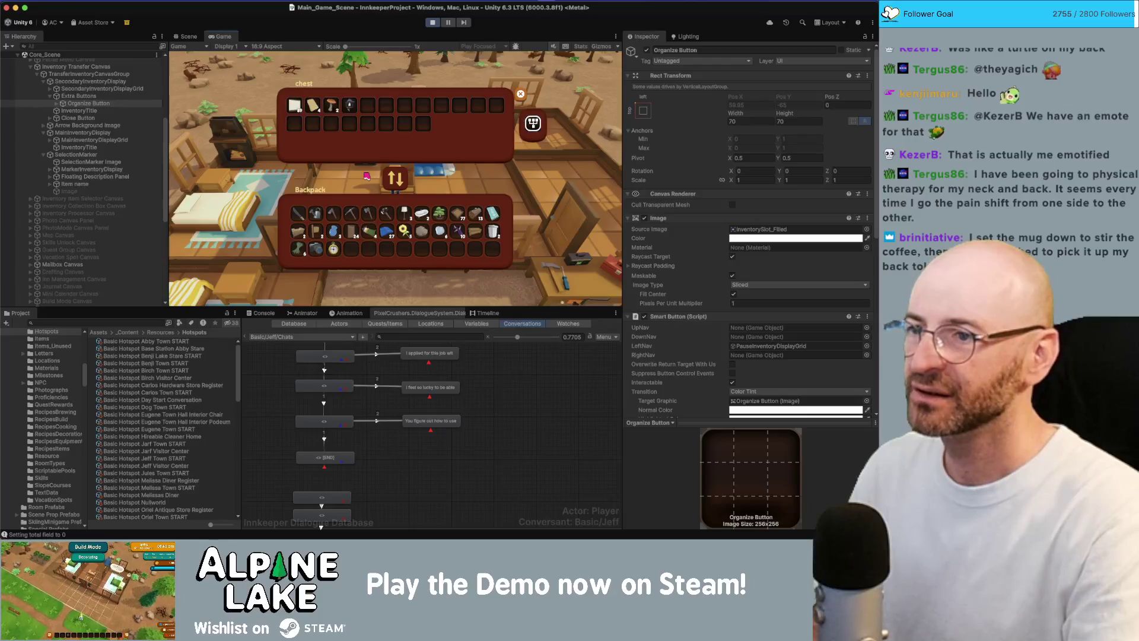
key(a)
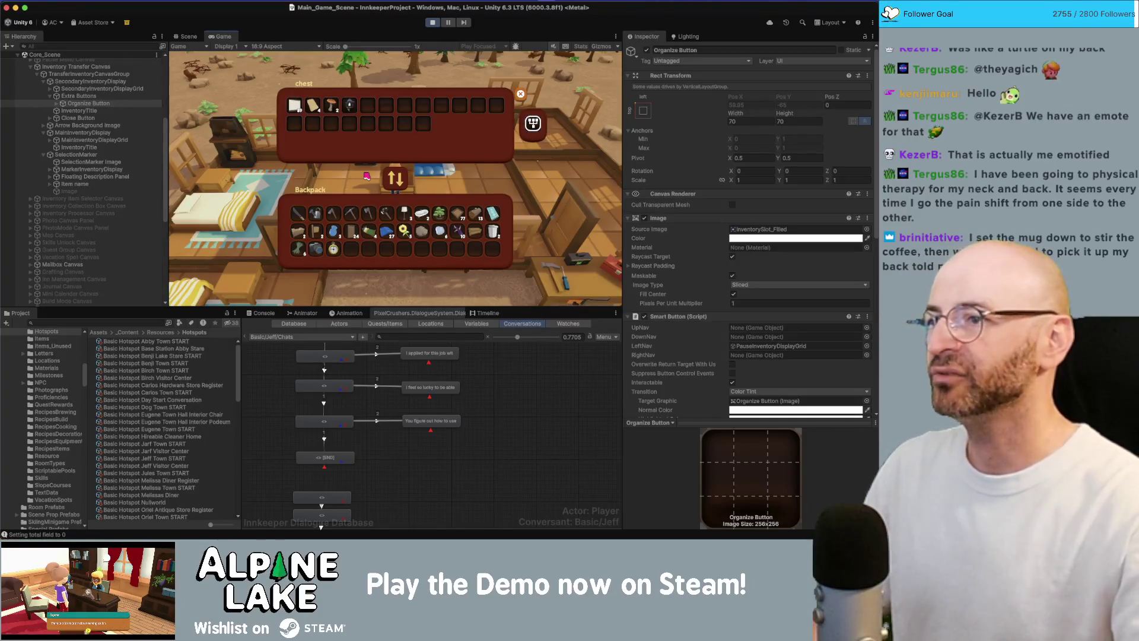
key(d)
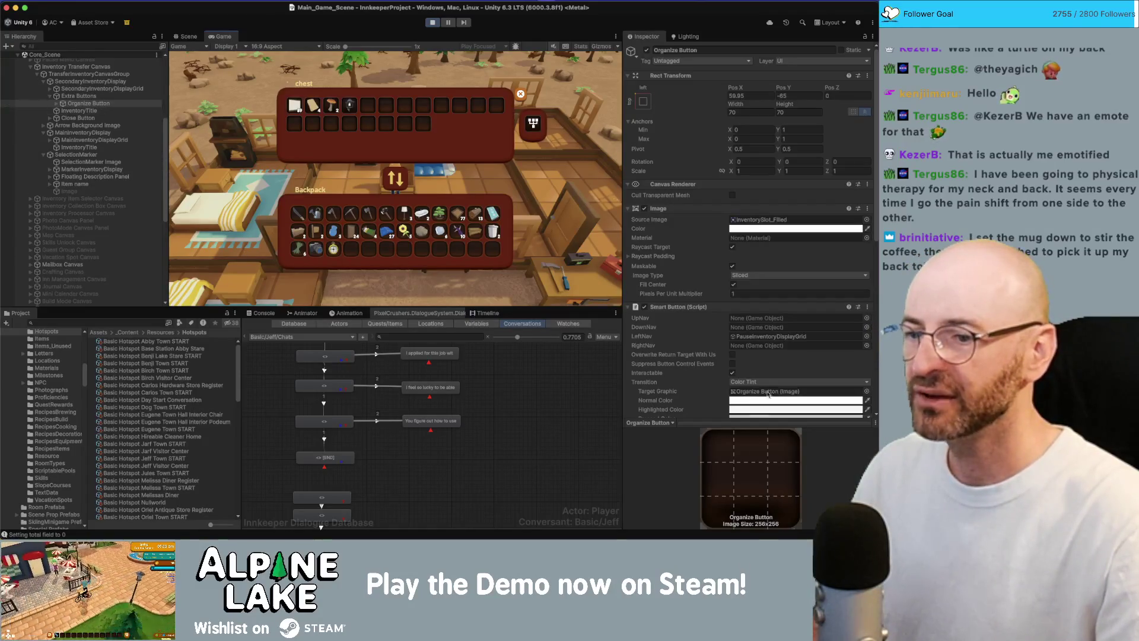
key(d)
key(d)
key(d)
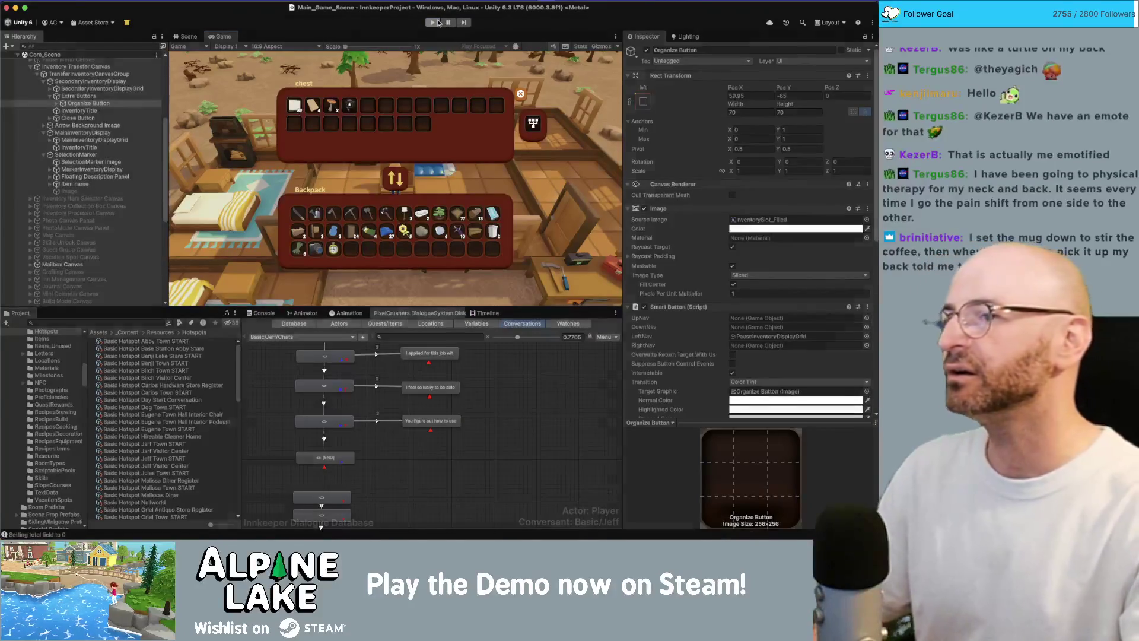
click(433, 22)
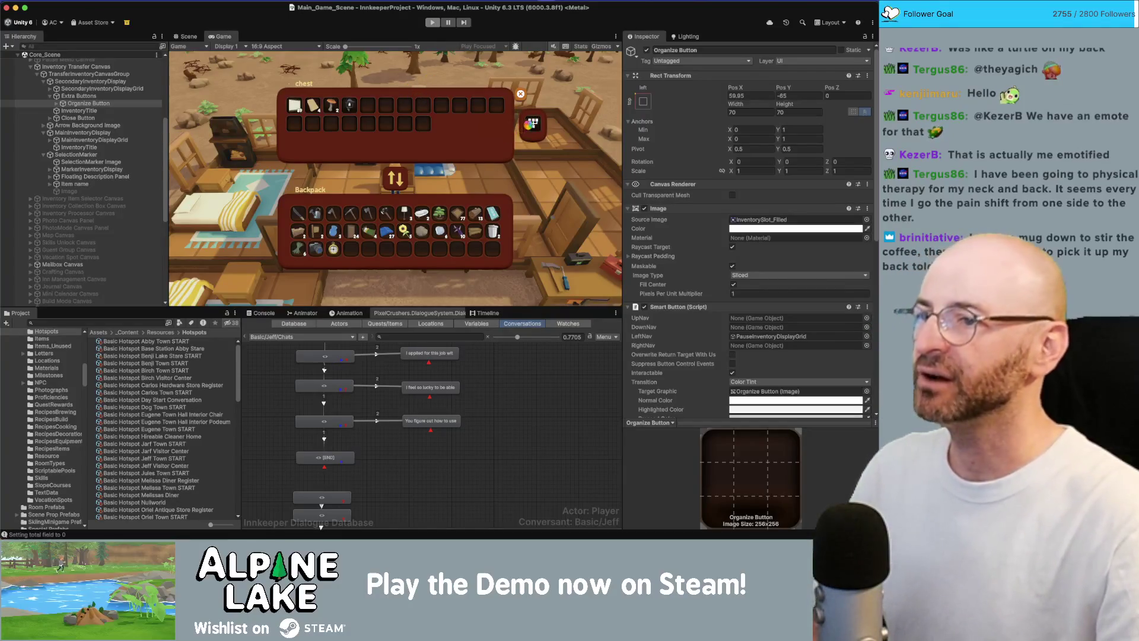
click(188, 35)
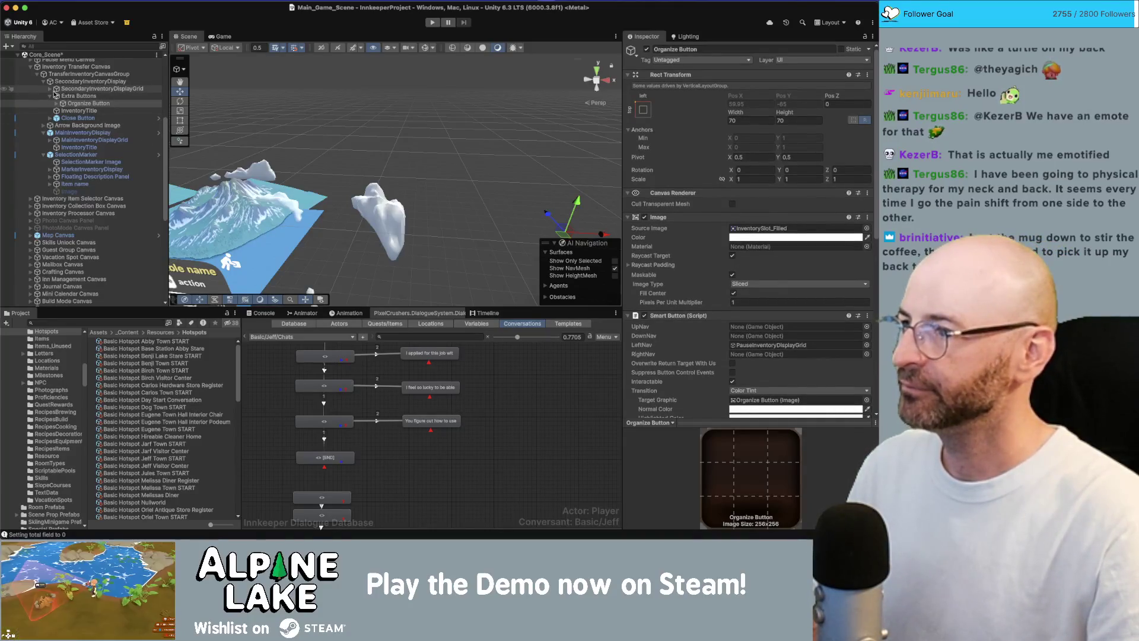
Duplicate the chest's Extra Buttons group and move the copy, Extra Buttons_01, under MainInventoryDisplay
click(50, 89)
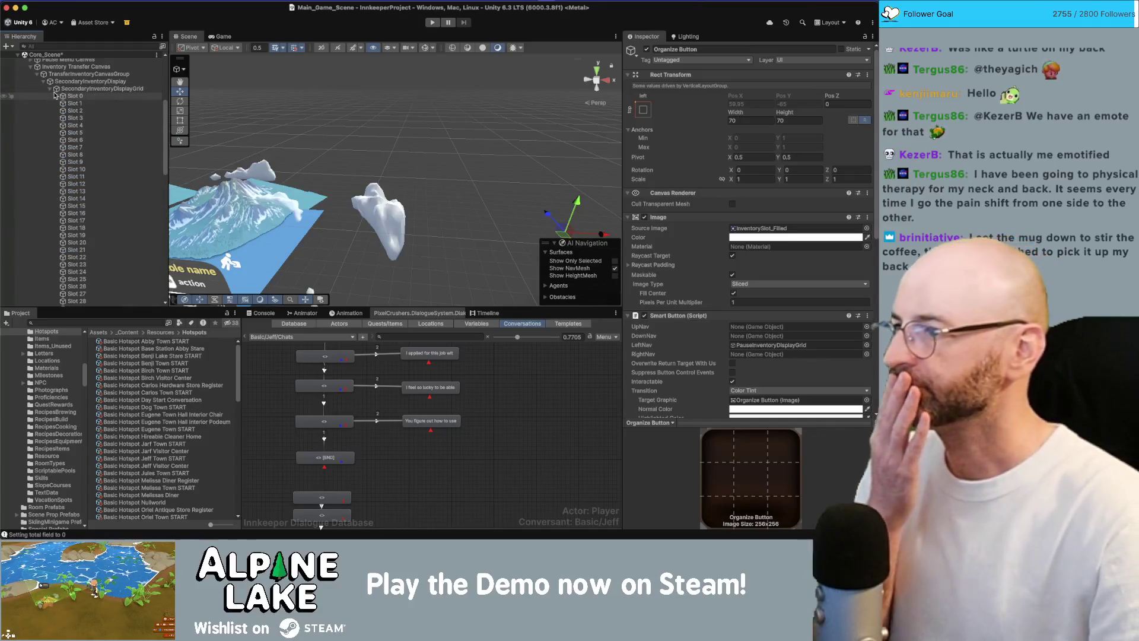
click(50, 89)
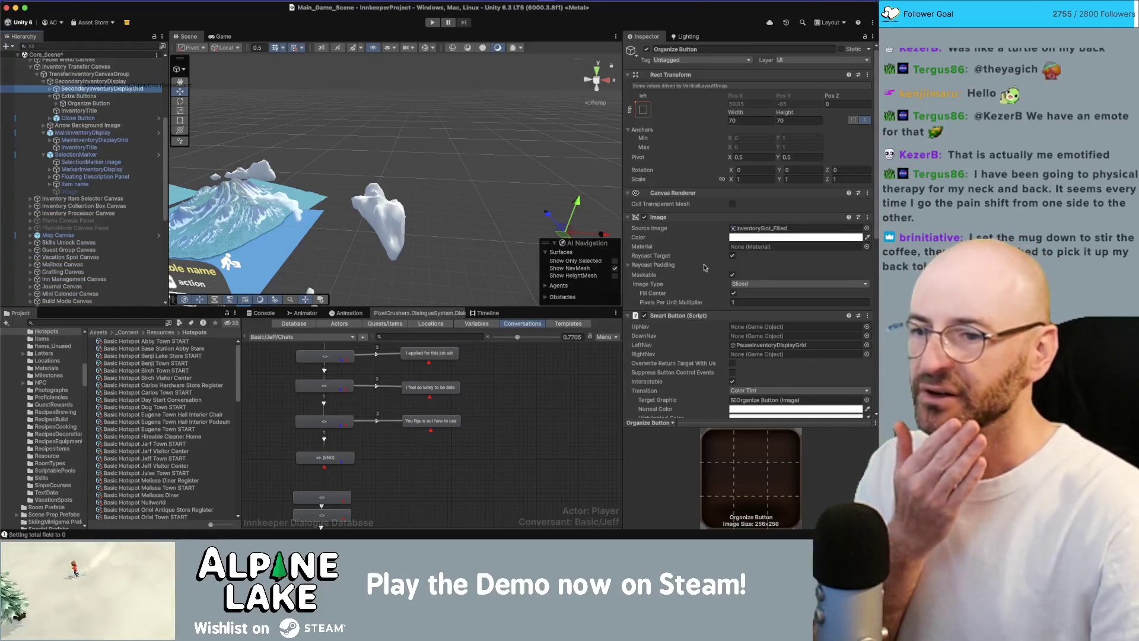
drag(749, 312, 750, 346)
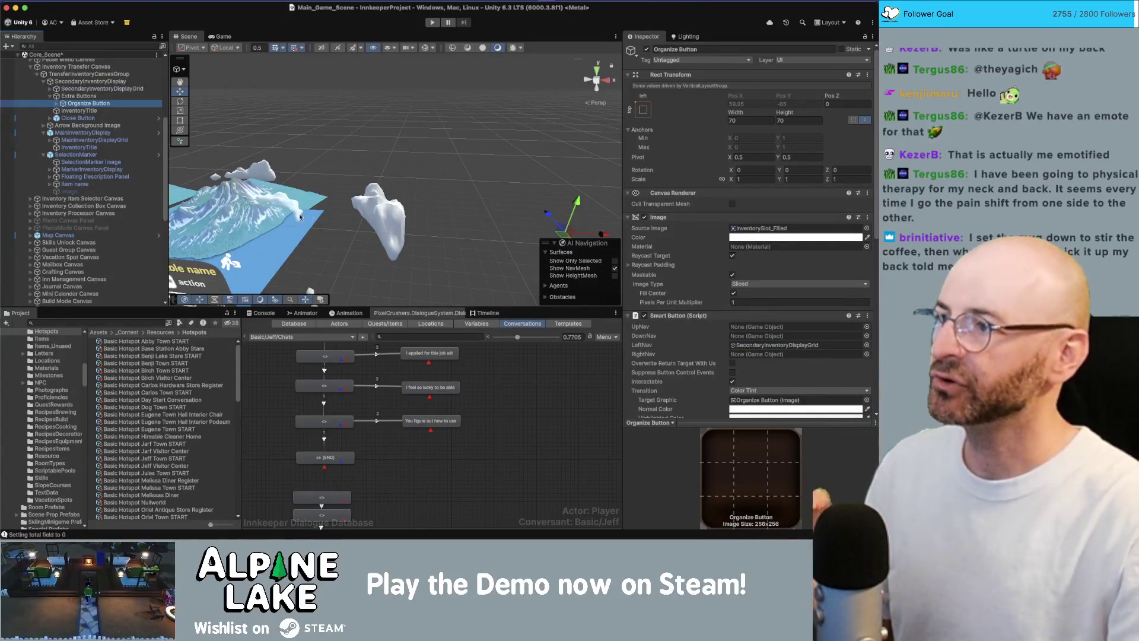
click(78, 96)
key(ctrl+d)
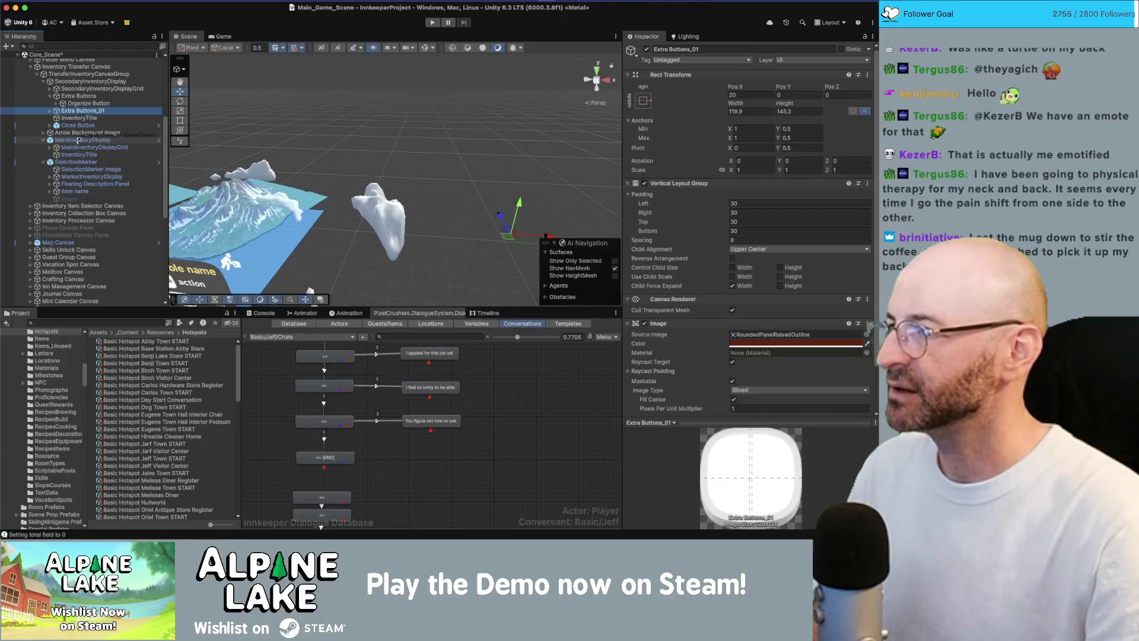
drag(80, 140, 81, 140)
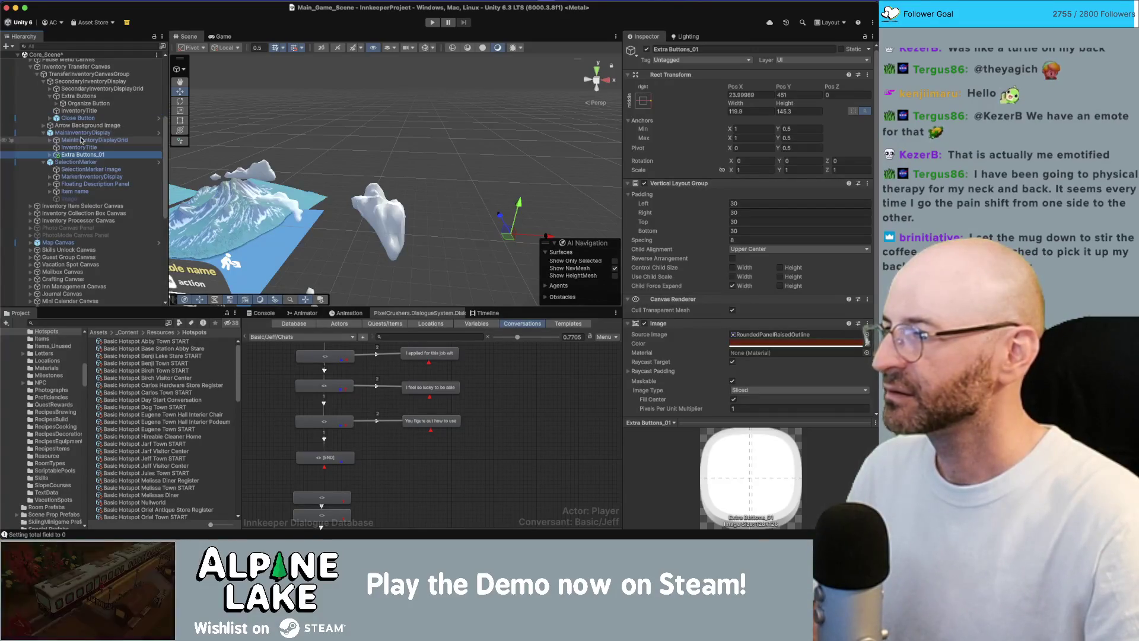
click(225, 36)
click(111, 78)
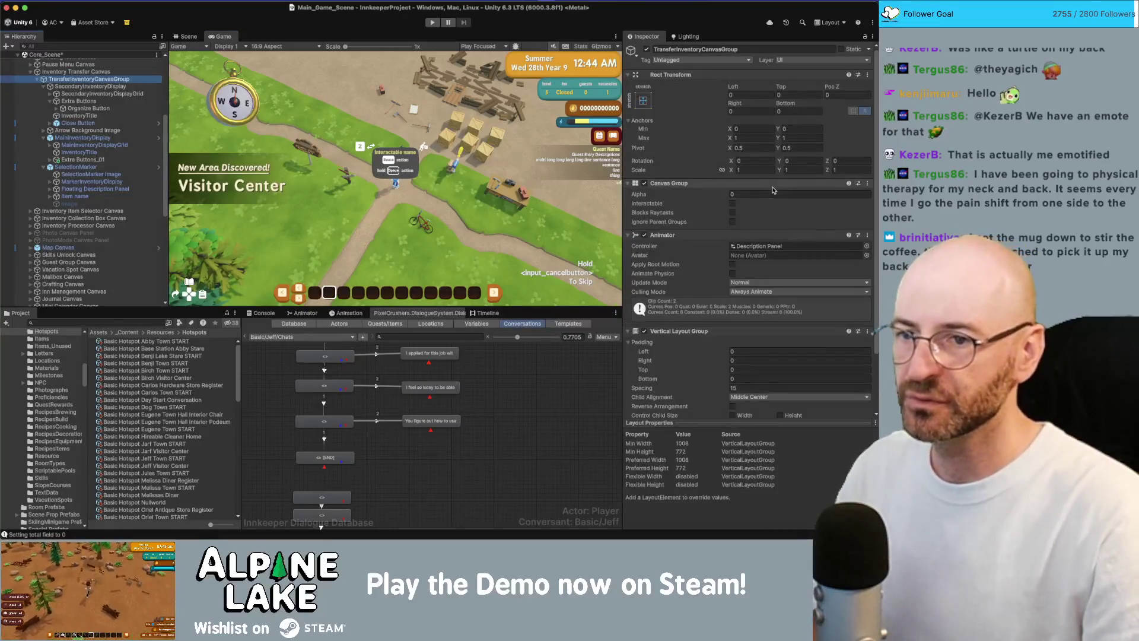
Show the transfer panels and set Extra Buttons_01's Rect Transform Pos Y to 0 beside the Backpack panel
key(space)
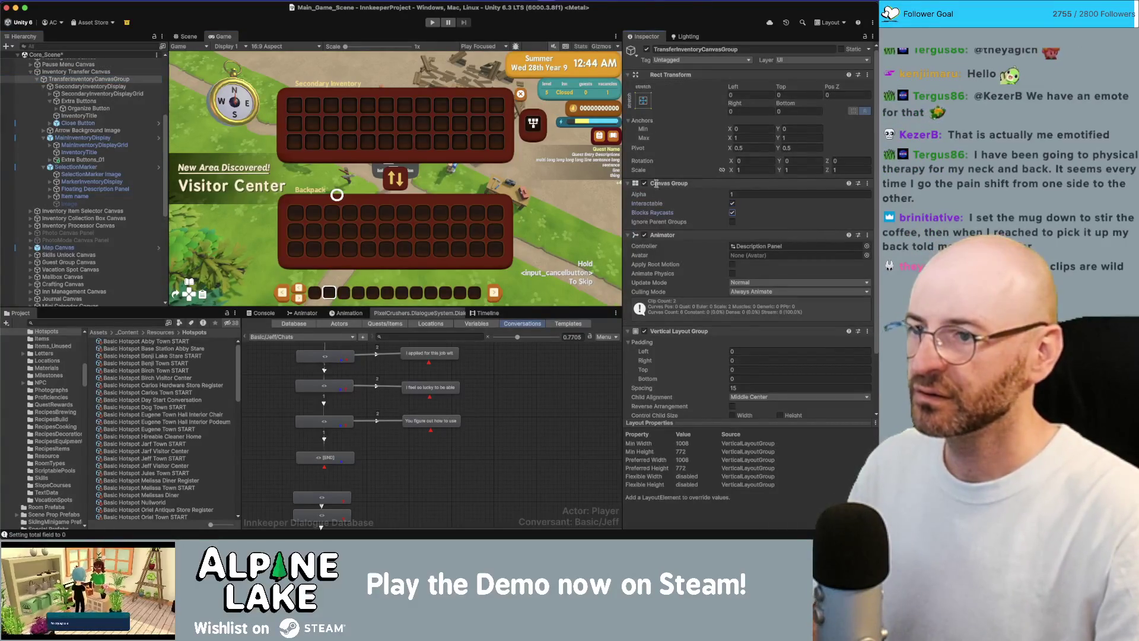
key(Down)
key(Down)
key(Down)
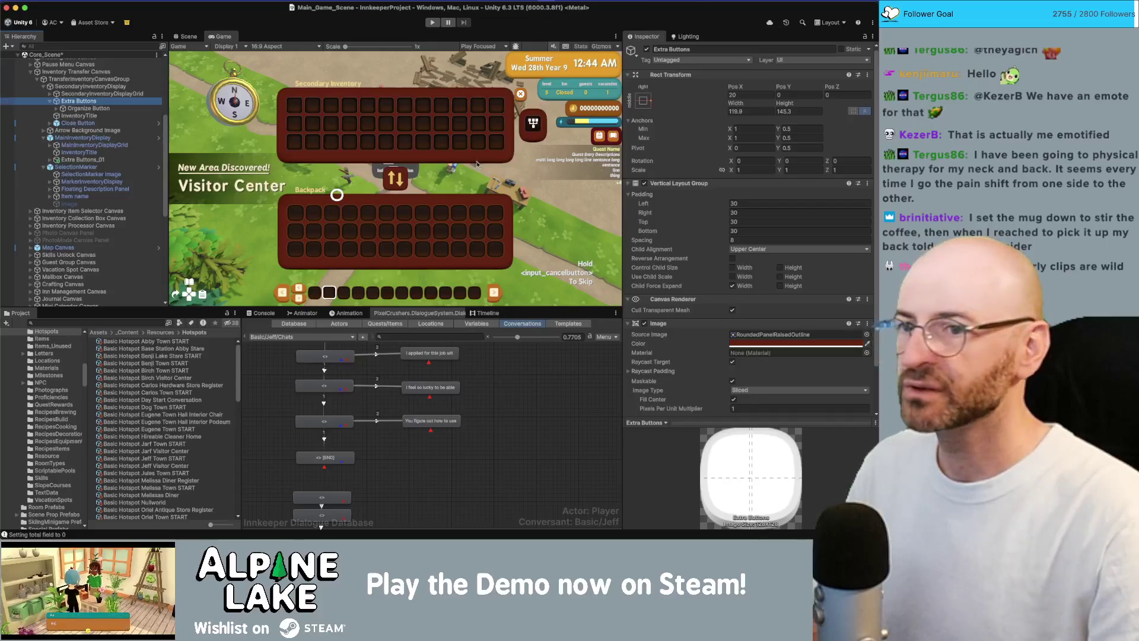
click(789, 95)
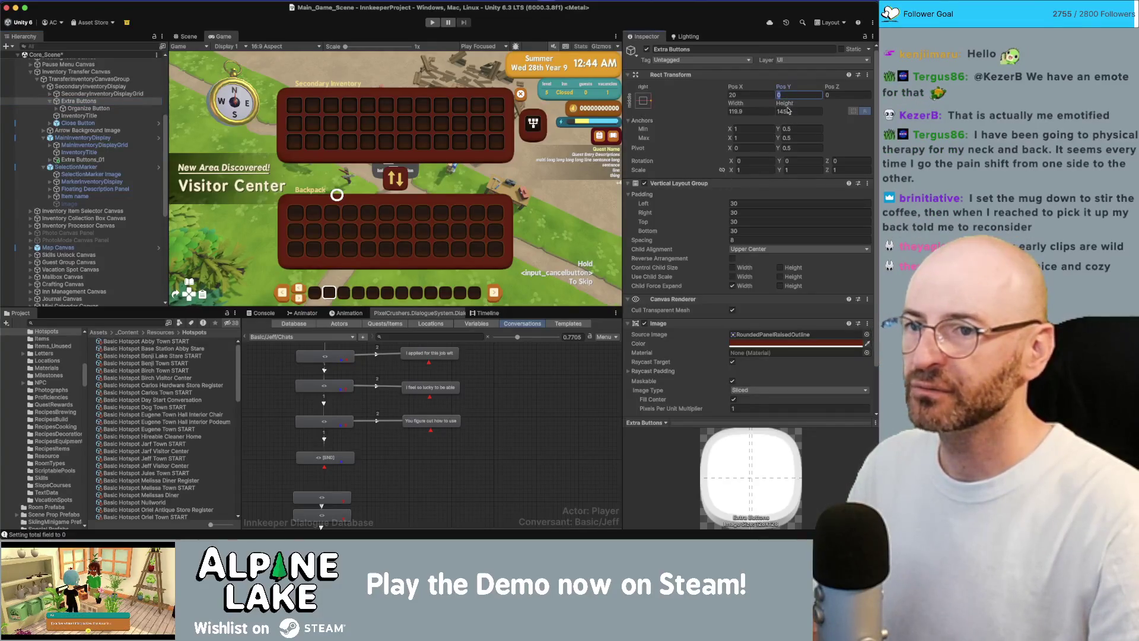
click(82, 160)
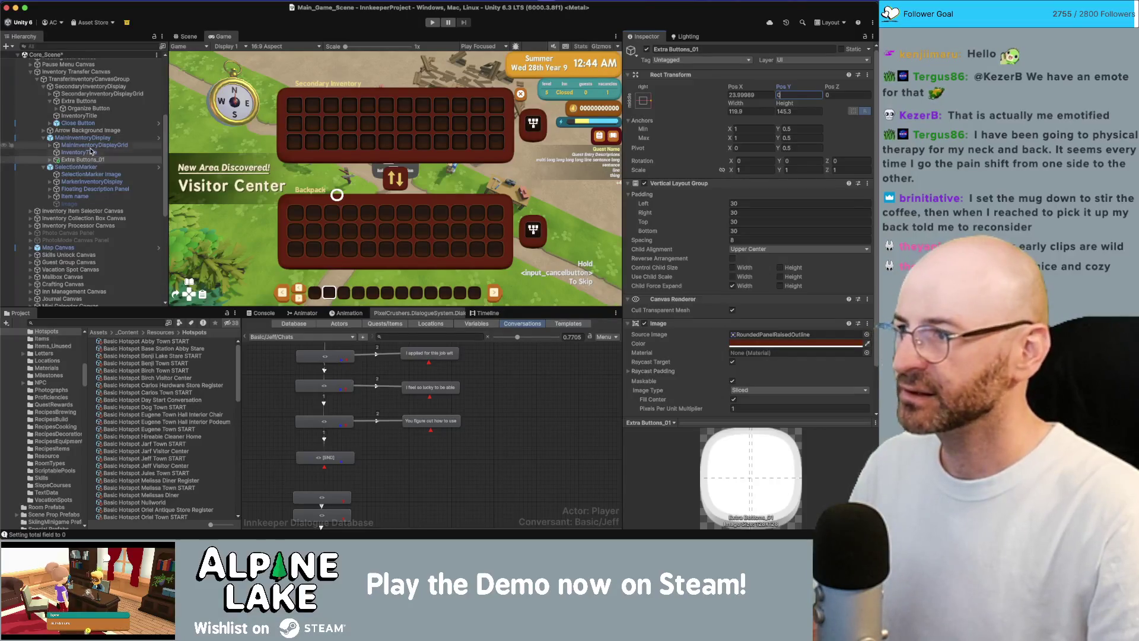
click(89, 146)
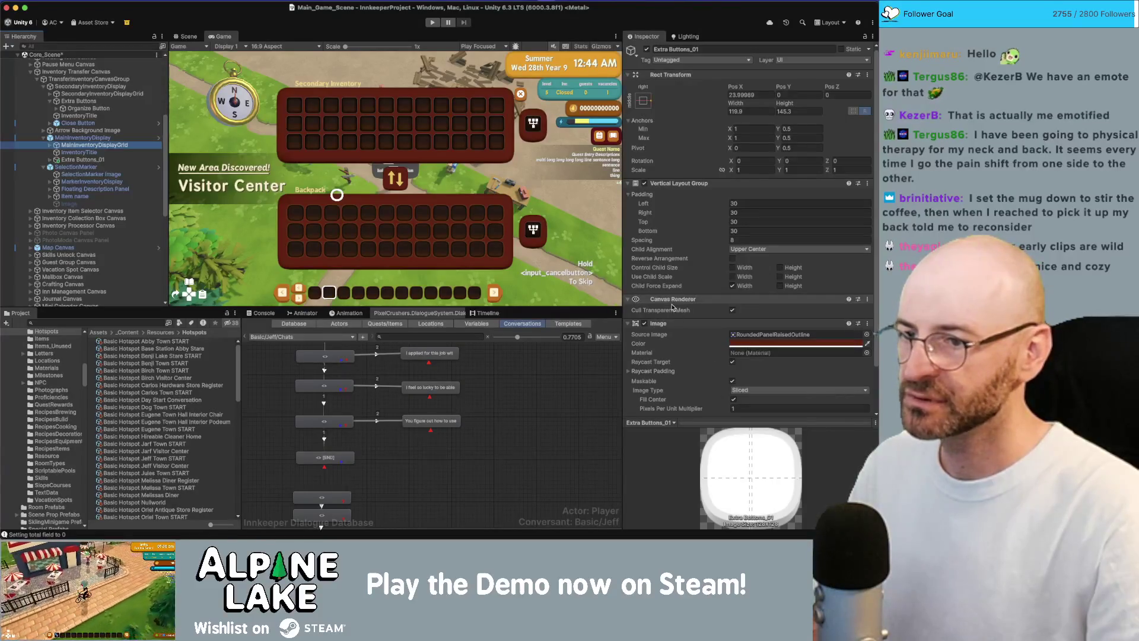
Select the Organize Button inside Extra Buttons_01
click(80, 160)
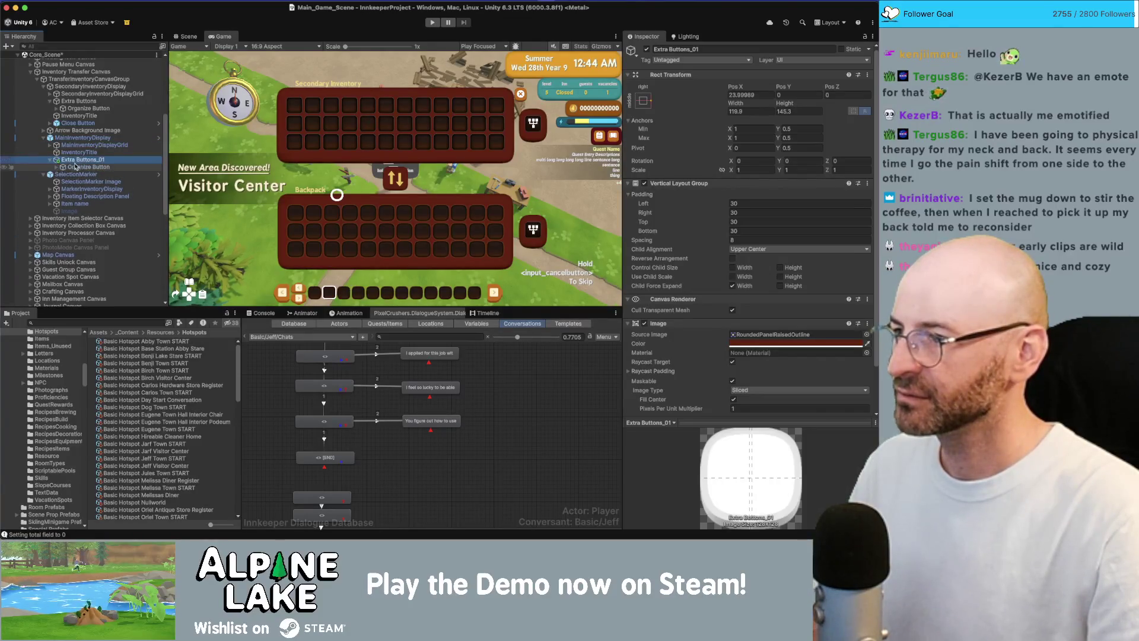
key(Right)
click(79, 166)
scroll(706, 300, down, 3)
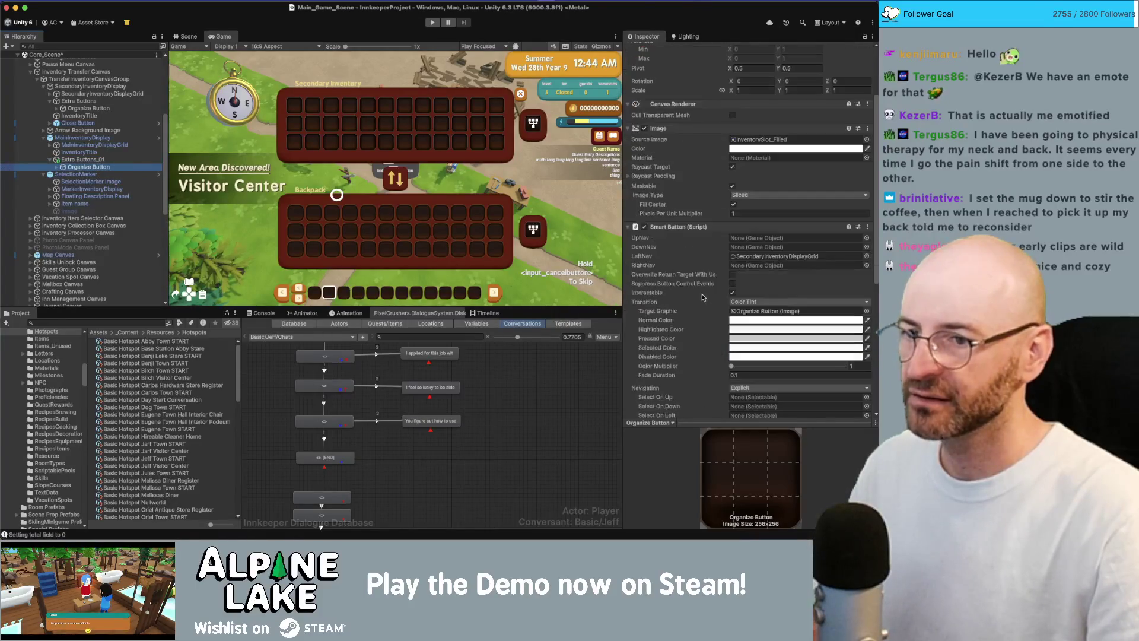
Link the backpack Organize Button's LeftNav to MainInventoryDisplayGrid and UpNav to the chest's Extra Buttons
mouse_move(94, 144)
mouse_down()
mouse_move(681, 232)
mouse_move(750, 257)
mouse_up()
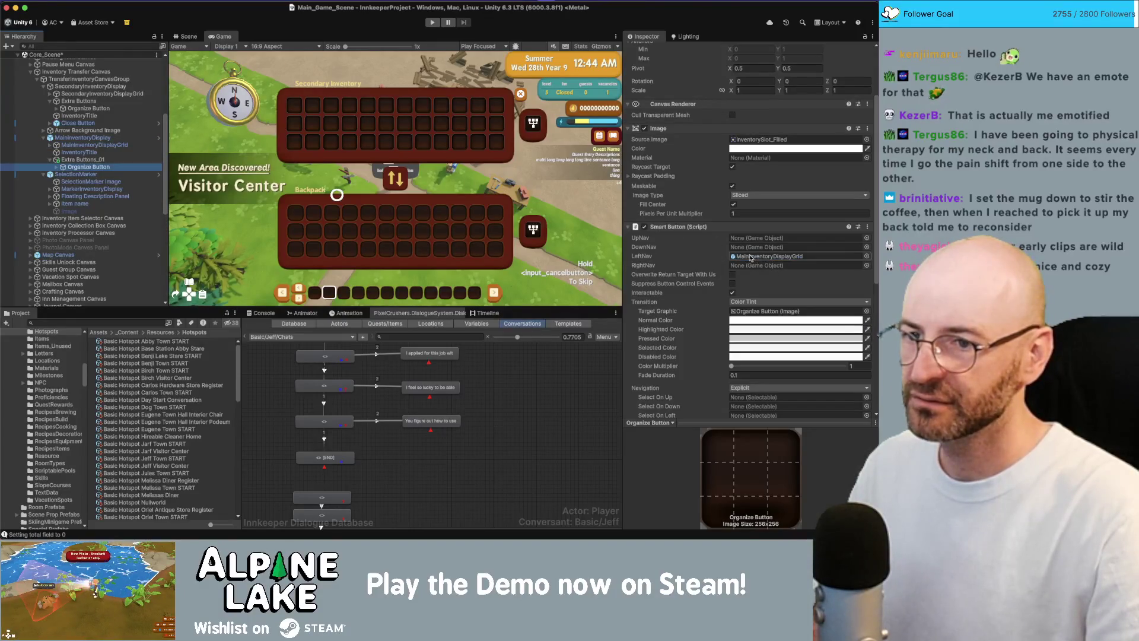
click(98, 166)
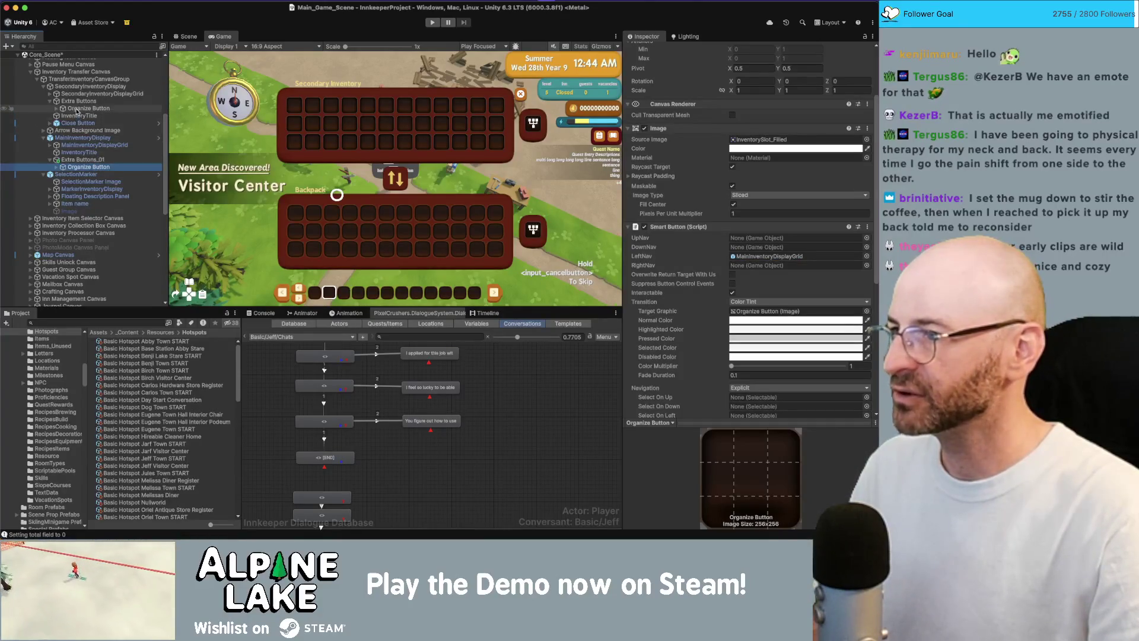
drag(90, 108, 587, 235)
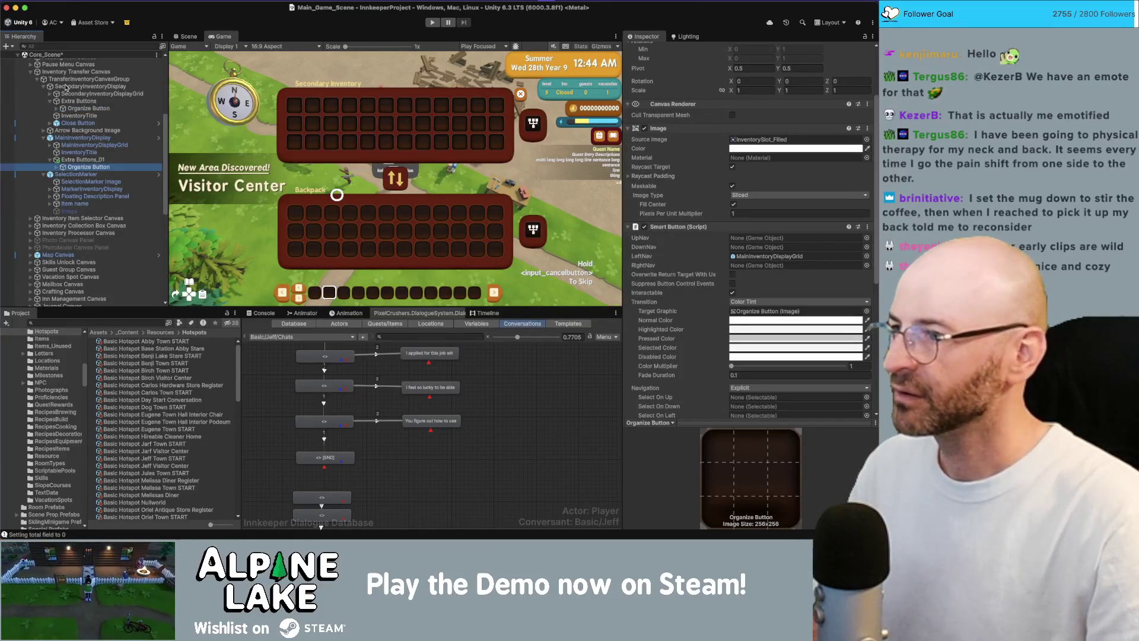
click(80, 102)
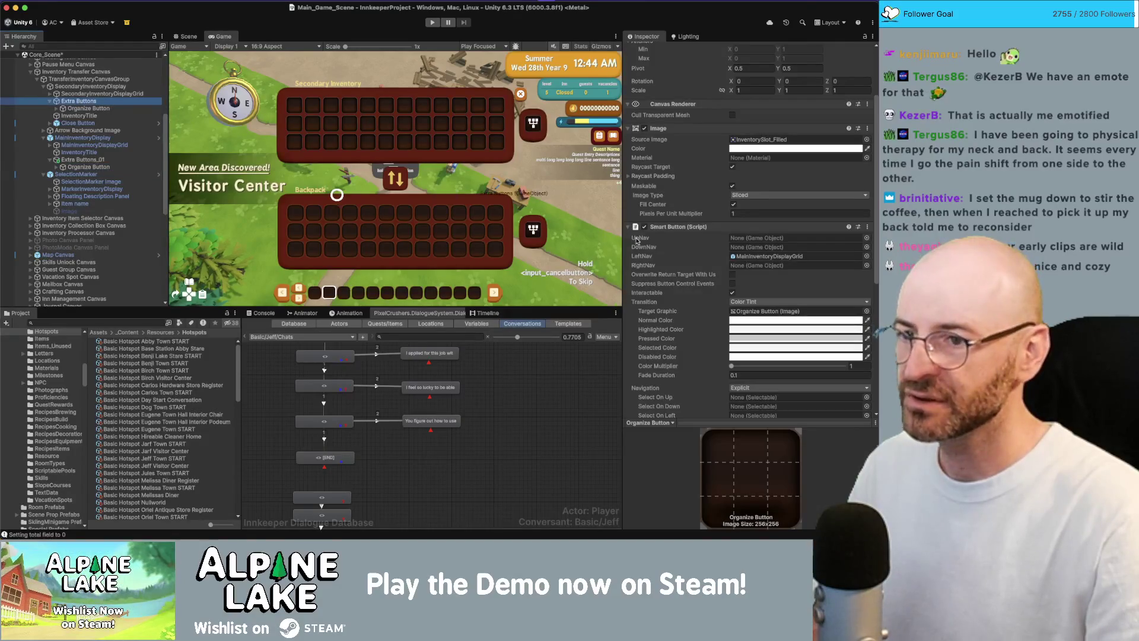
click(738, 238)
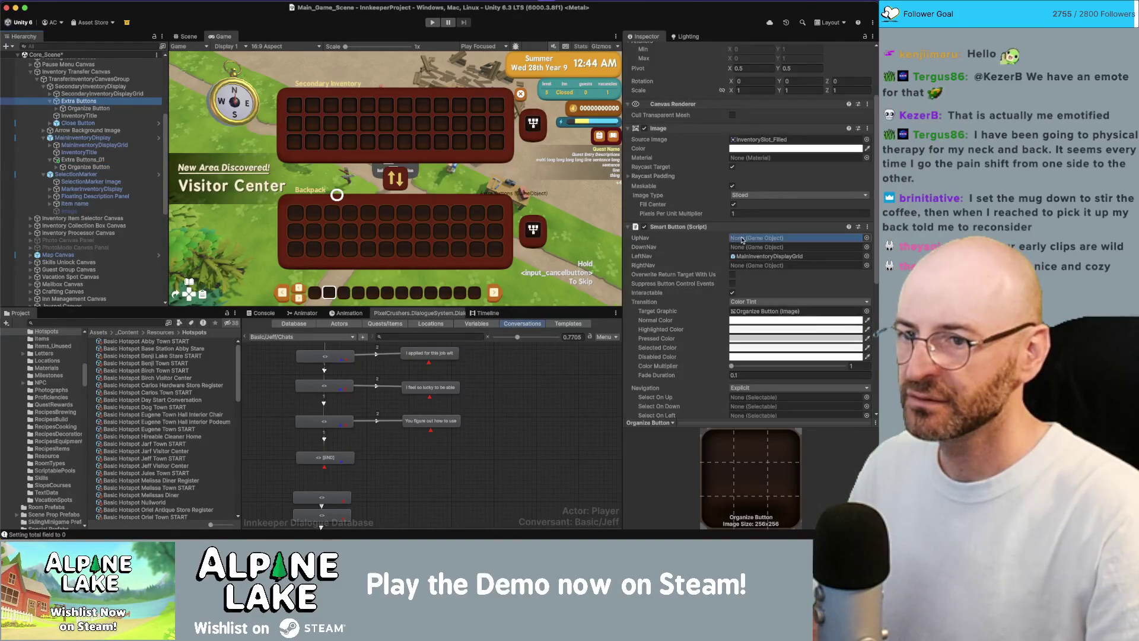
drag(80, 101, 741, 239)
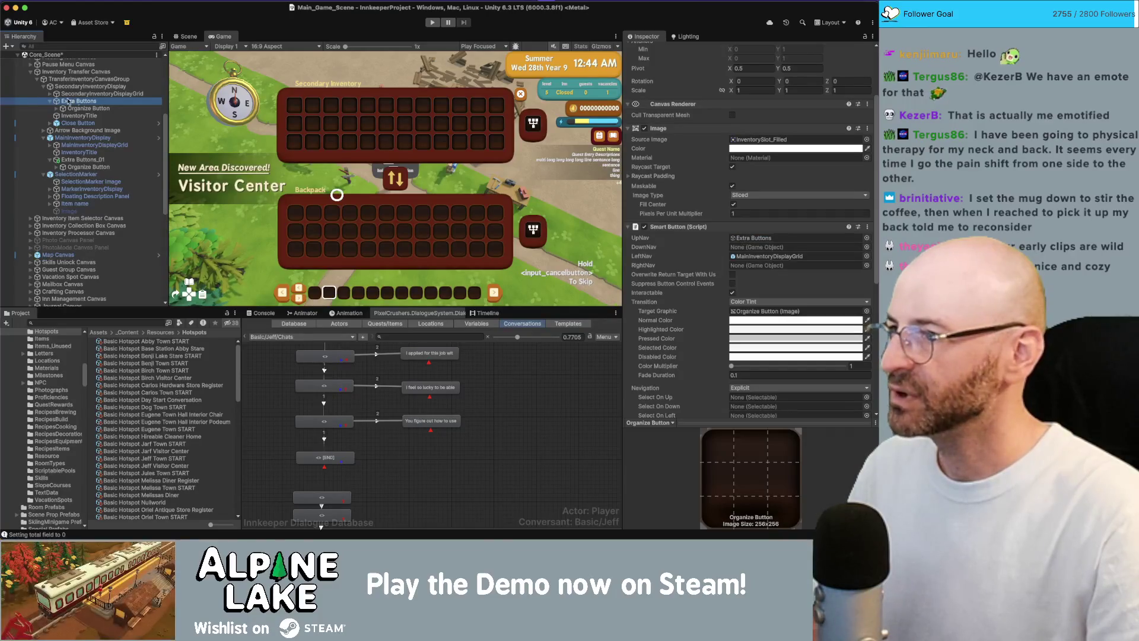
Link the chest Organize Button's DownNav to Extra Buttons_01, then select the backpack inventory display
click(89, 109)
drag(80, 167, 737, 249)
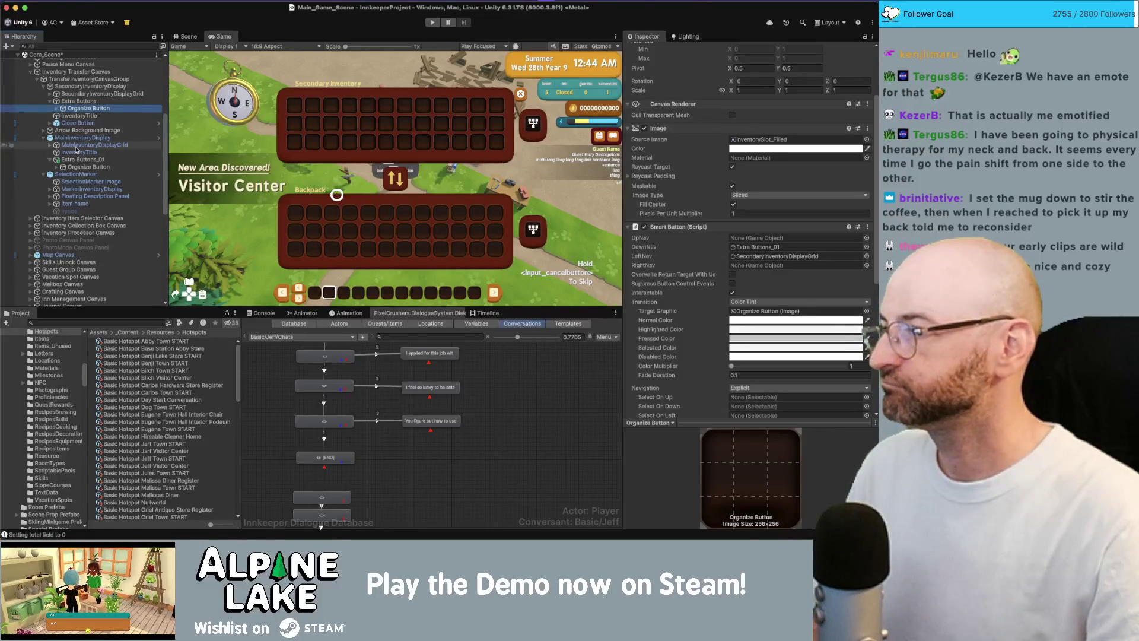
click(78, 144)
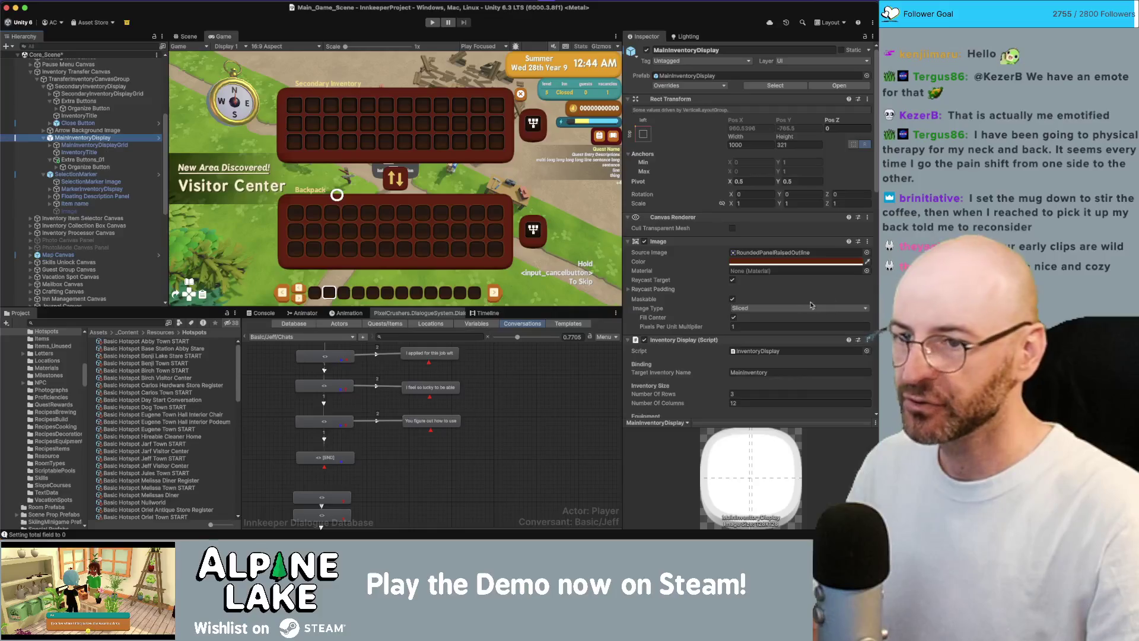
scroll(750, 294, down, 5)
scroll(749, 294, down, 5)
scroll(750, 294, down, 5)
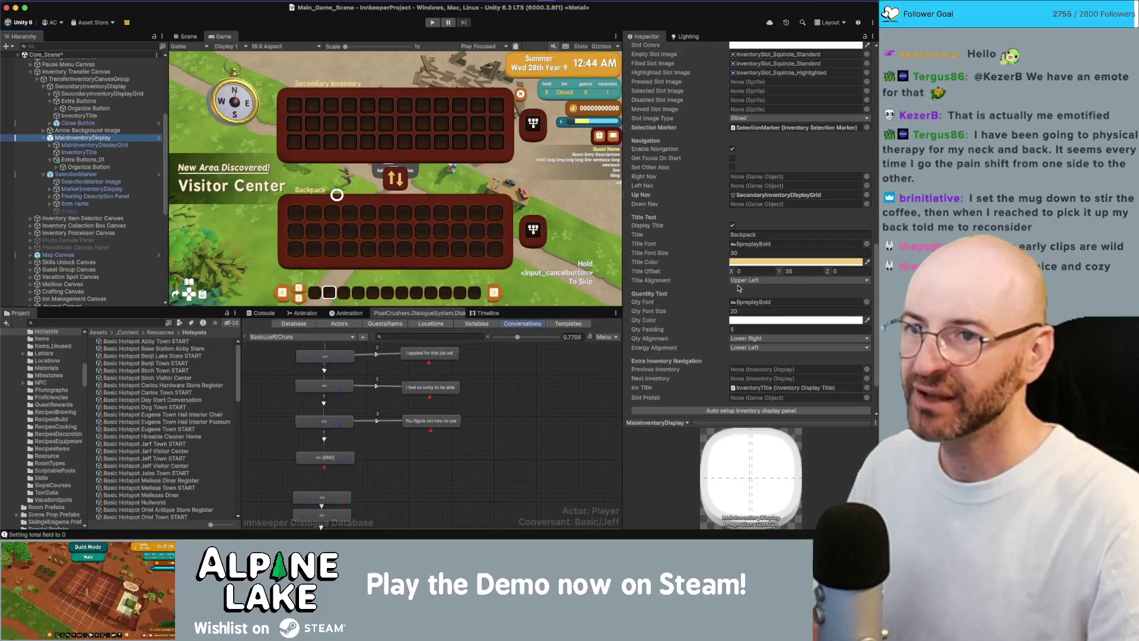
scroll(729, 285, down, 1)
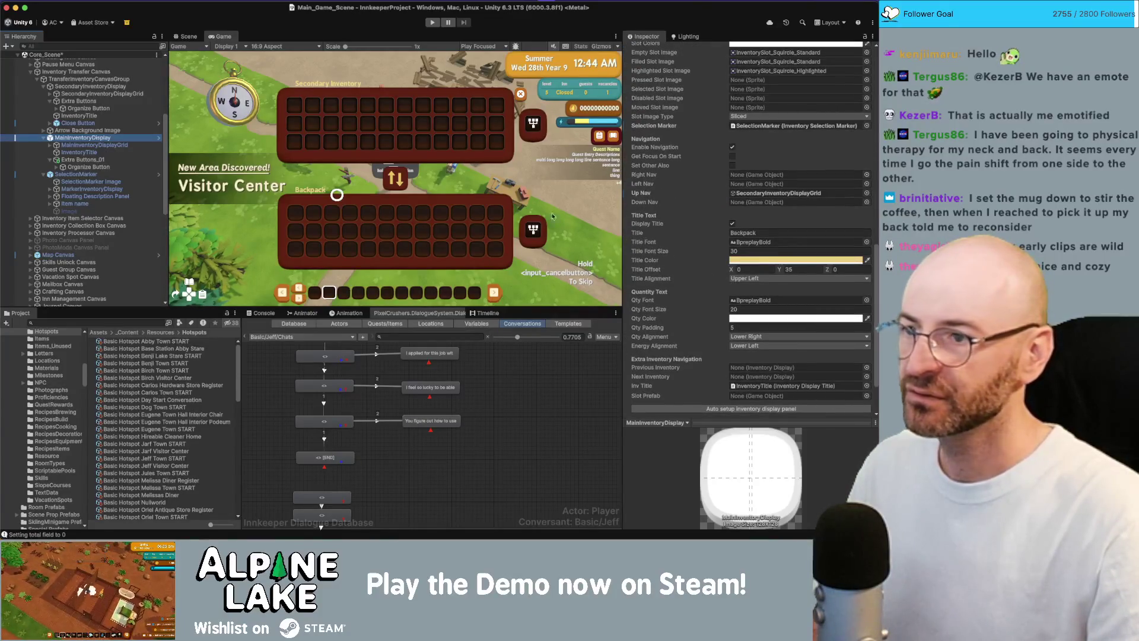
Set MainInventoryDisplay's Right Nav to Extra Buttons_01
click(163, 161)
drag(164, 162, 742, 175)
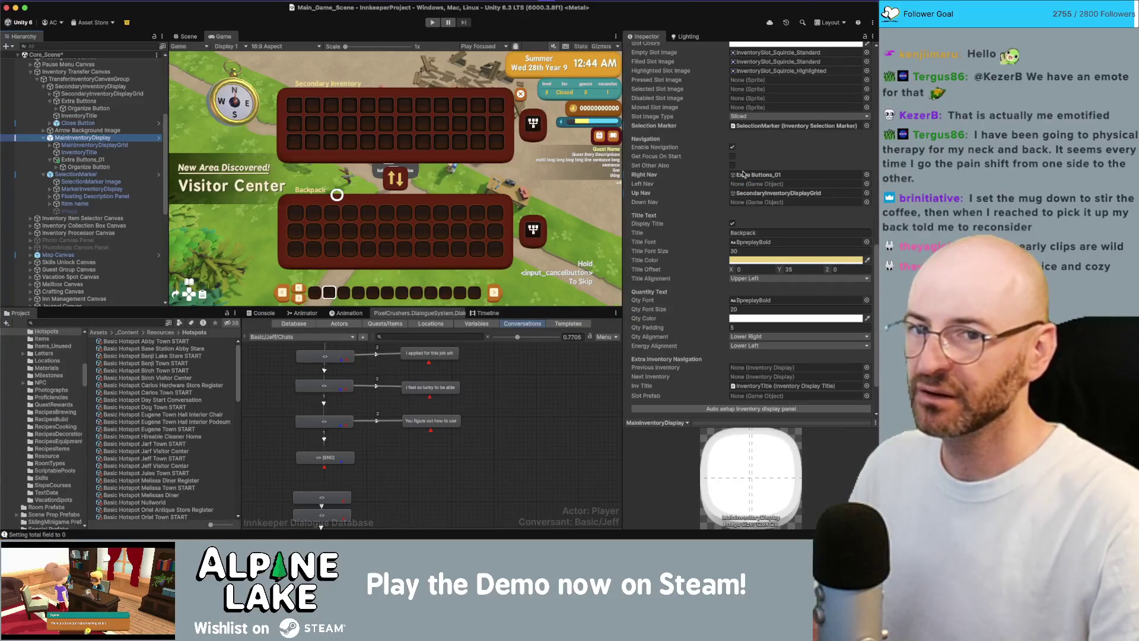